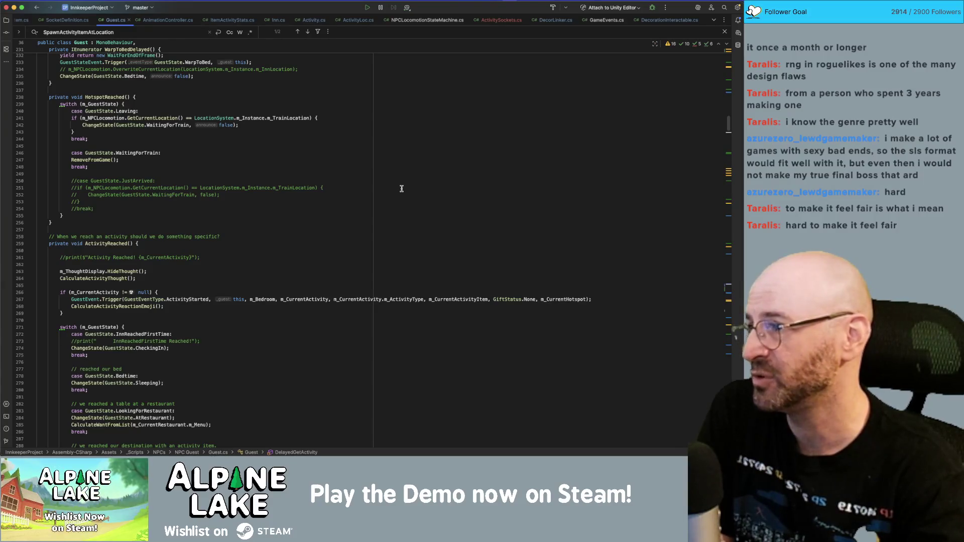
- Scroll up through the current script to review the code above
{"action": "scroll", "coordinate": [404, 193], "scroll_direction": "down", "scroll_amount": 20}
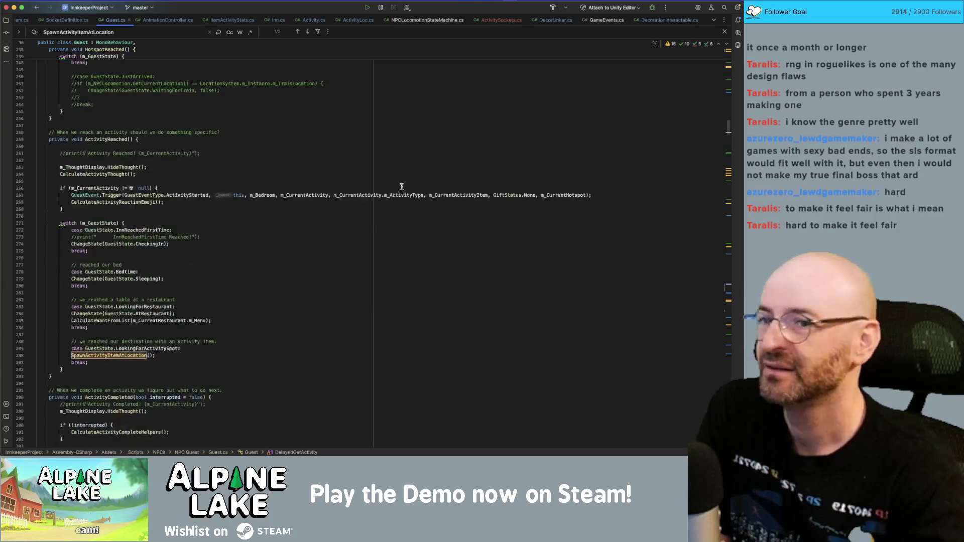
{"action": "scroll", "coordinate": [409, 200], "scroll_direction": "up", "scroll_amount": 8}
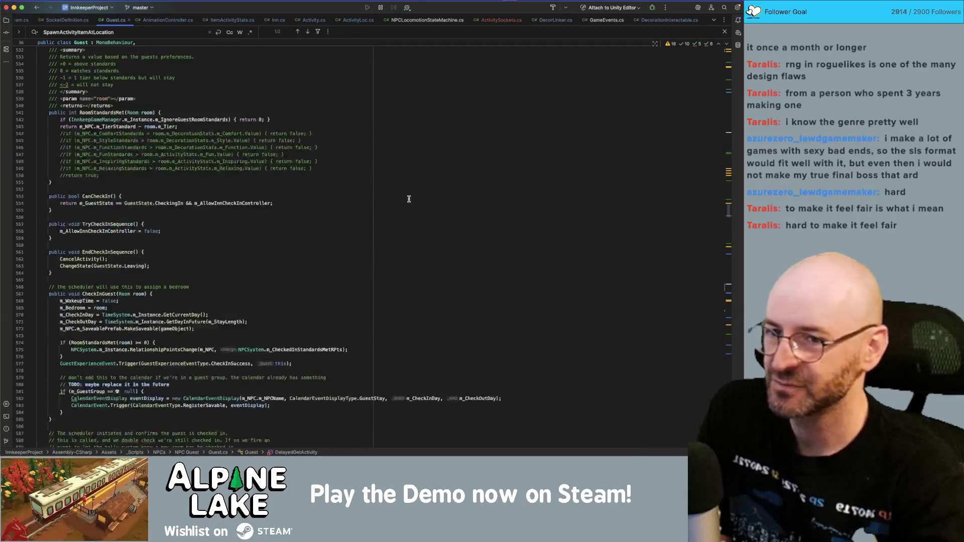
{"action": "scroll", "coordinate": [408, 201], "scroll_direction": "up", "scroll_amount": 5}
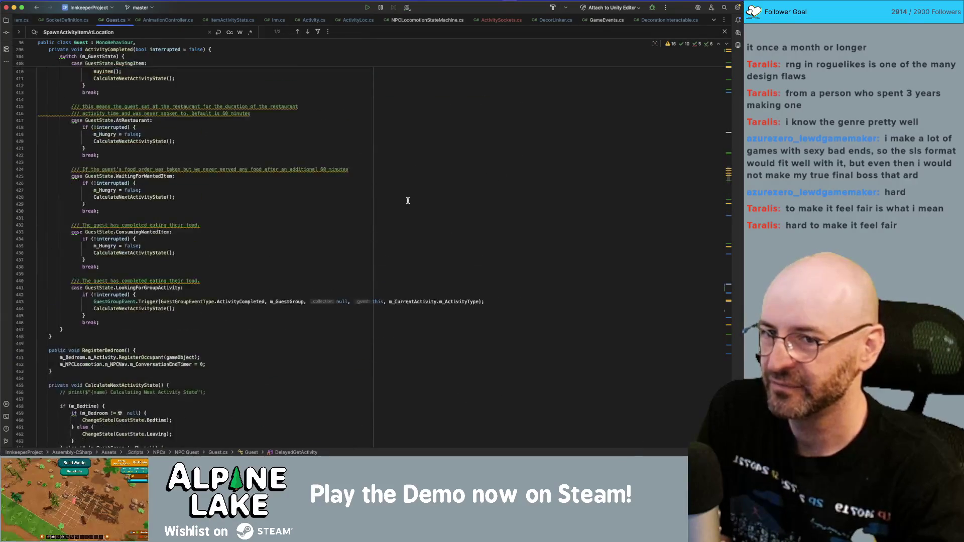
{"action": "scroll", "coordinate": [407, 201], "scroll_direction": "up", "scroll_amount": 1}
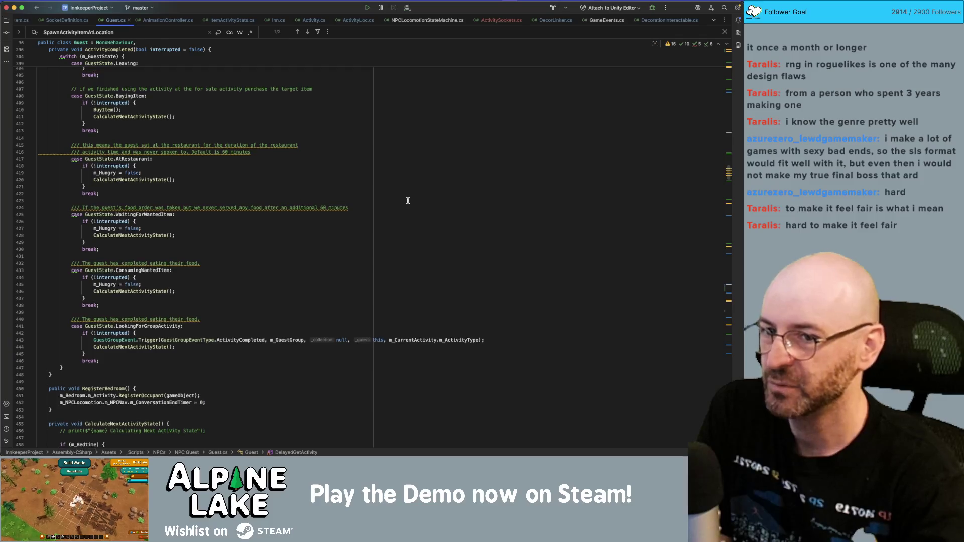
{"action": "left_click_drag", "start_coordinate": [729, 176], "coordinate": [730, 167]}
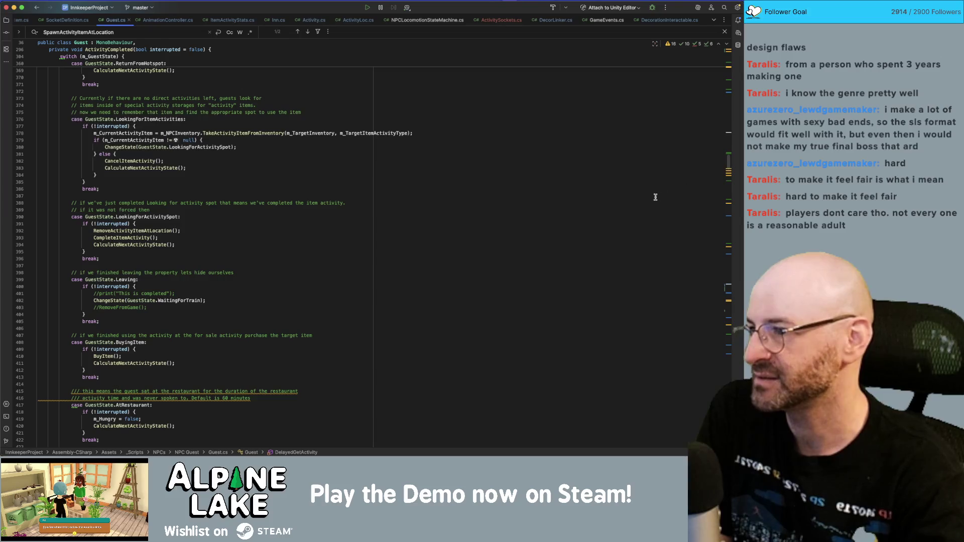
{"action": "scroll", "coordinate": [668, 182], "scroll_direction": "up", "scroll_amount": 10}
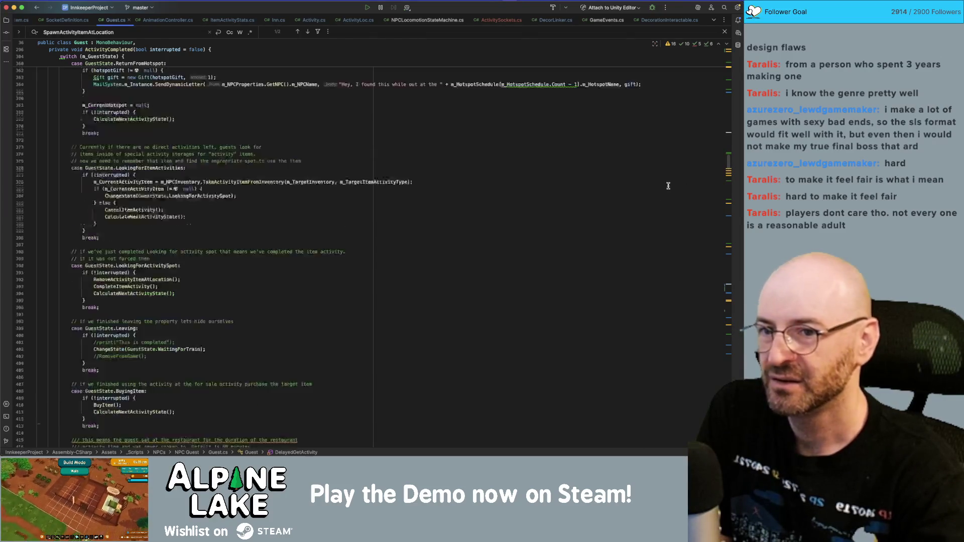
{"action": "scroll", "coordinate": [669, 187], "scroll_direction": "up", "scroll_amount": 5}
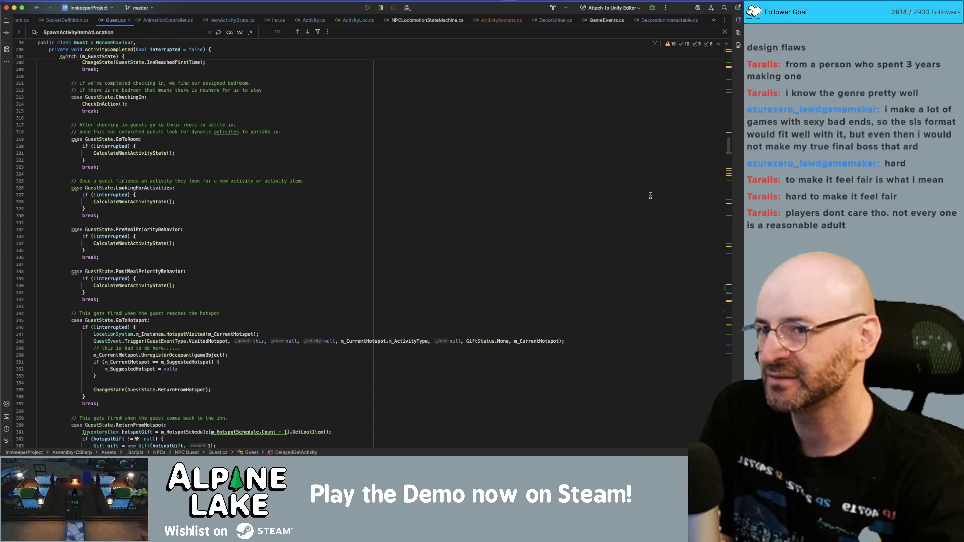
{"action": "scroll", "coordinate": [650, 195], "scroll_direction": "up", "scroll_amount": 3}
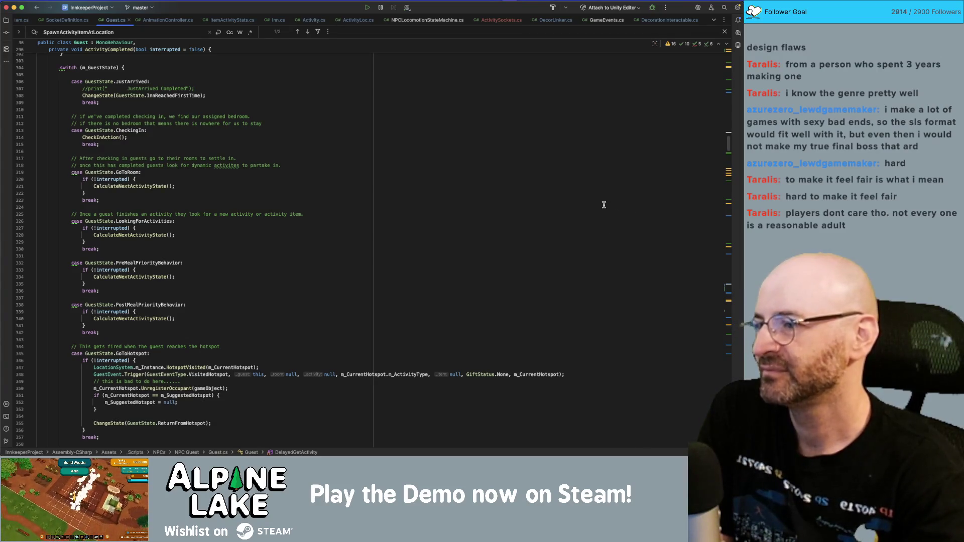
{"action": "scroll", "coordinate": [417, 176], "scroll_direction": "up", "scroll_amount": 3}
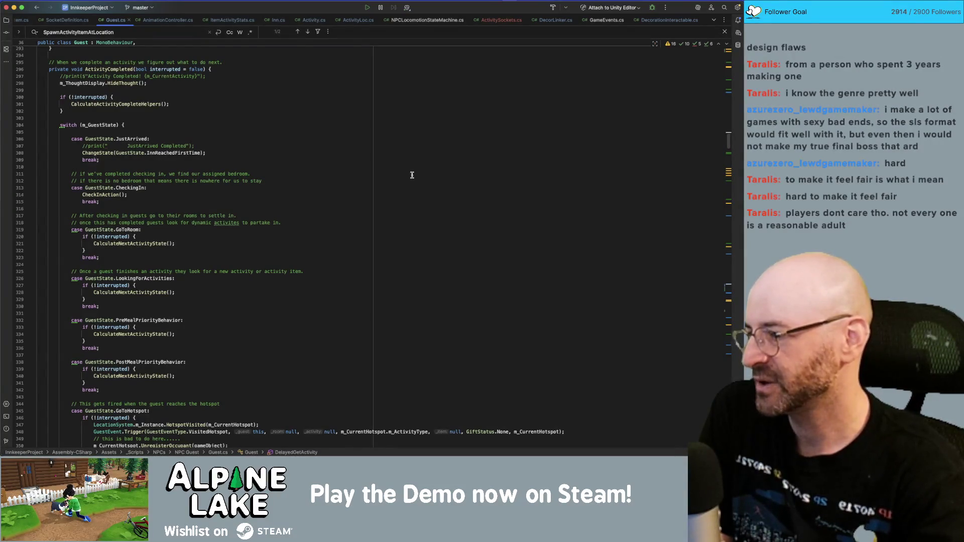
- Place the caret at the interrupted check's opening and closing braces
{"action": "left_click", "coordinate": [280, 116]}
{"action": "left_click", "coordinate": [281, 110]}
{"action": "left_click", "coordinate": [283, 104]}
{"action": "left_click", "coordinate": [285, 97]}
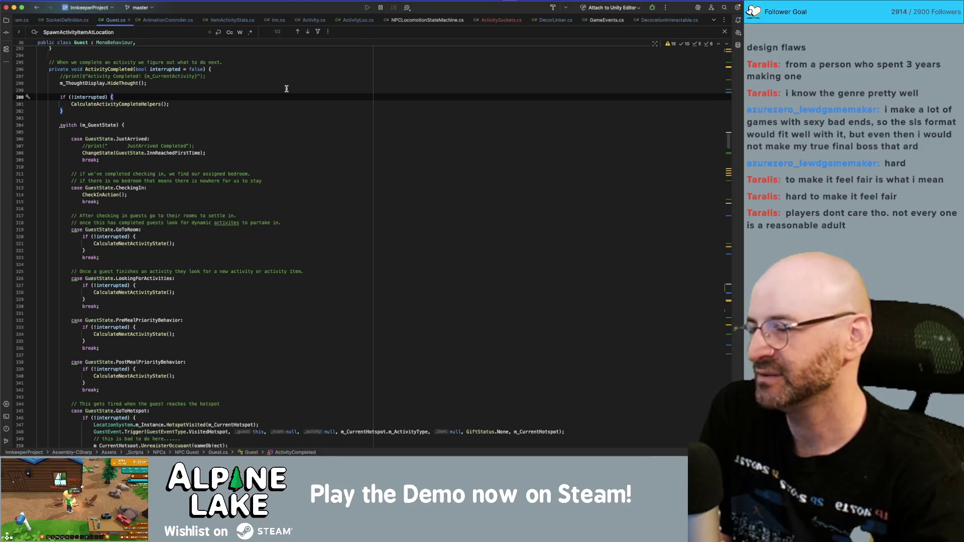
{"action": "left_click", "coordinate": [281, 104]}
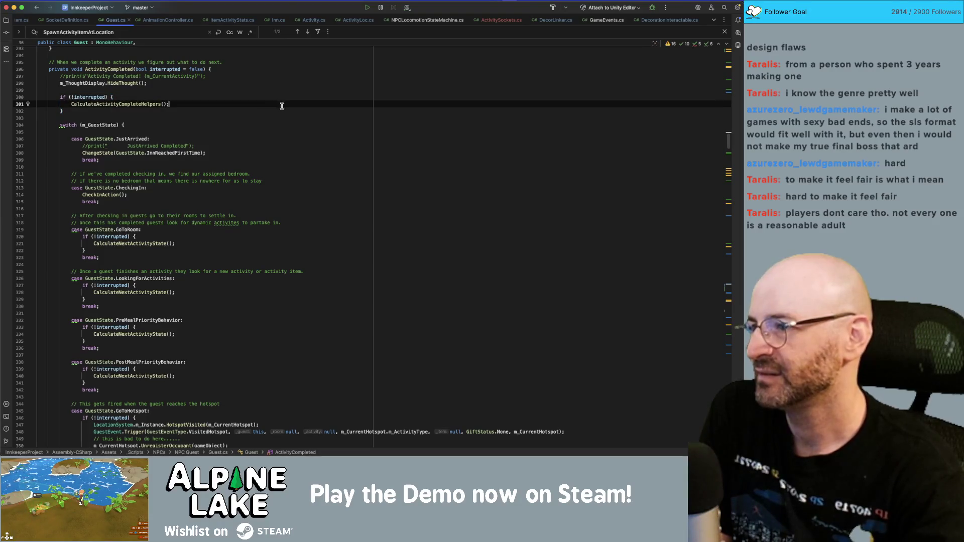
{"action": "left_click", "coordinate": [282, 110]}
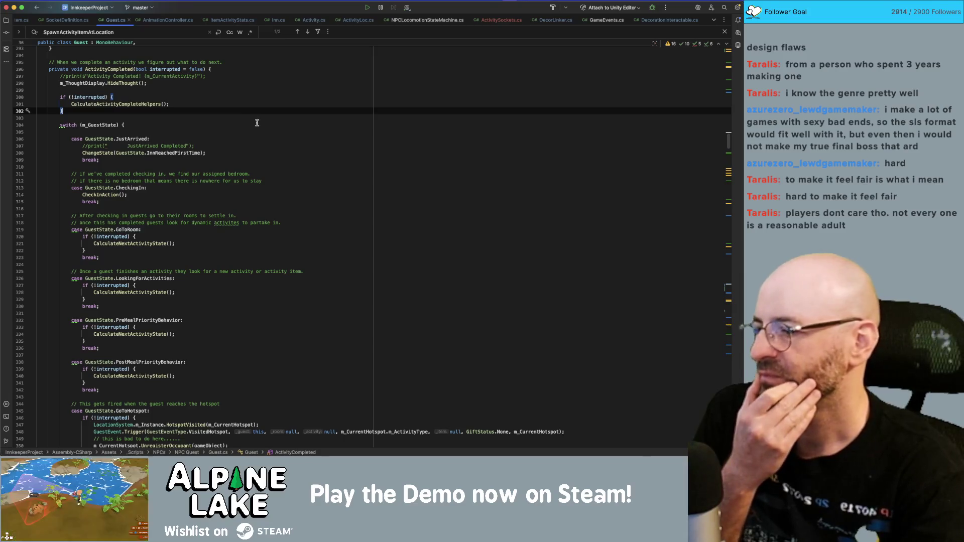
{"action": "scroll", "coordinate": [252, 129], "scroll_direction": "up", "scroll_amount": 5}
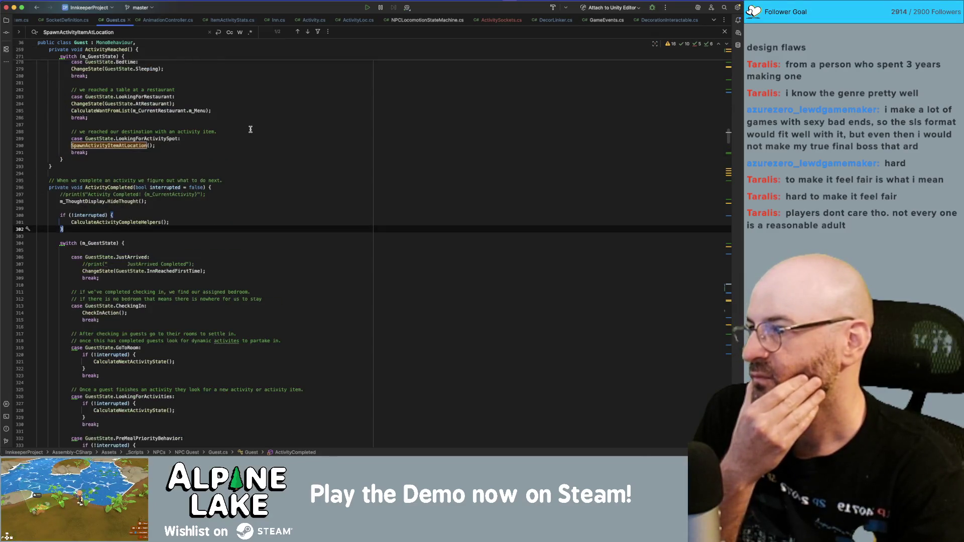
{"action": "scroll", "coordinate": [247, 133], "scroll_direction": "up", "scroll_amount": 20}
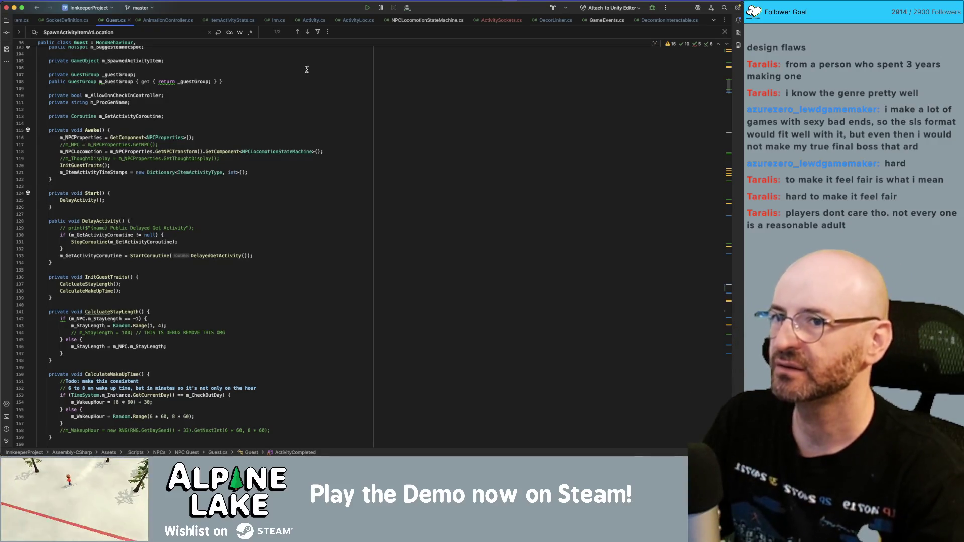
- Search the solution for 'schedulesys' and open ScheduleSystem.cs at its class declaration
{"action": "key", "text": "super+shift+f"}
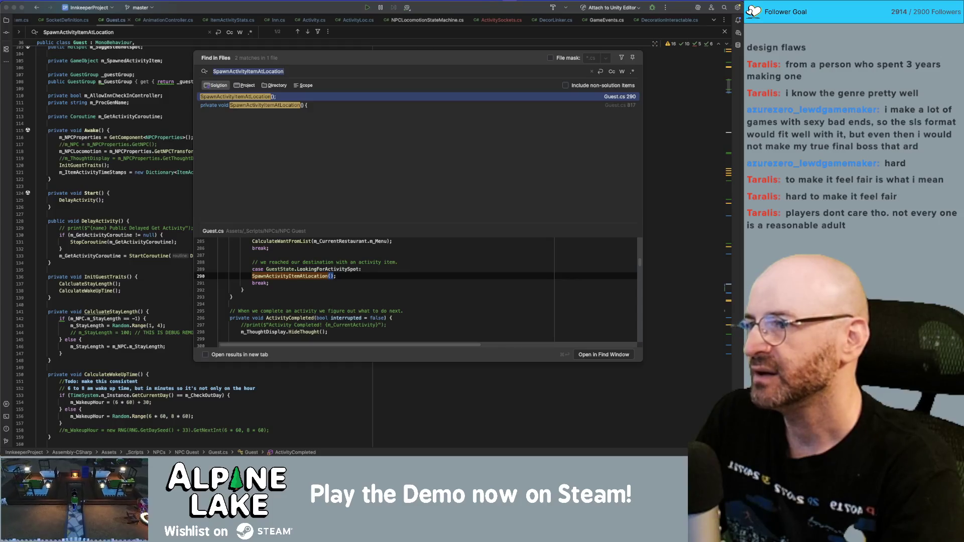
{"action": "type", "text": "schedul"}
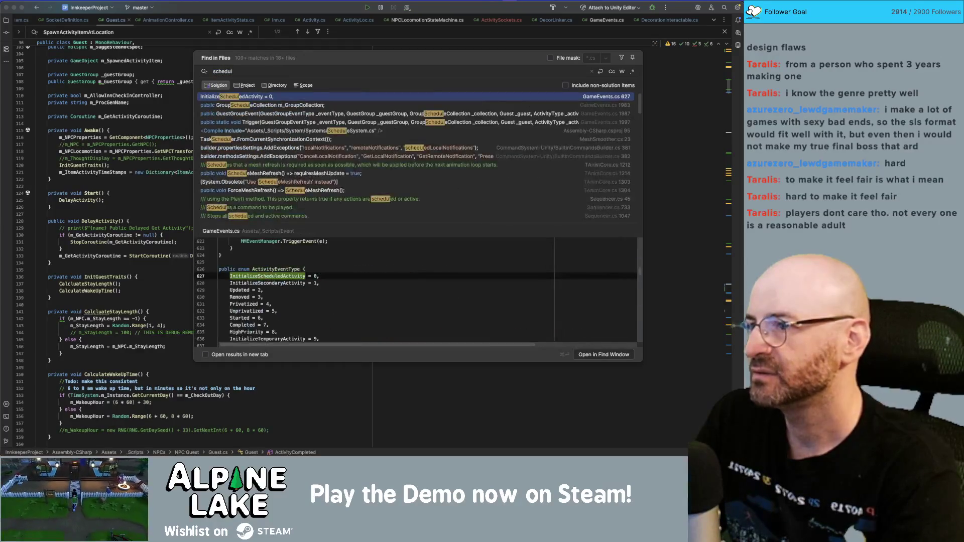
{"action": "type", "text": "esys"}
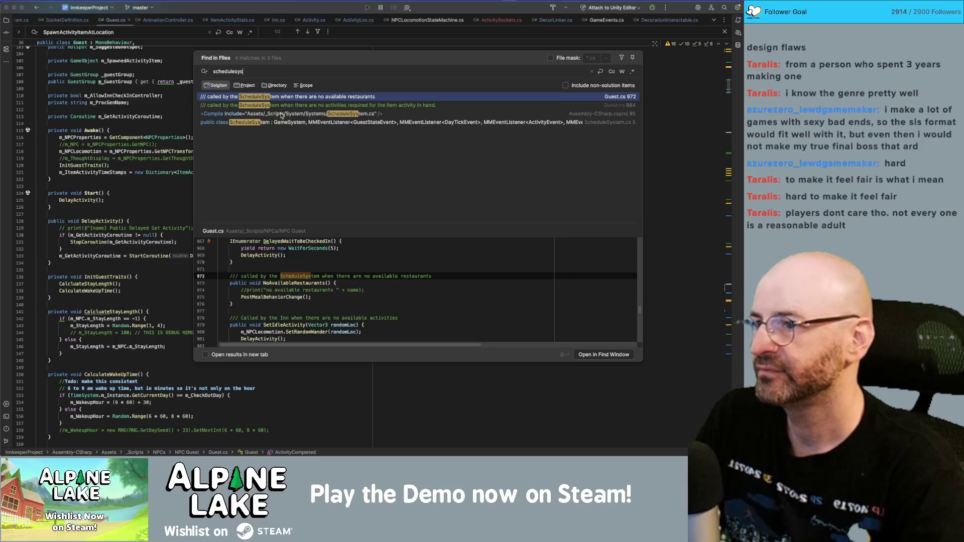
{"action": "left_click", "coordinate": [282, 122]}
{"action": "double_click", "coordinate": [281, 122]}
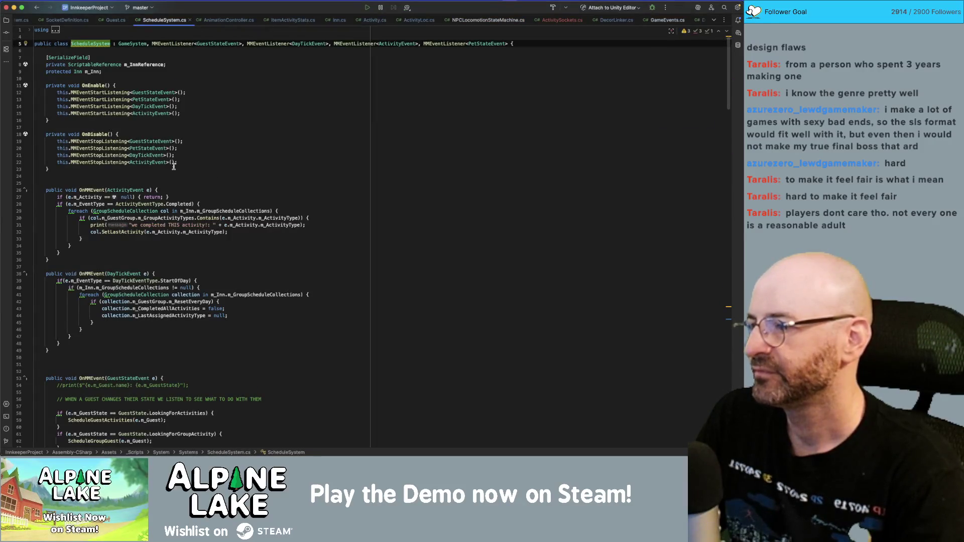
{"action": "scroll", "coordinate": [174, 167], "scroll_direction": "down", "scroll_amount": 10}
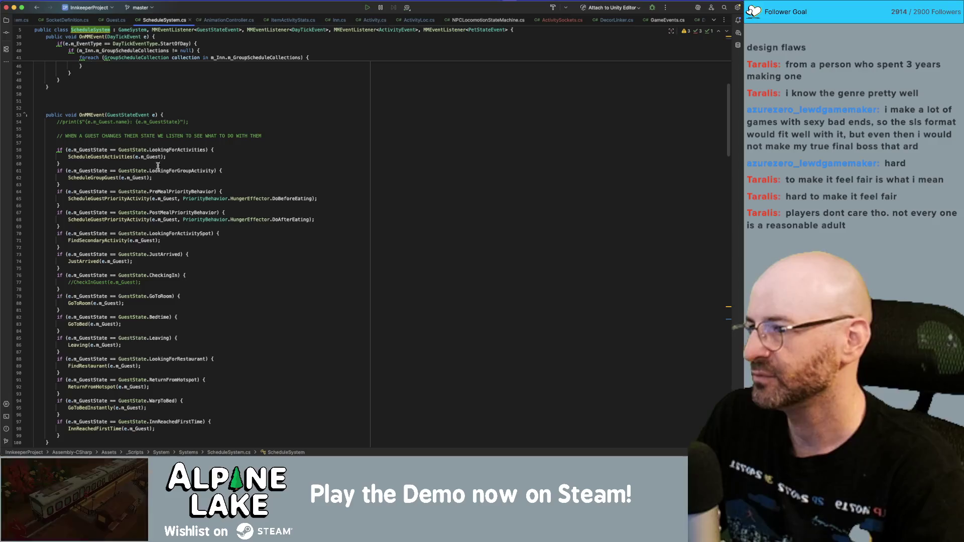
- Inspect the DoBeforeEating call and LookingForRestaurant state, then go to FindRestaurant
{"action": "double_click", "coordinate": [282, 219]}
{"action": "double_click", "coordinate": [289, 198]}
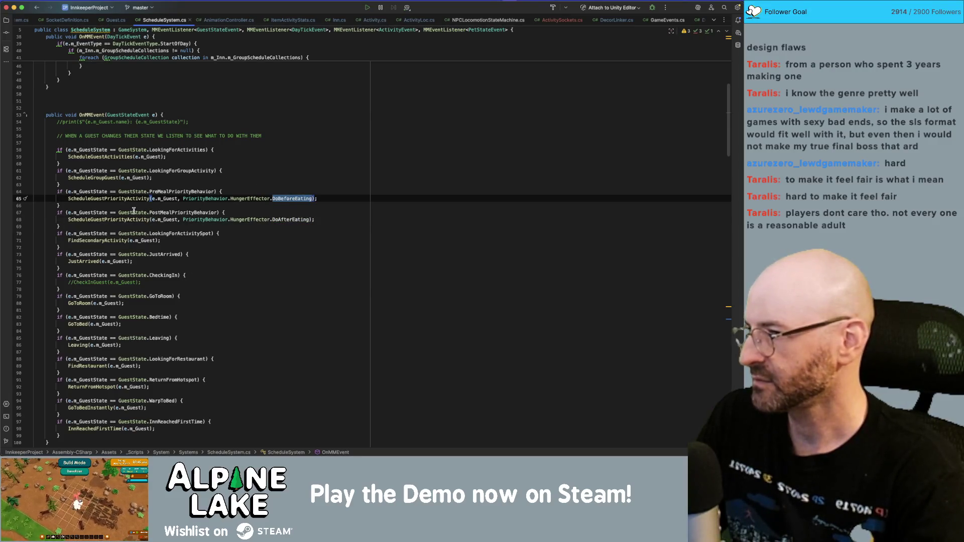
{"action": "double_click", "coordinate": [167, 359]}
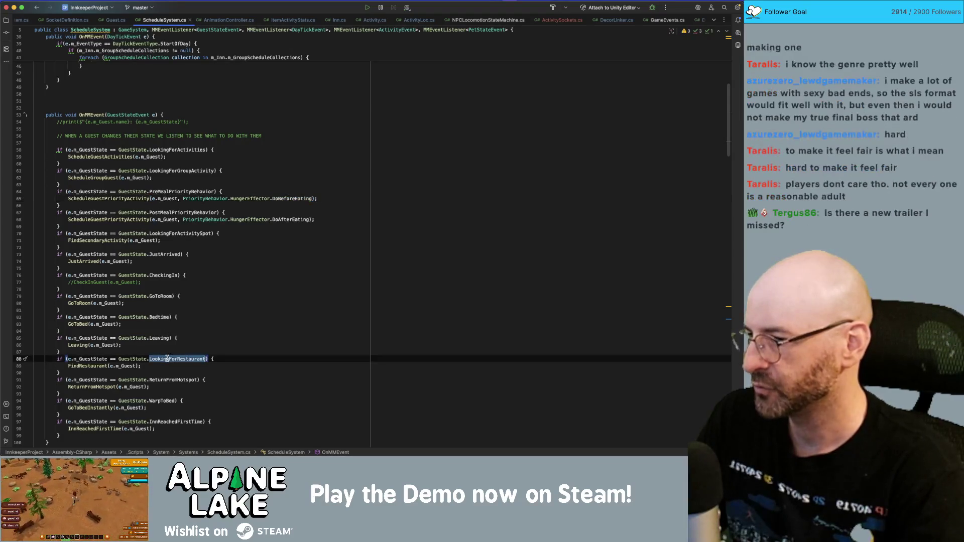
{"action": "left_click", "coordinate": [95, 366], "text": "super"}
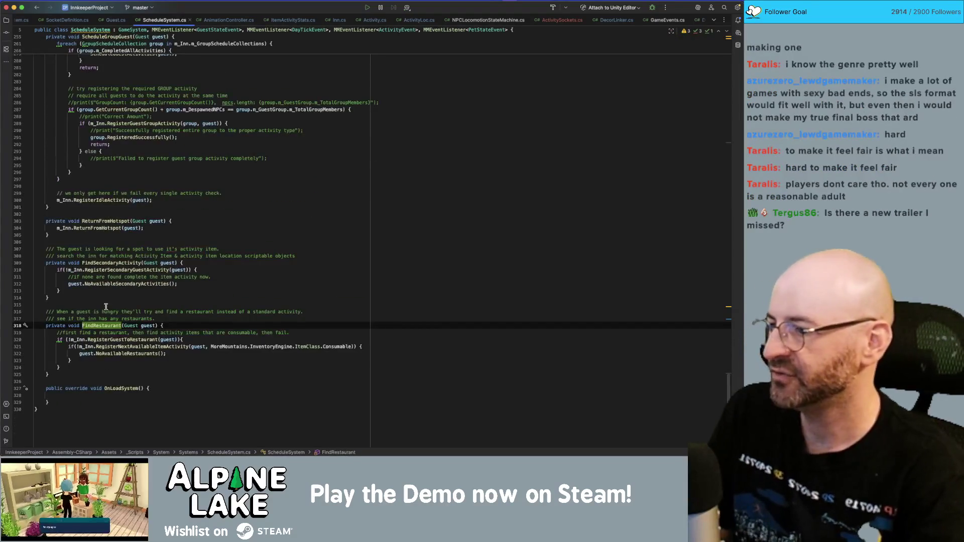
- Follow the NoAvailableRestaurants call from FindRestaurant to its declaration in Guest.cs
{"action": "double_click", "coordinate": [102, 340]}
{"action": "double_click", "coordinate": [130, 347]}
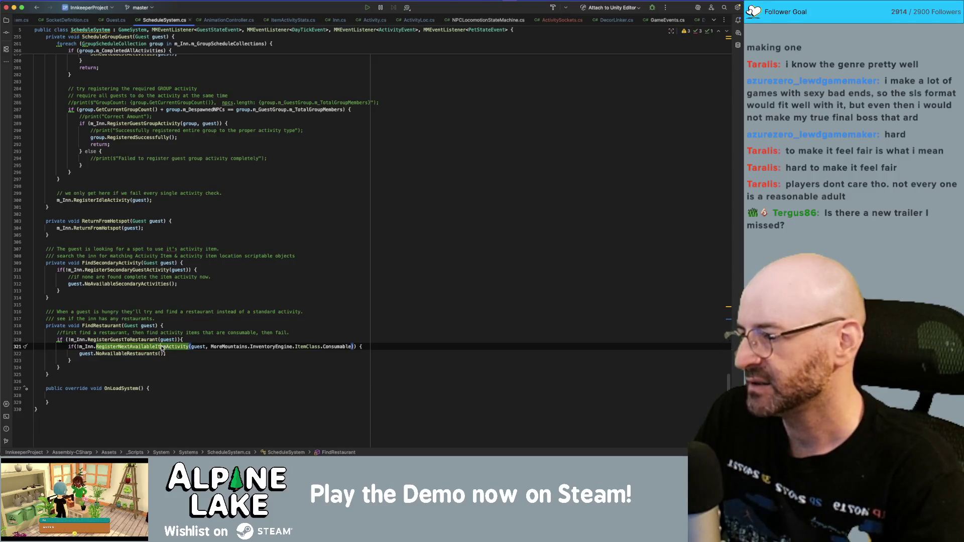
{"action": "double_click", "coordinate": [134, 354]}
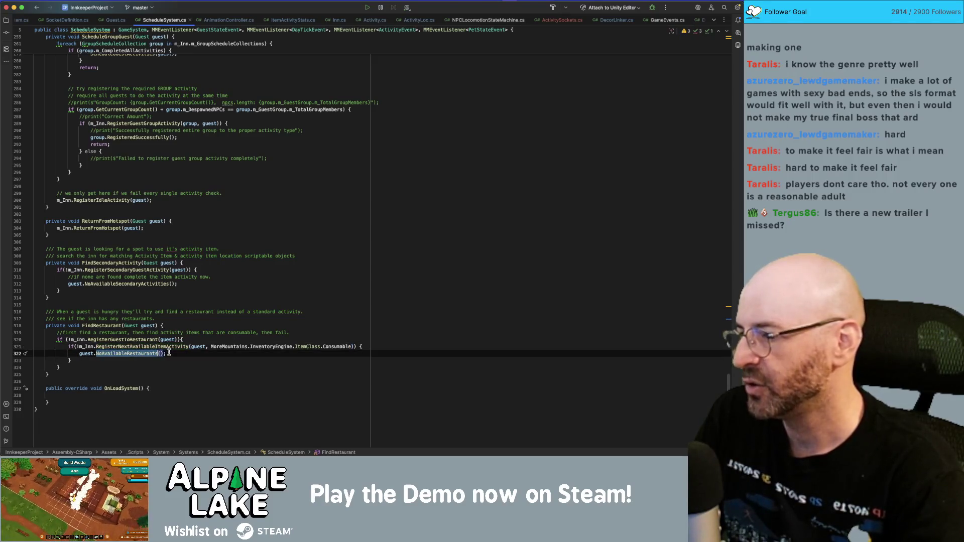
{"action": "left_click", "coordinate": [140, 356], "text": "super"}
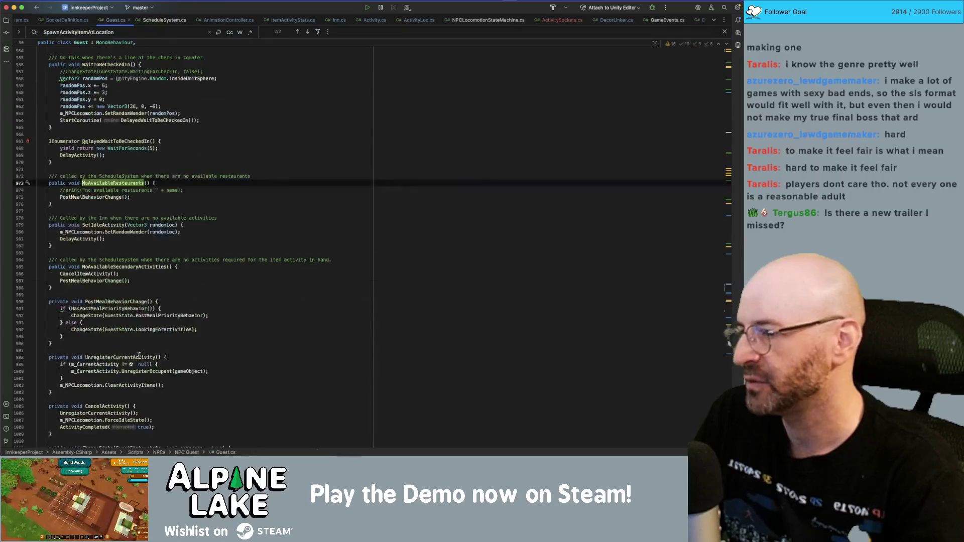
- Show PostMealBehaviorChange's usages and jump to its declaration from NoAvailableRestaurants
{"action": "double_click", "coordinate": [96, 197]}
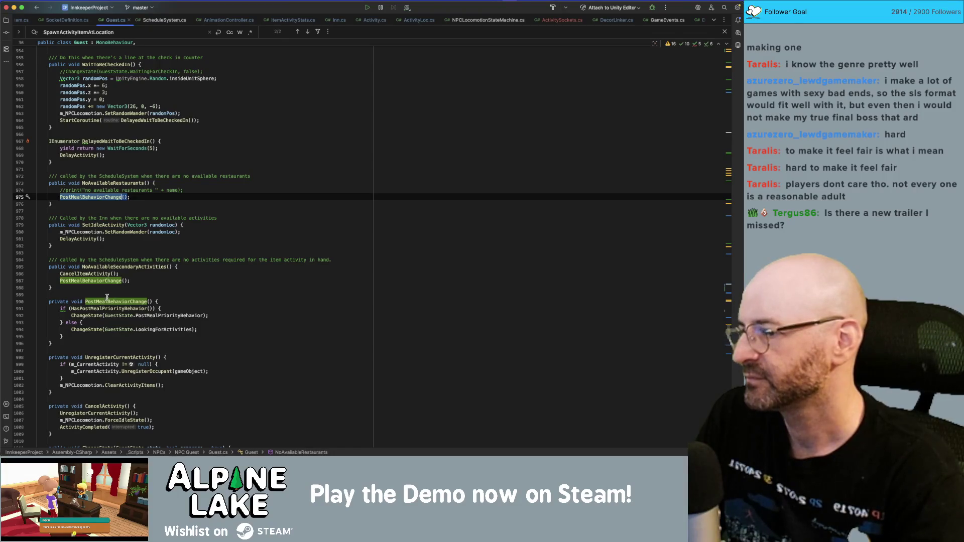
{"action": "double_click", "coordinate": [108, 301]}
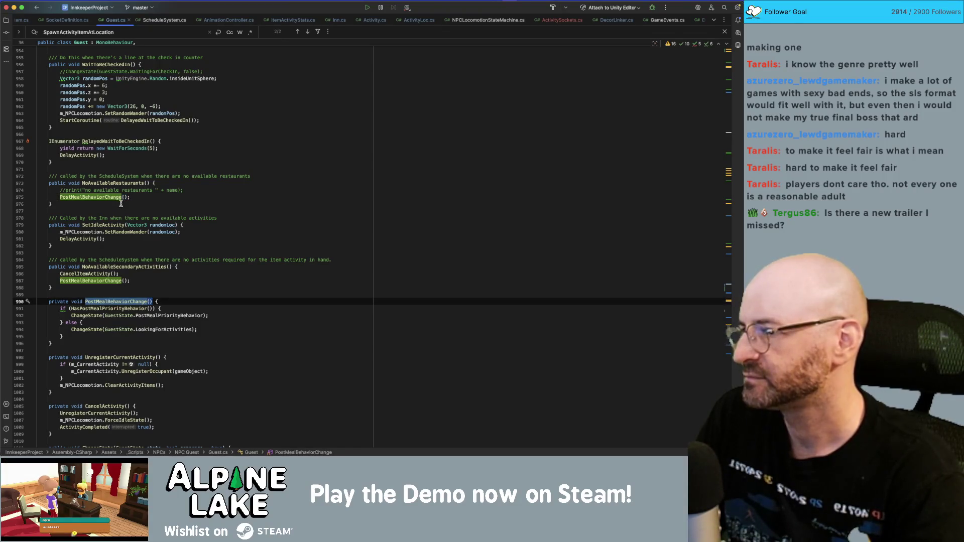
{"action": "left_click", "coordinate": [116, 184]}
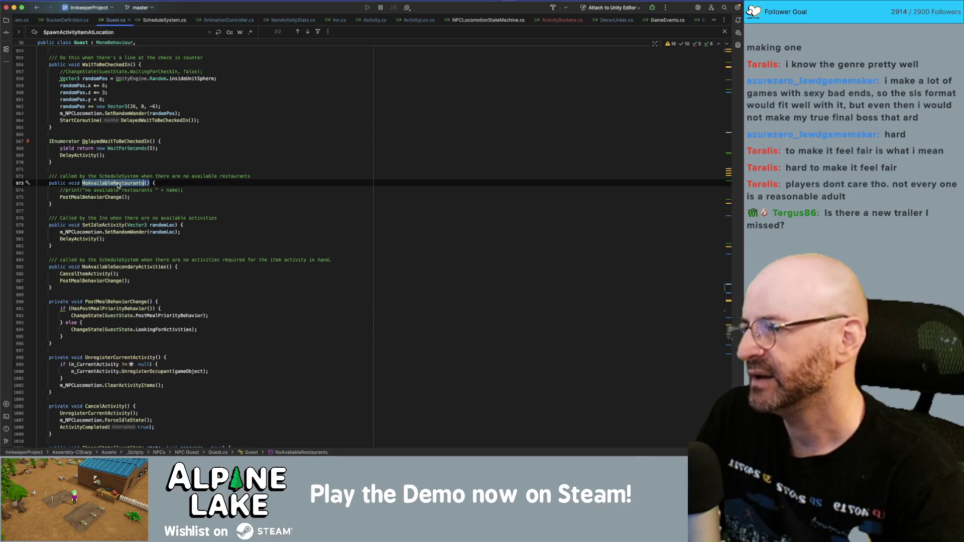
{"action": "left_click", "coordinate": [109, 197]}
{"action": "left_click", "coordinate": [110, 197], "text": "super"}
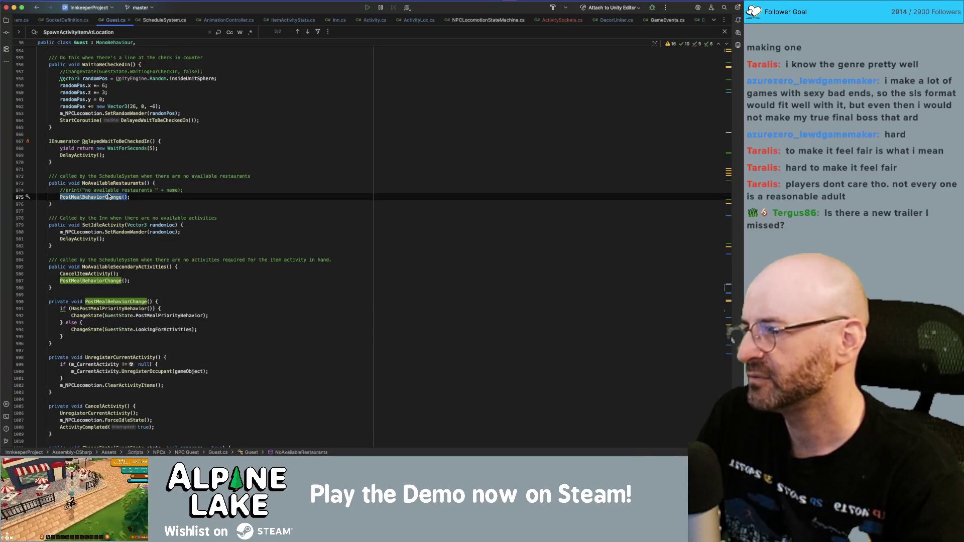
- Select the HasPostMealPriorityBehavior condition and highlight every ChangeState usage
{"action": "left_click", "coordinate": [97, 308]}
{"action": "key", "text": "alt+Up"}
{"action": "key", "text": "alt+Up"}
{"action": "key", "text": "alt+Up"}
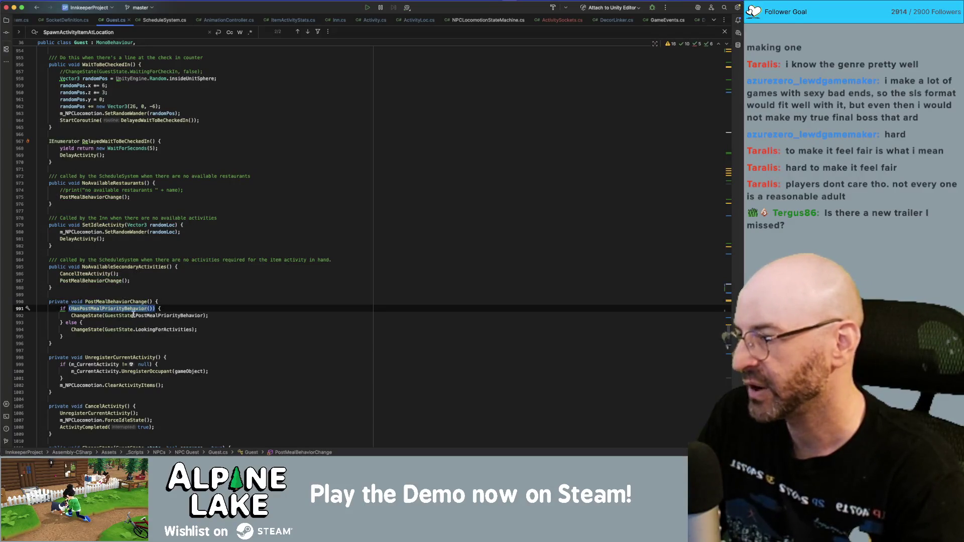
{"action": "left_click", "coordinate": [163, 330]}
{"action": "left_click", "coordinate": [87, 328]}
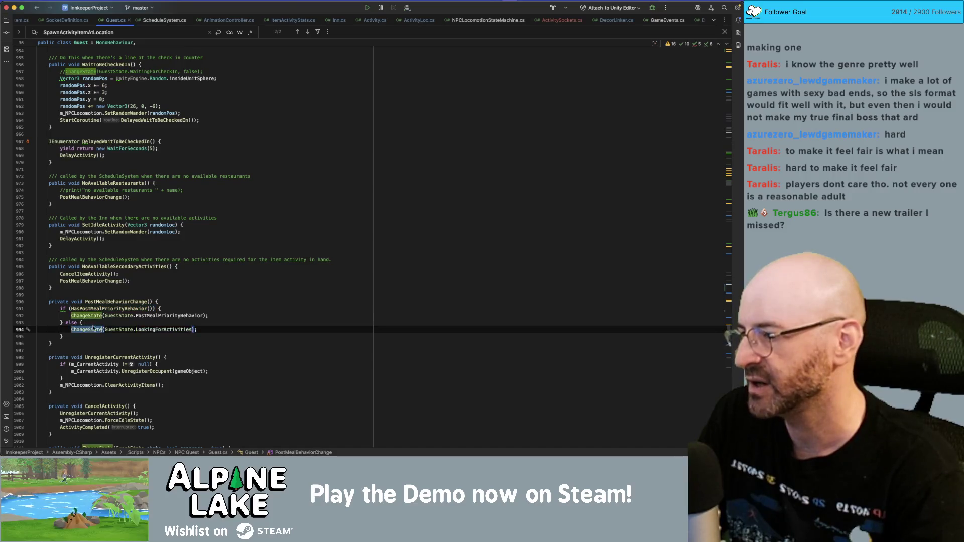
- Scroll up through Guest.cs reviewing the highlighted ChangeState calls
{"action": "scroll", "coordinate": [93, 326], "scroll_direction": "down", "scroll_amount": 2}
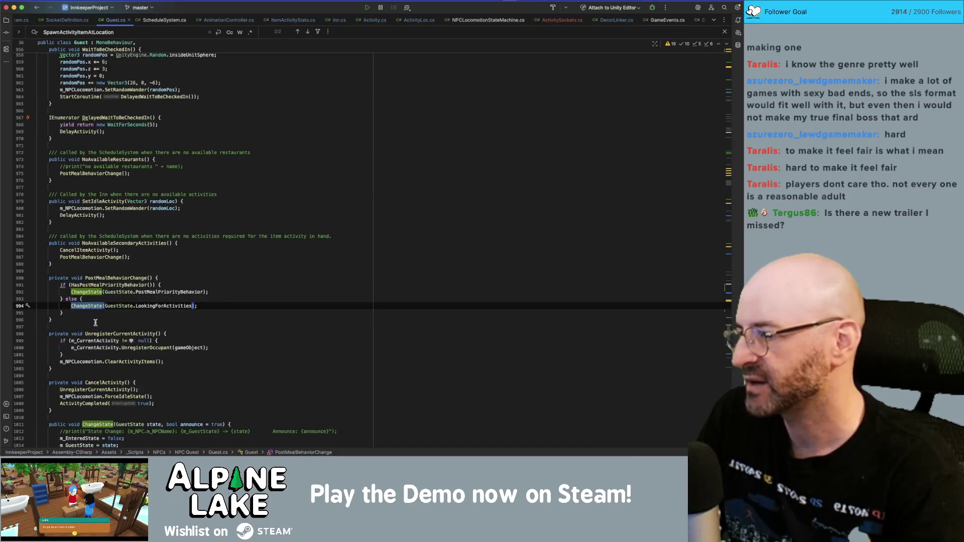
{"action": "scroll", "coordinate": [95, 321], "scroll_direction": "up", "scroll_amount": 10}
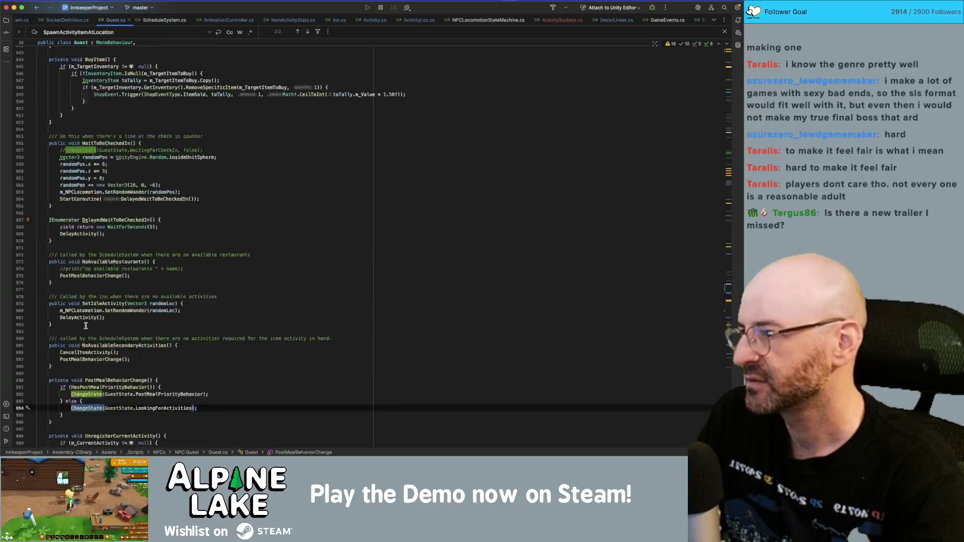
{"action": "scroll", "coordinate": [93, 334], "scroll_direction": "up", "scroll_amount": 20}
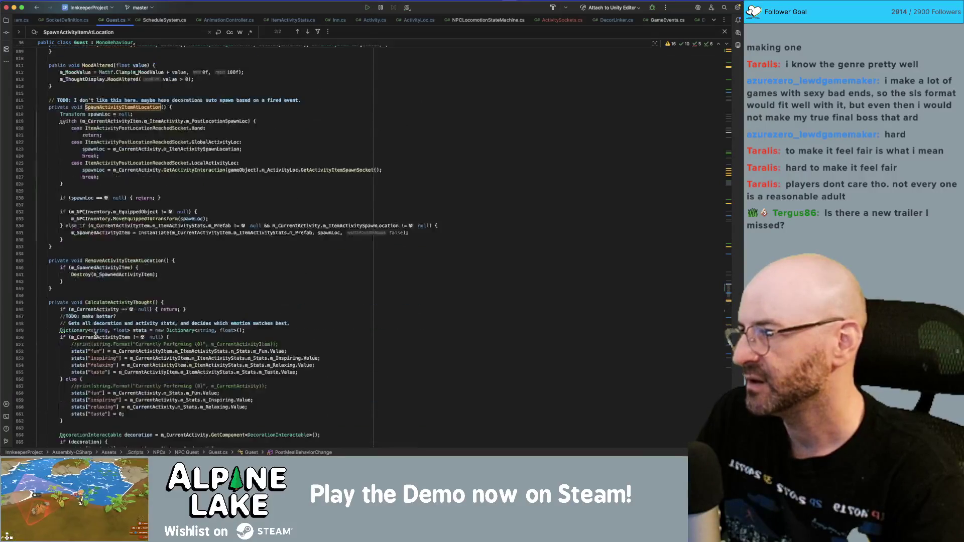
{"action": "scroll", "coordinate": [95, 335], "scroll_direction": "up", "scroll_amount": 20}
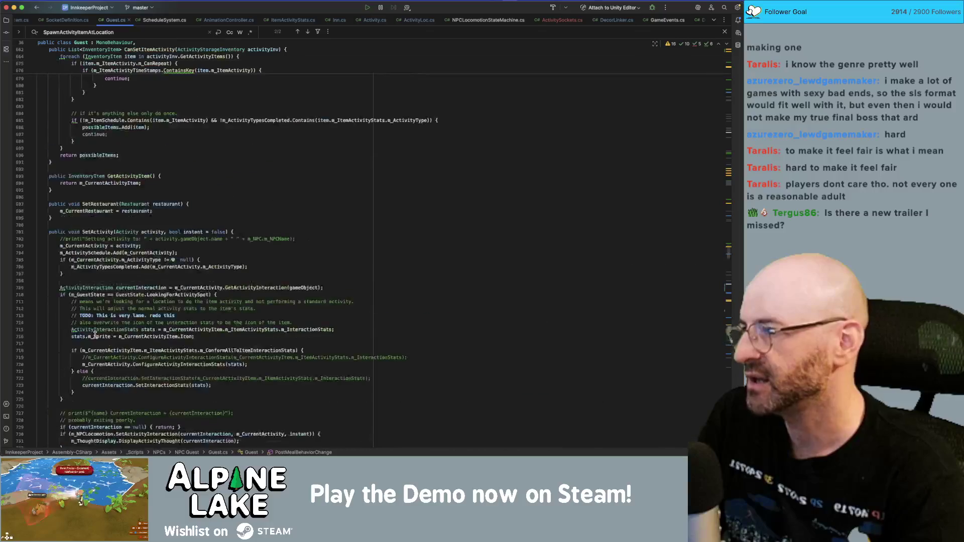
{"action": "scroll", "coordinate": [95, 336], "scroll_direction": "up", "scroll_amount": 18}
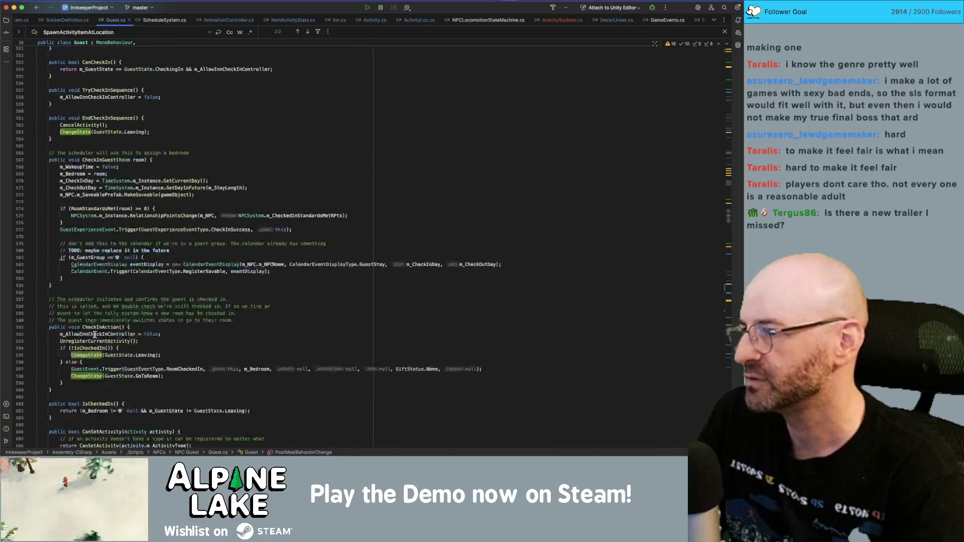
{"action": "scroll", "coordinate": [95, 334], "scroll_direction": "up", "scroll_amount": 3}
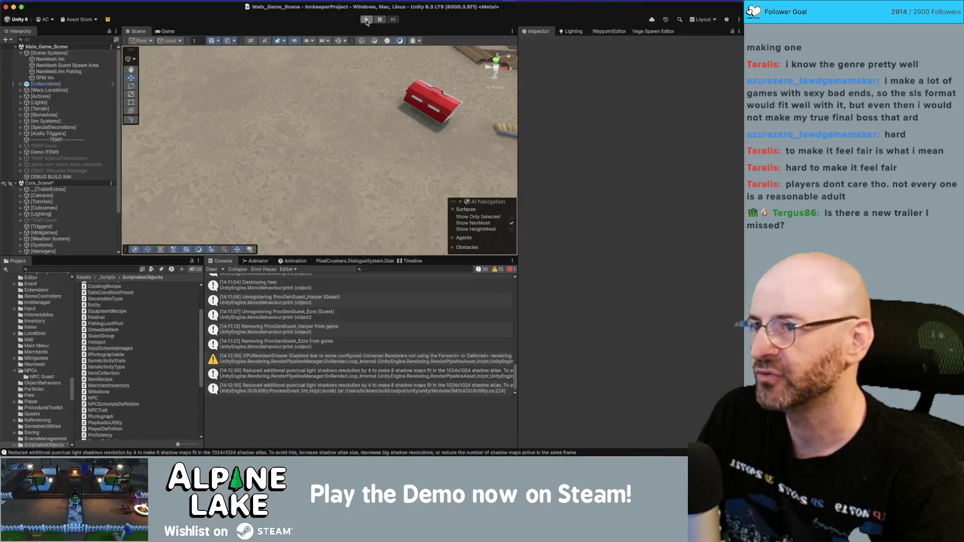
- Start play mode, walk the character left and open the quest journal
{"action": "left_click", "coordinate": [365, 21]}
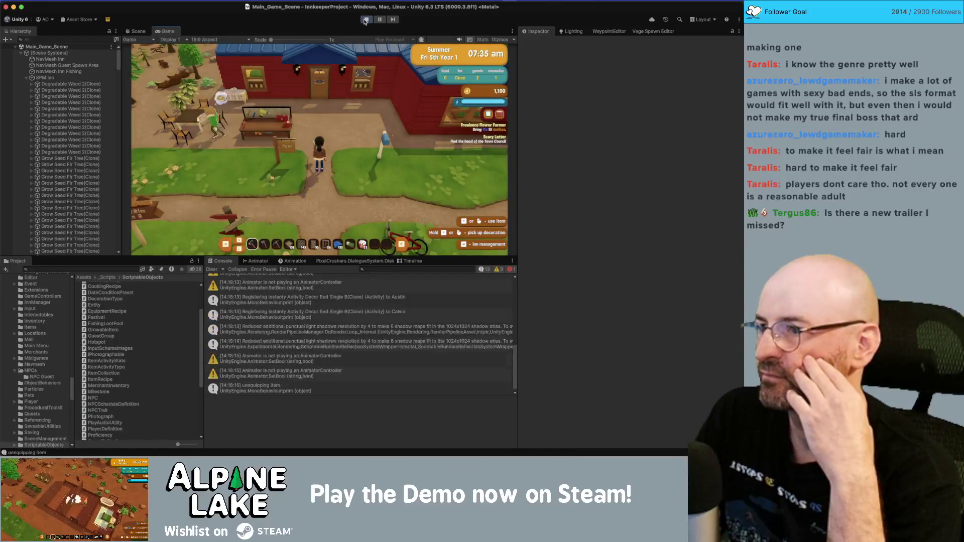
{"action": "key", "text": "w"}
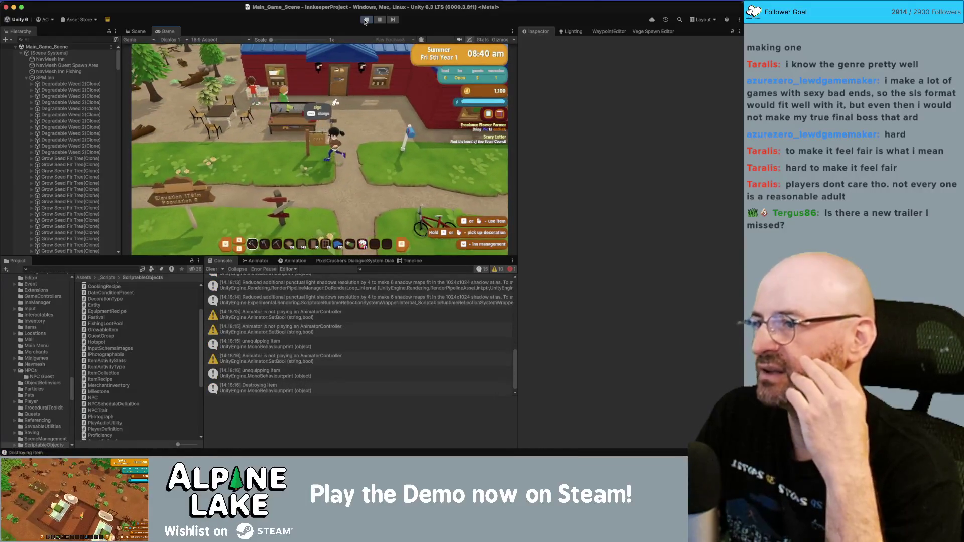
{"action": "key", "text": "a"}
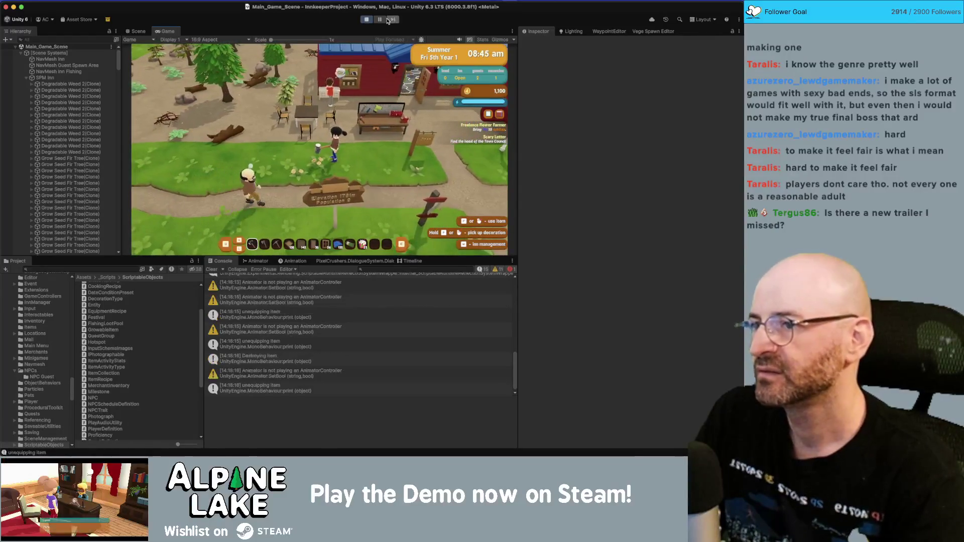
{"action": "key", "text": "j"}
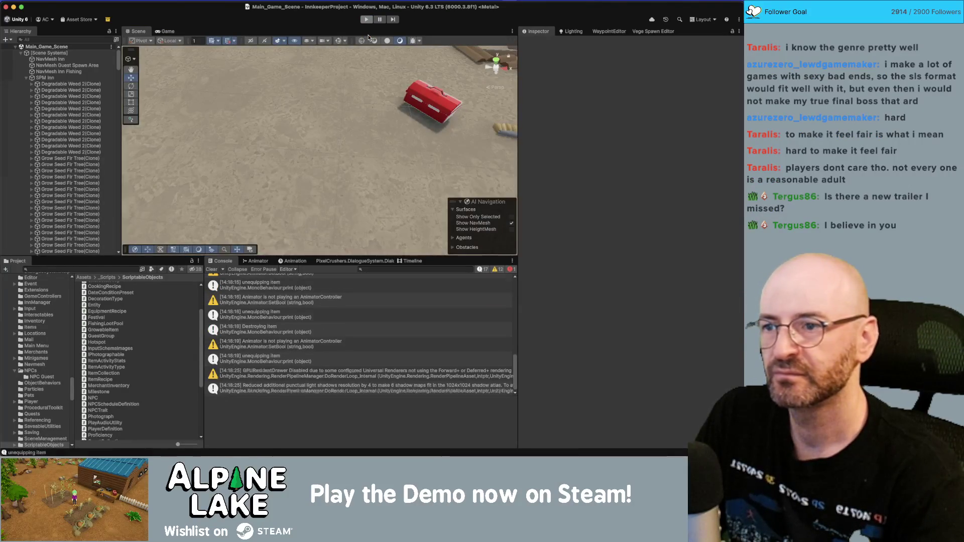
- Restart the game, pick up the farmhouse table and carry it toward the chairs
{"action": "left_click", "coordinate": [366, 20]}
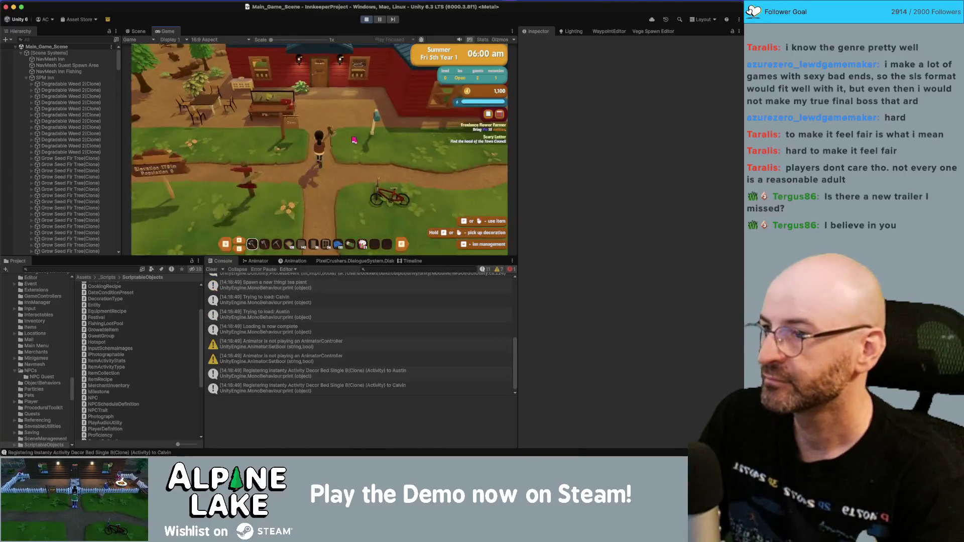
{"action": "key", "text": "a"}
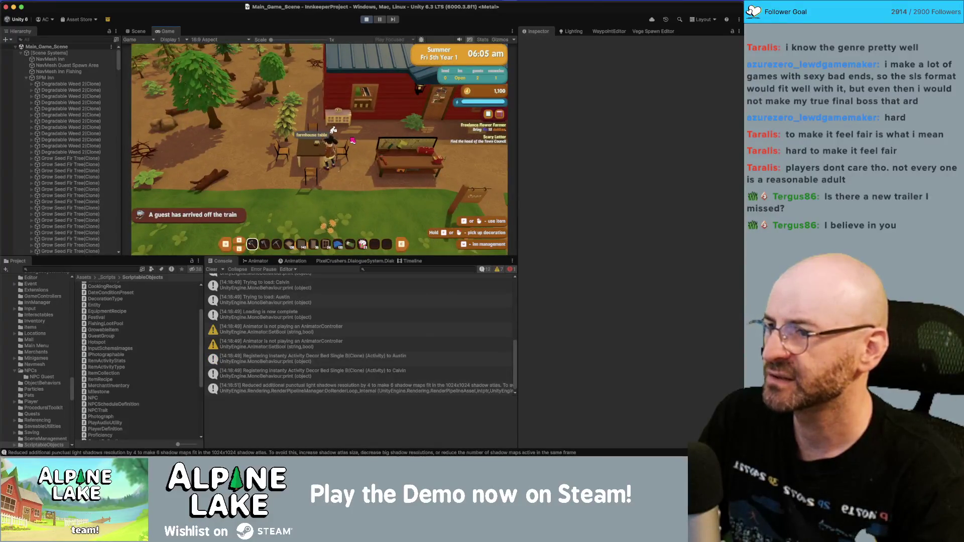
{"action": "key", "text": "e"}
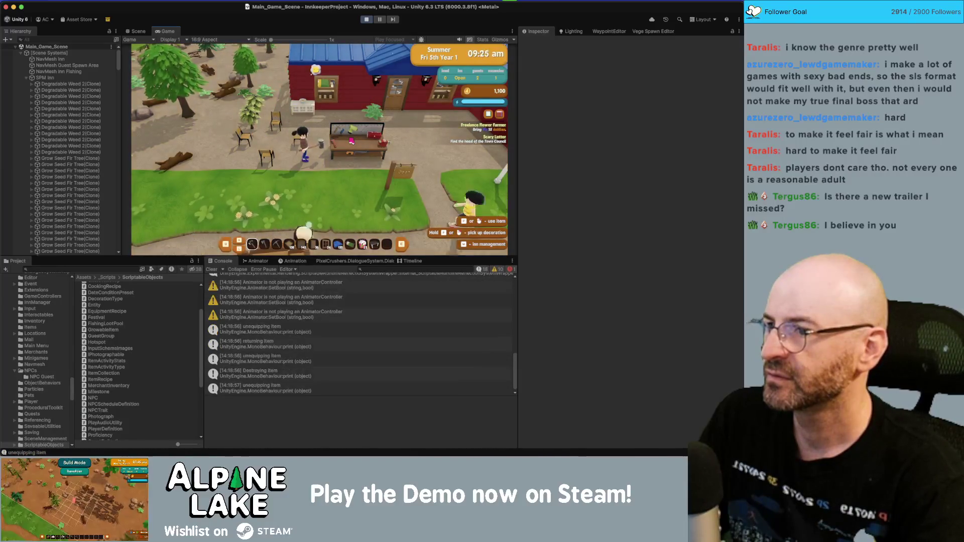
{"action": "key", "text": "w"}
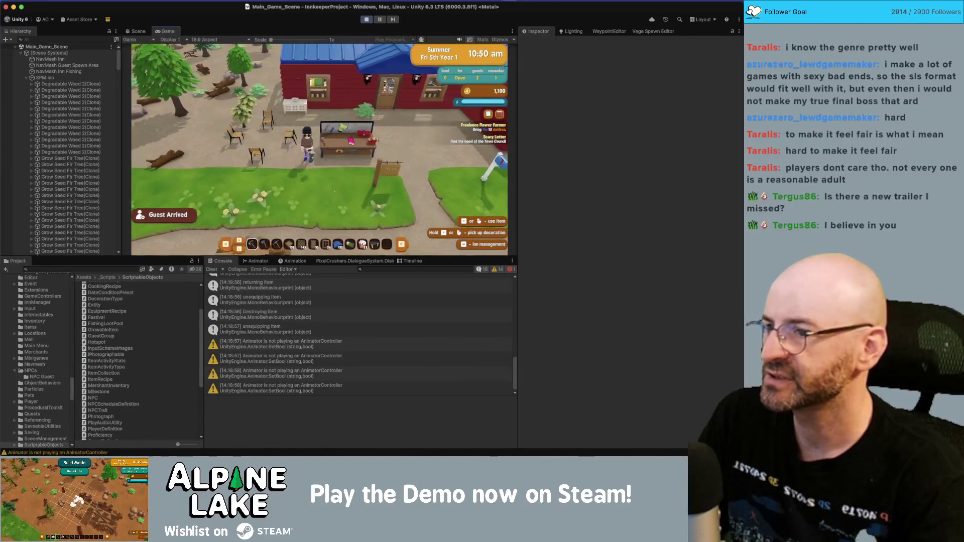
{"action": "key", "text": "a"}
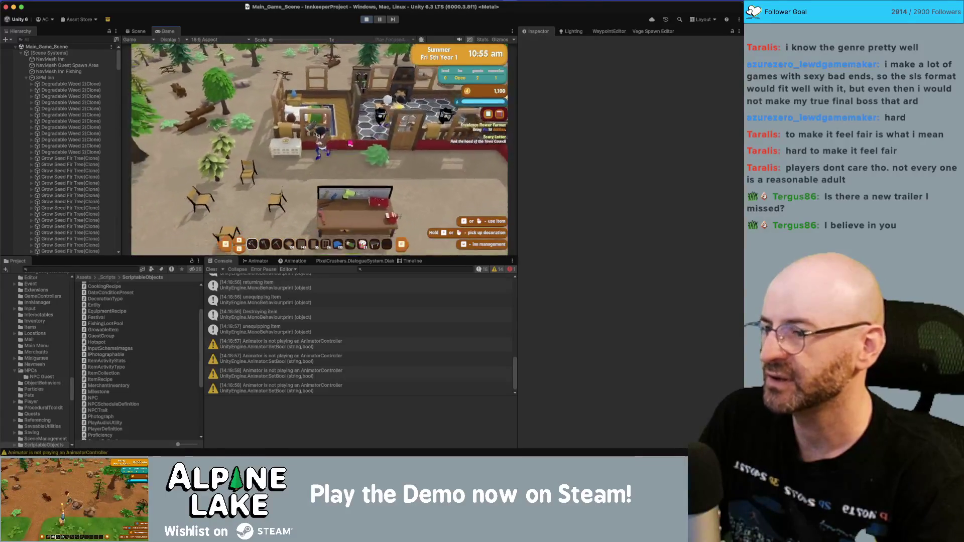
{"action": "key", "text": "s"}
{"action": "scroll", "coordinate": [350, 142], "scroll_direction": "down", "scroll_amount": 6}
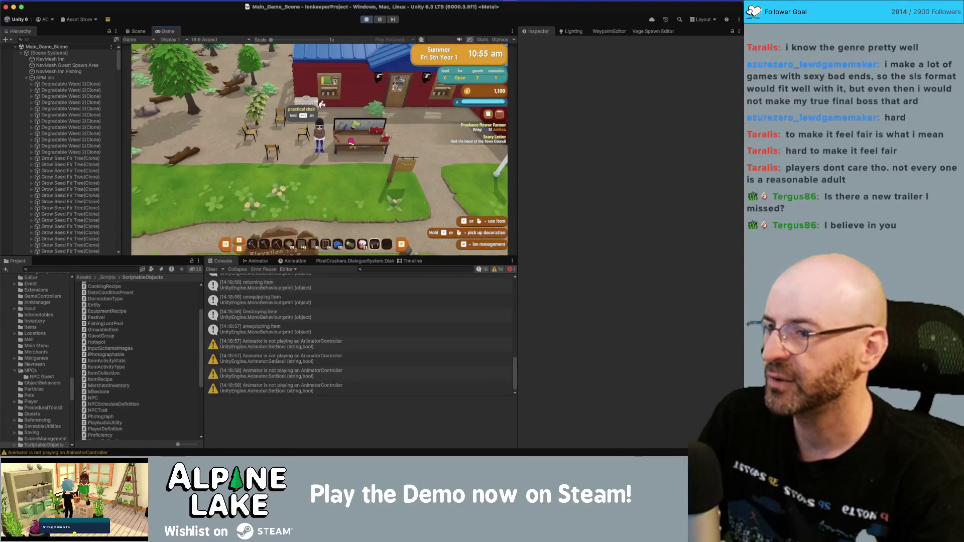
- Place the farmhouse table among the chairs in decorating mode, then view the Scene
{"action": "left_click", "coordinate": [322, 104]}
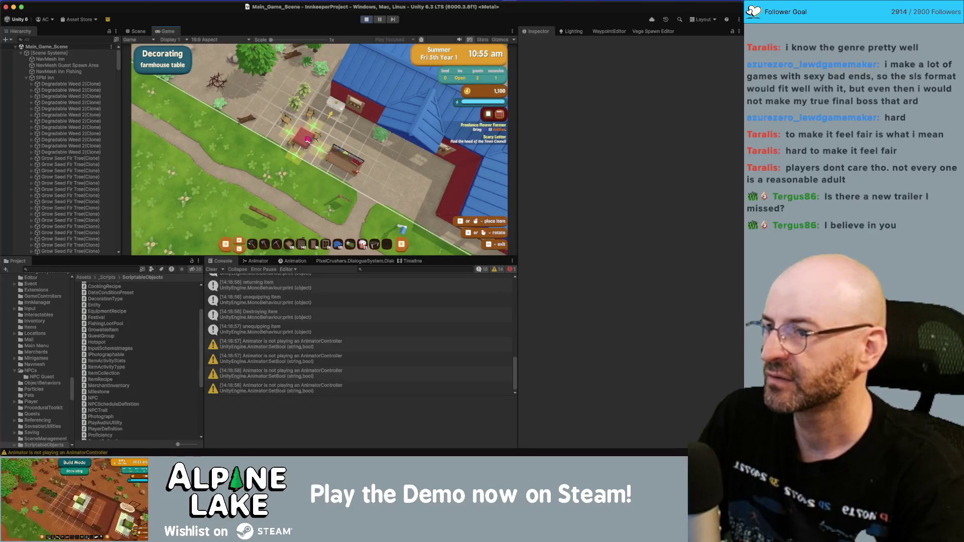
{"action": "left_click", "coordinate": [306, 139]}
{"action": "key", "text": "Escape"}
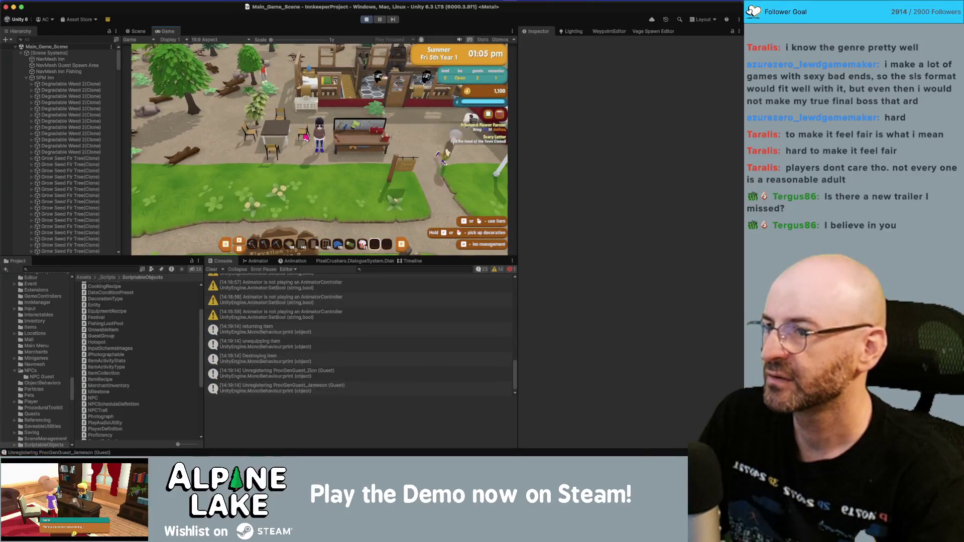
{"action": "key", "text": "w"}
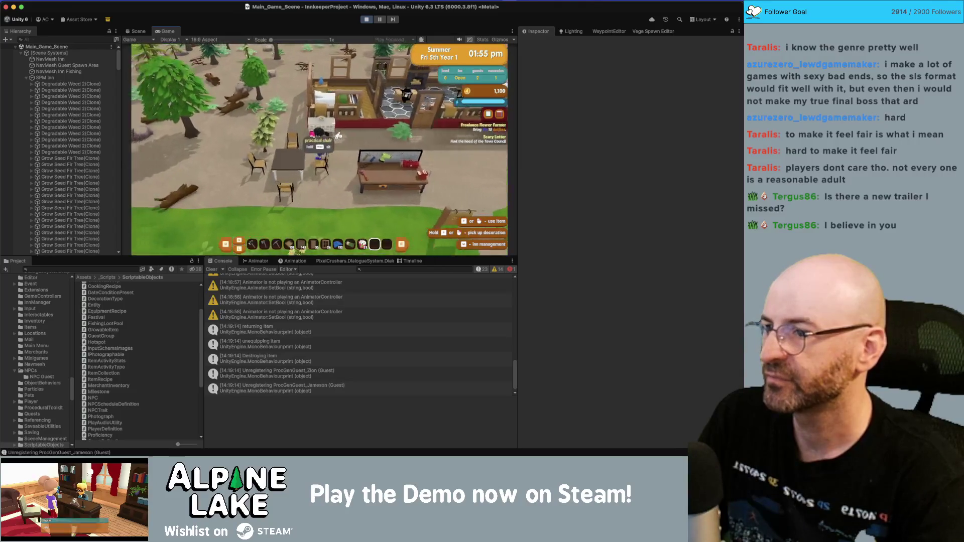
{"action": "left_click", "coordinate": [145, 30]}
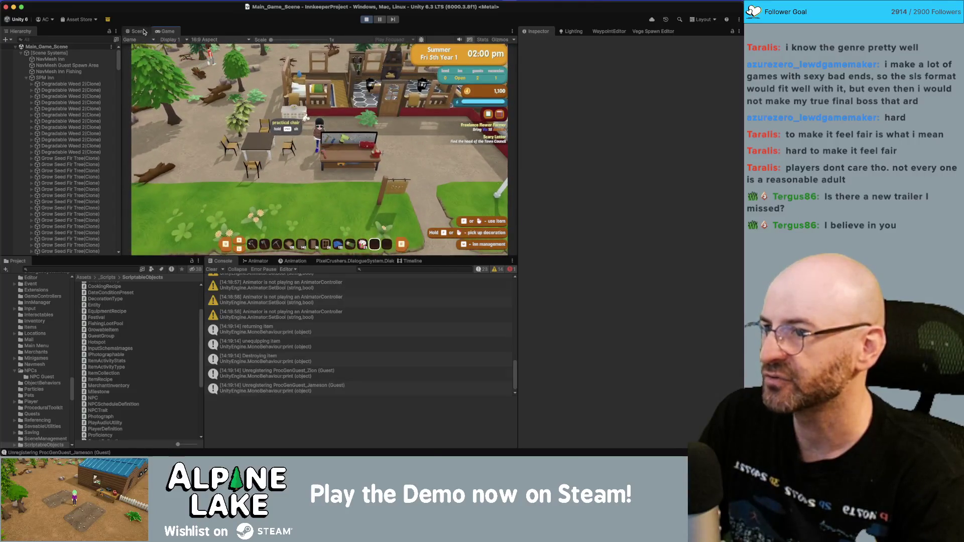
- Select Decor Table Small A and scroll the Inspector to its Activity component
{"action": "left_click", "coordinate": [373, 156]}
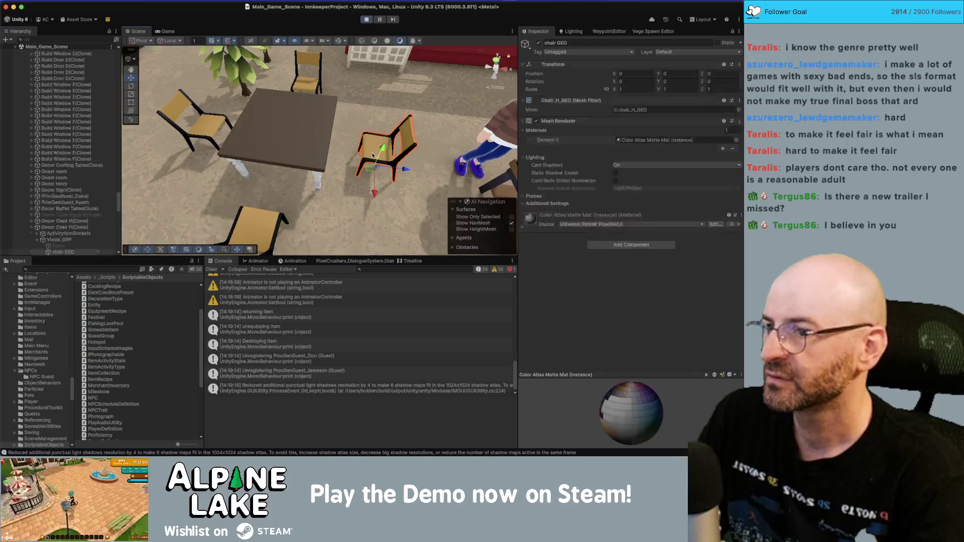
{"action": "left_click", "coordinate": [74, 228]}
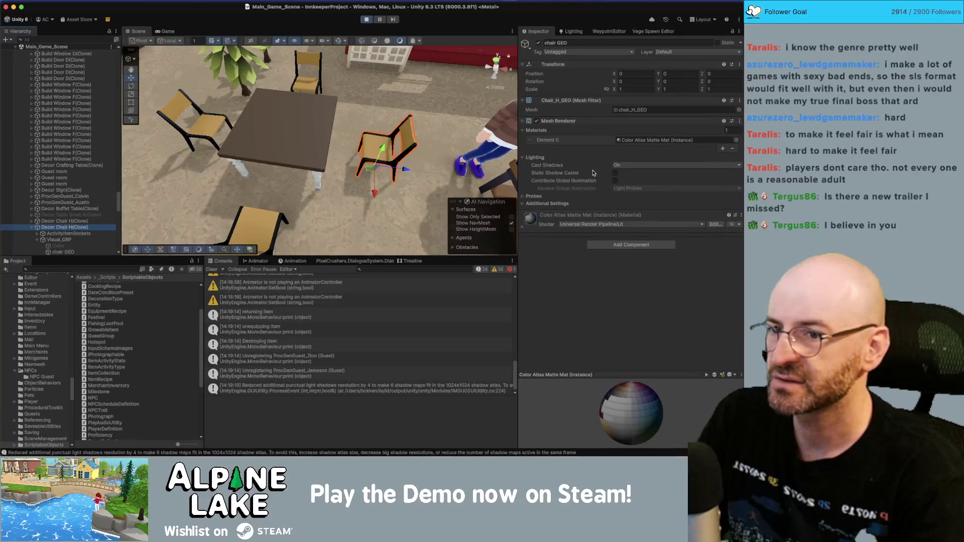
{"action": "left_click", "coordinate": [278, 128]}
{"action": "left_click", "coordinate": [279, 128]}
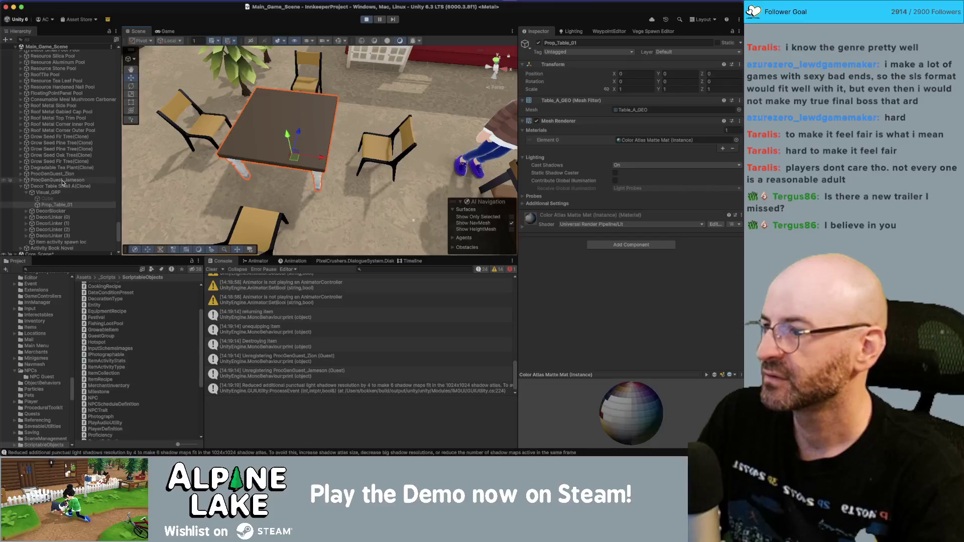
{"action": "left_click", "coordinate": [63, 186]}
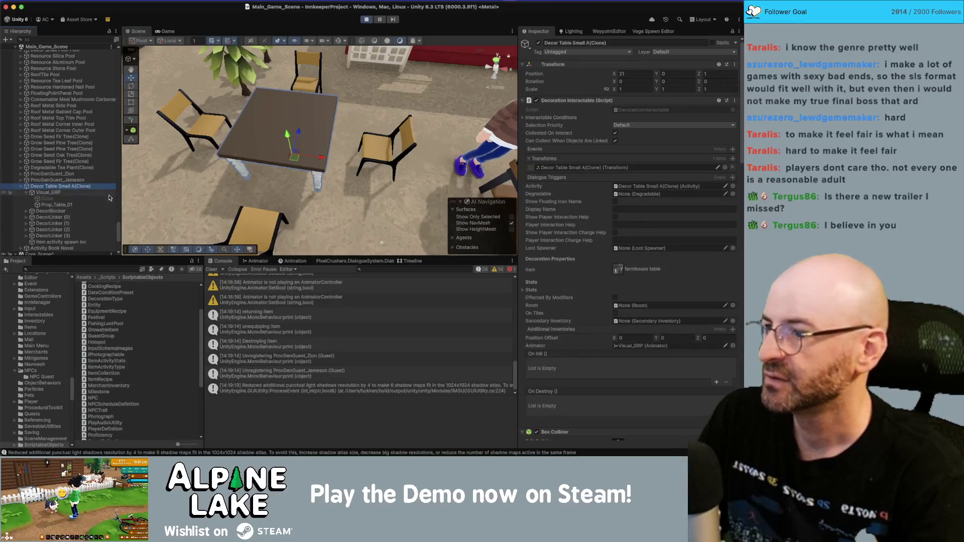
{"action": "scroll", "coordinate": [620, 226], "scroll_direction": "down", "scroll_amount": 15}
{"action": "scroll", "coordinate": [619, 226], "scroll_direction": "down", "scroll_amount": 10}
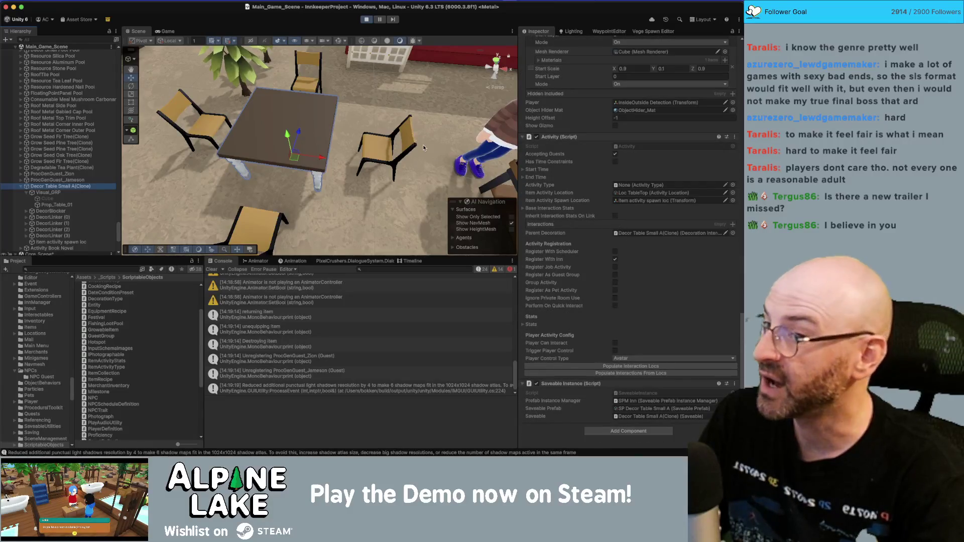
- Return to the Game view, stop the running game and switch to Rider
{"action": "left_click", "coordinate": [168, 32]}
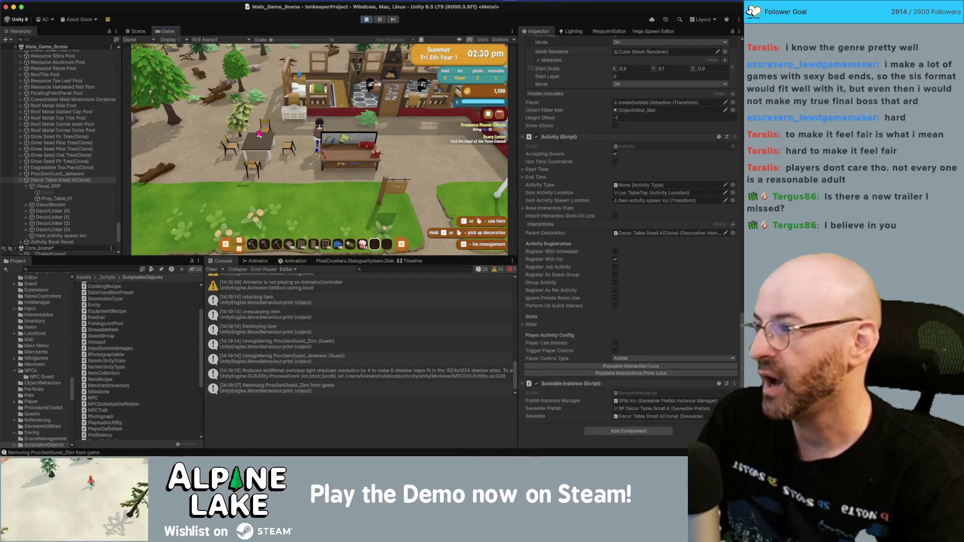
{"action": "left_click", "coordinate": [72, 268]}
{"action": "type", "text": "ink"}
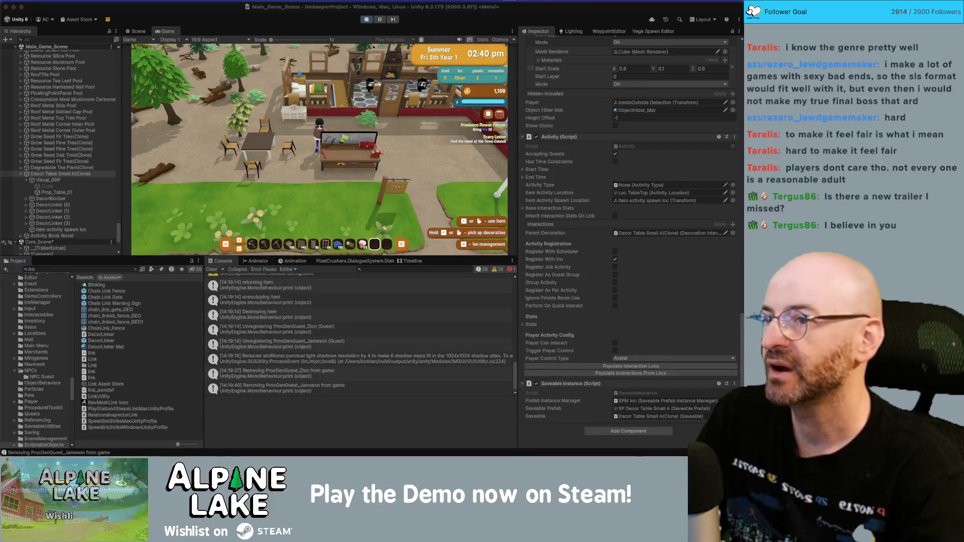
{"action": "left_click", "coordinate": [370, 19]}
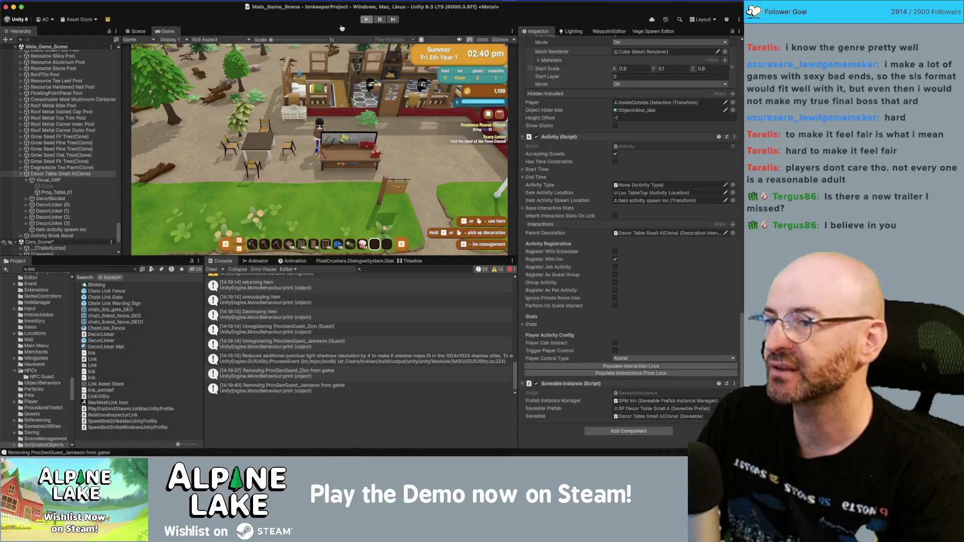
{"action": "key", "text": "super+Tab"}
- Review the ActivityCompleted code in Guest.cs and the Visualize method in DecorLinker.cs
{"action": "scroll", "coordinate": [402, 108], "scroll_direction": "up", "scroll_amount": 15}
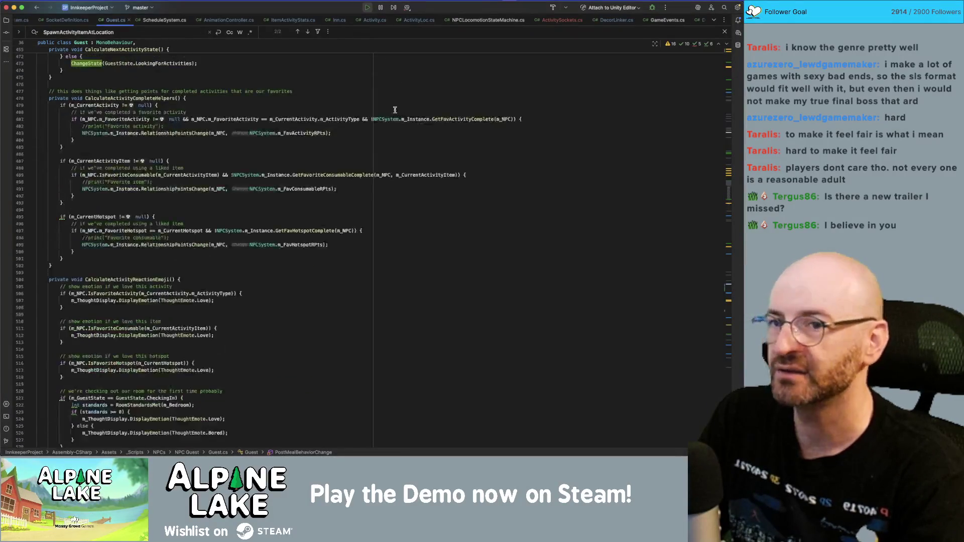
{"action": "scroll", "coordinate": [405, 108], "scroll_direction": "down", "scroll_amount": 15}
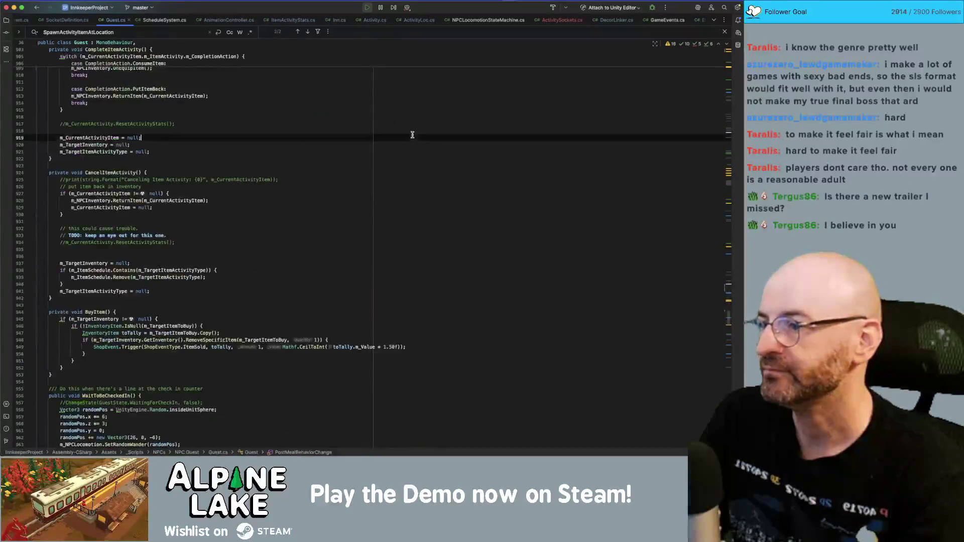
{"action": "scroll", "coordinate": [407, 135], "scroll_direction": "down", "scroll_amount": 10}
{"action": "scroll", "coordinate": [381, 147], "scroll_direction": "up", "scroll_amount": 15}
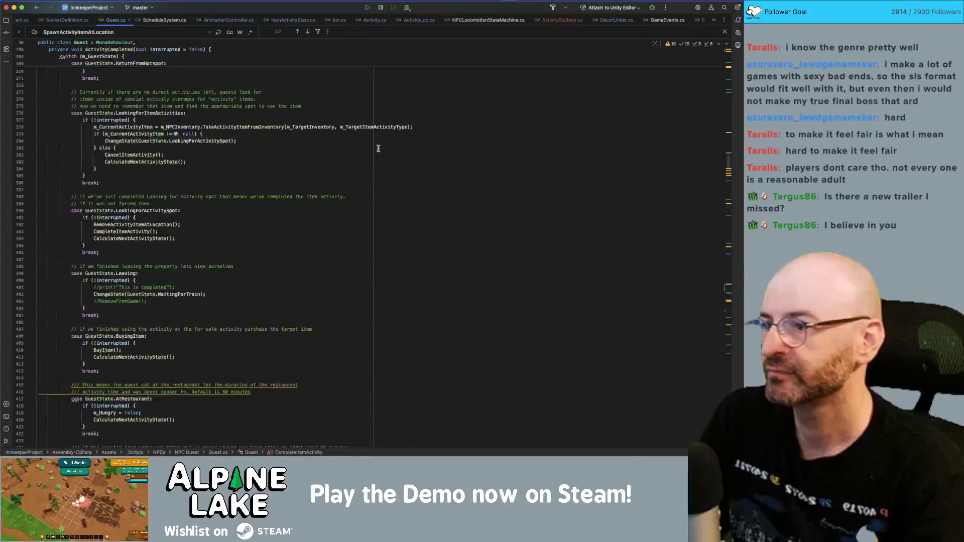
{"action": "left_click", "coordinate": [374, 134]}
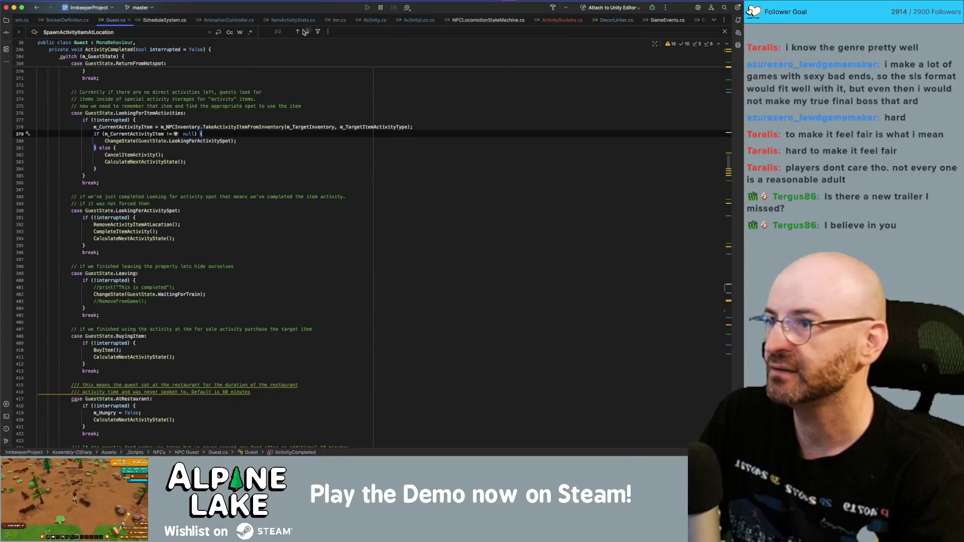
{"action": "left_click", "coordinate": [616, 20]}
{"action": "left_click", "coordinate": [352, 208]}
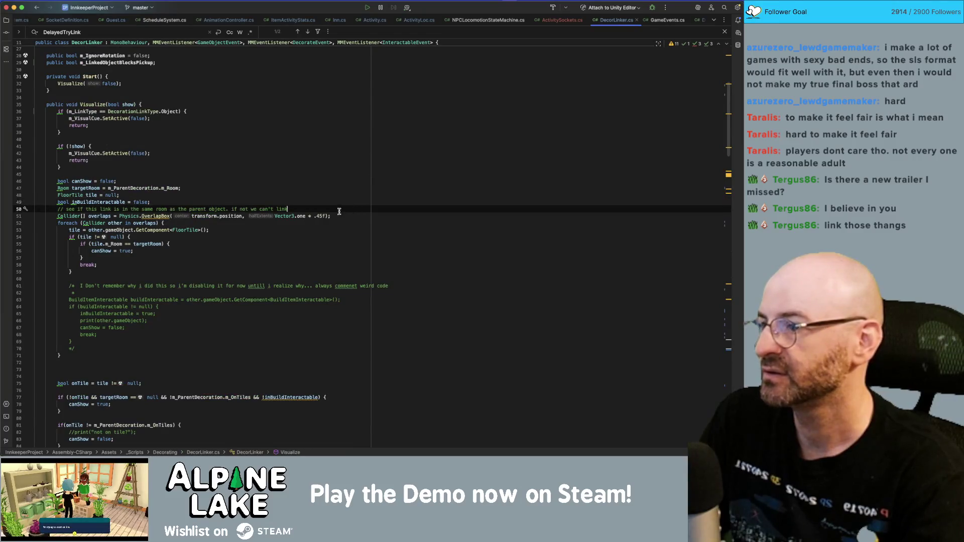
{"action": "scroll", "coordinate": [333, 206], "scroll_direction": "down", "scroll_amount": 20}
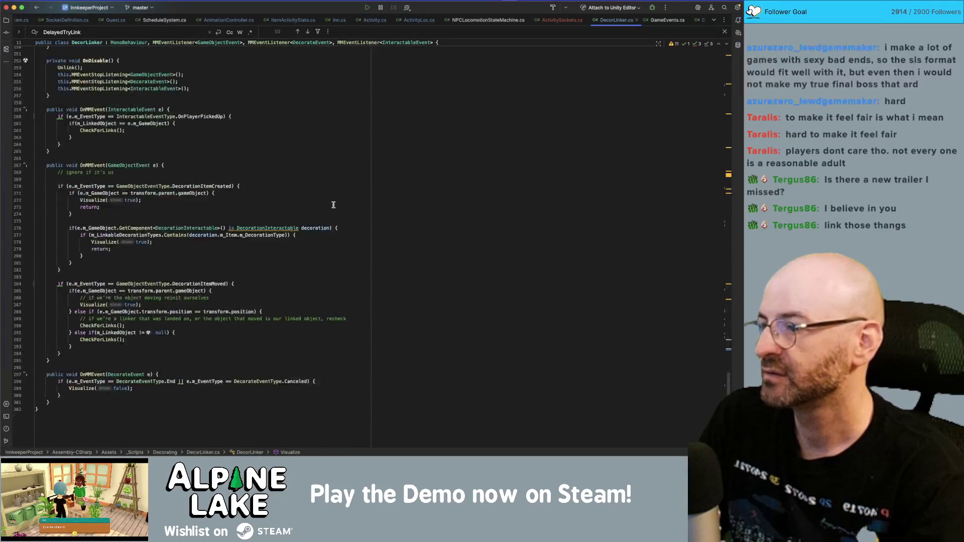
{"action": "scroll", "coordinate": [333, 205], "scroll_direction": "up", "scroll_amount": 5}
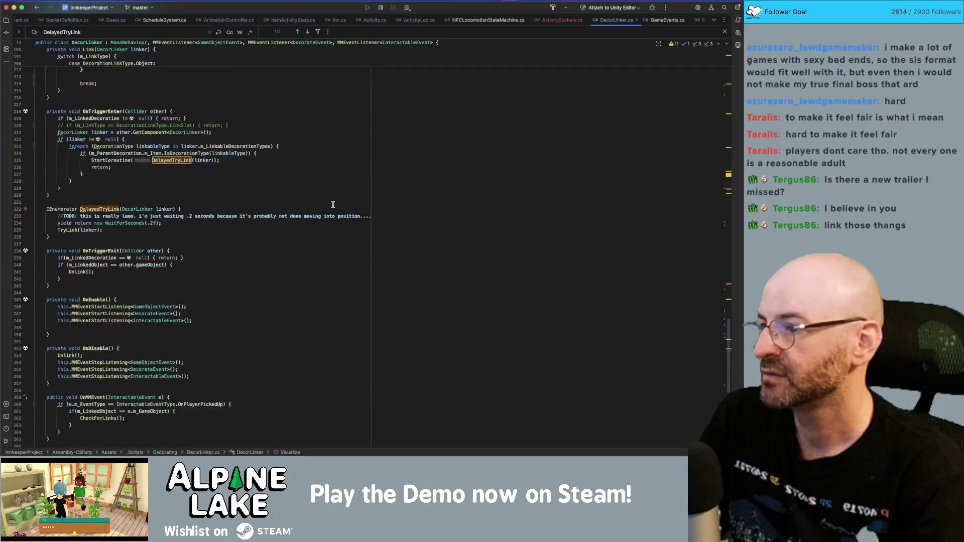
- Uncomment the LinkSlot early-return line in OnTriggerEnter, save, and return to Unity
{"action": "left_click", "coordinate": [323, 141]}
{"action": "key", "text": "Up"}
{"action": "key", "text": "Up"}
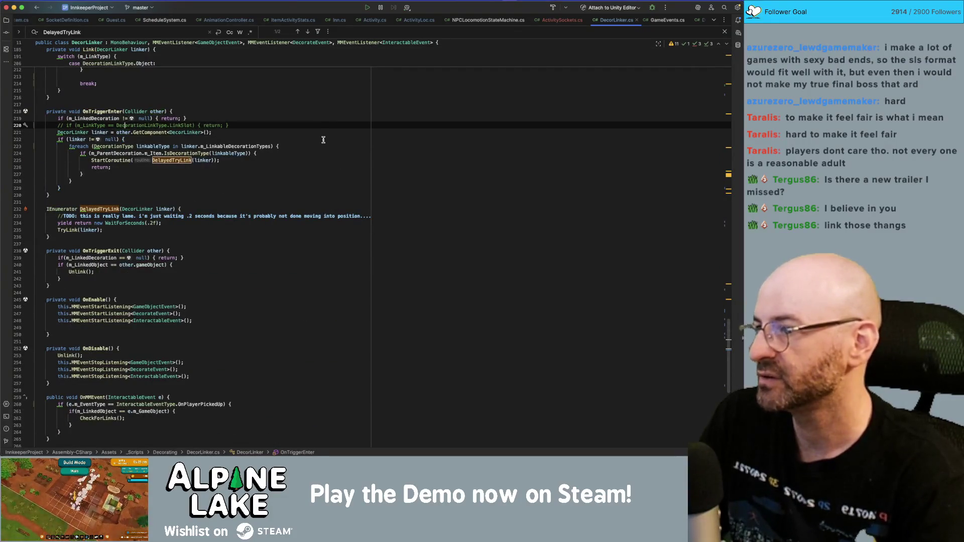
{"action": "key", "text": "super+slash"}
{"action": "key", "text": "super+Tab"}
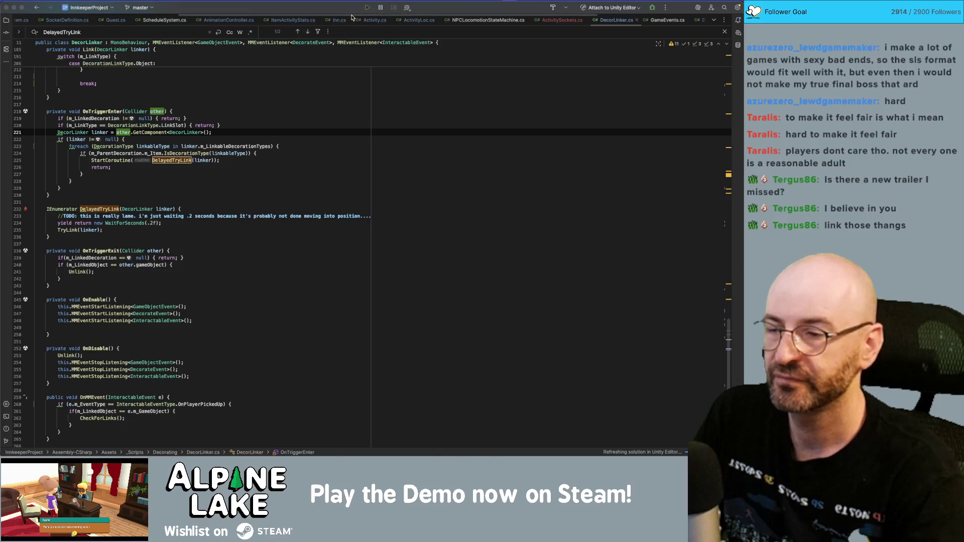
{"action": "key", "text": "super+Tab"}
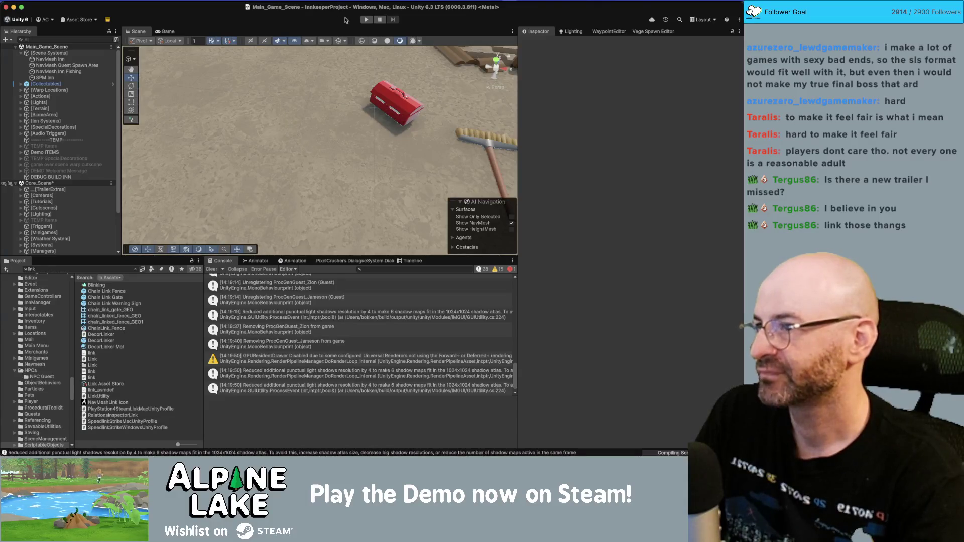
- Play-test the inn yard, pick up the farmhouse table in decorate mode, exit, and stop play
{"action": "left_click", "coordinate": [365, 20]}
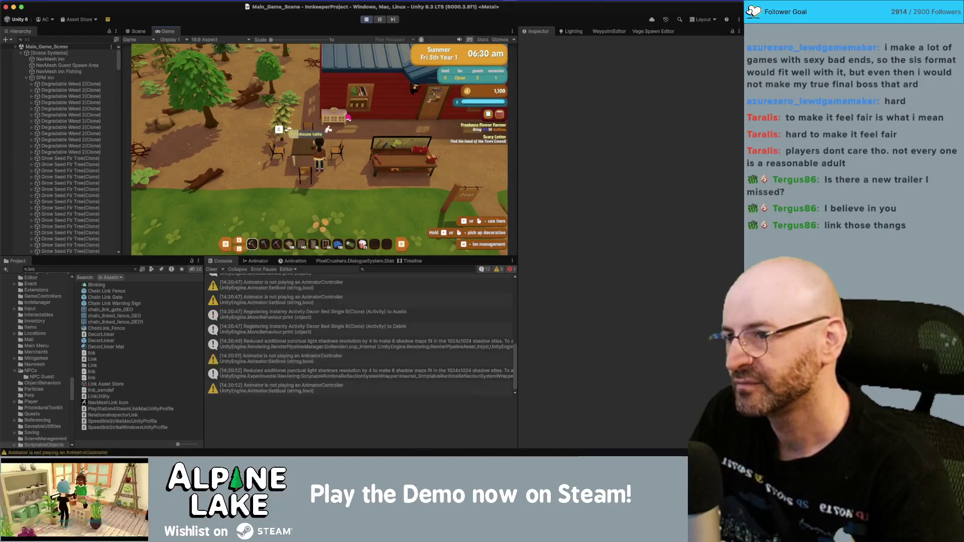
{"action": "key", "text": "d"}
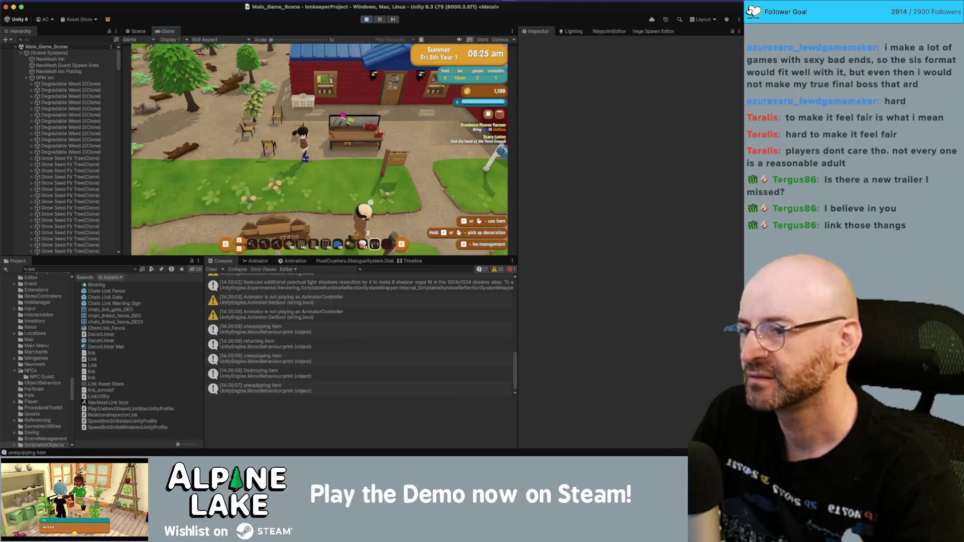
{"action": "key", "text": "e"}
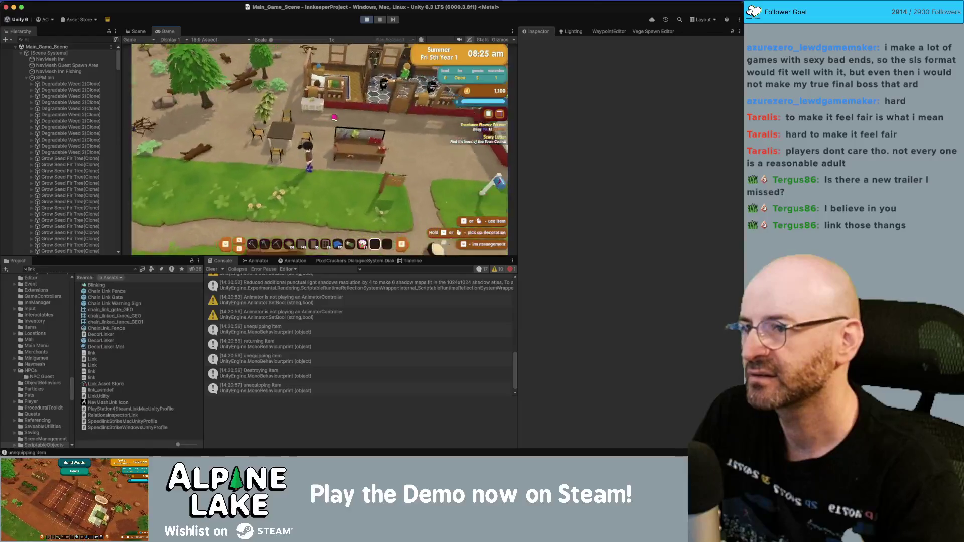
{"action": "key", "text": "Escape"}
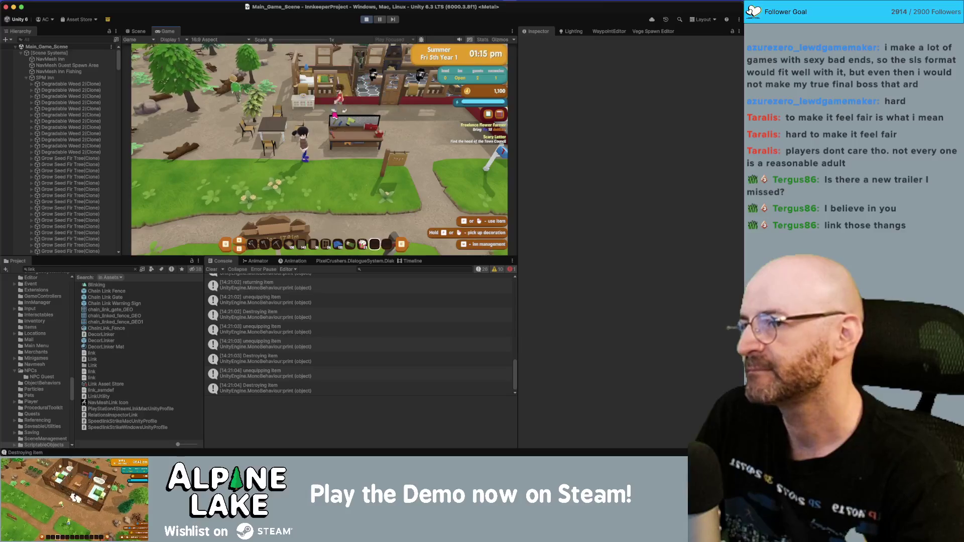
{"action": "left_click", "coordinate": [367, 20]}
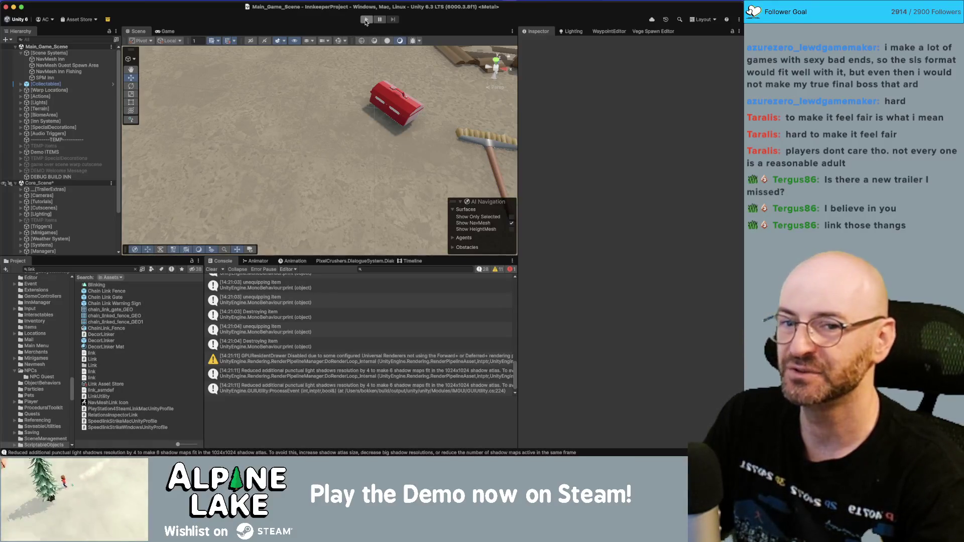
{"action": "left_click", "coordinate": [365, 20]}
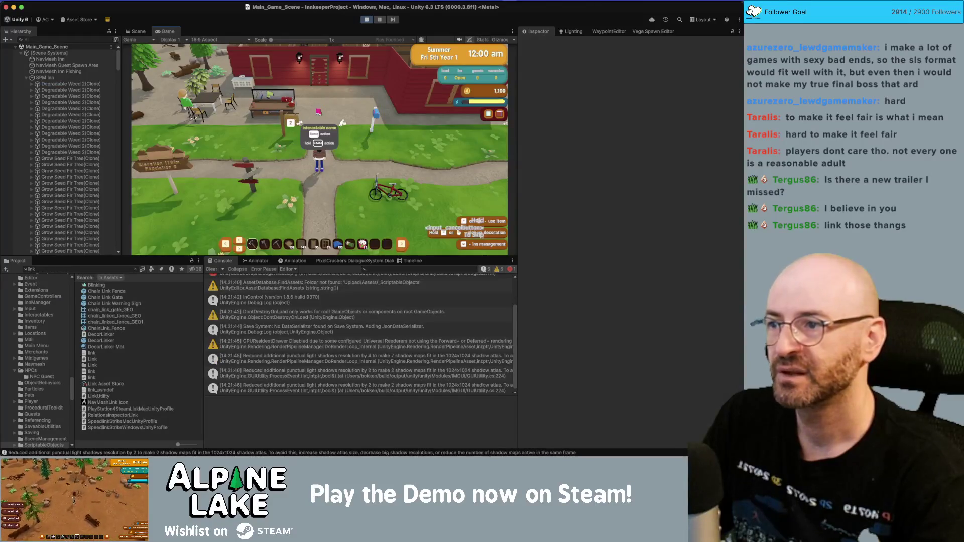
{"action": "left_click", "coordinate": [366, 20]}
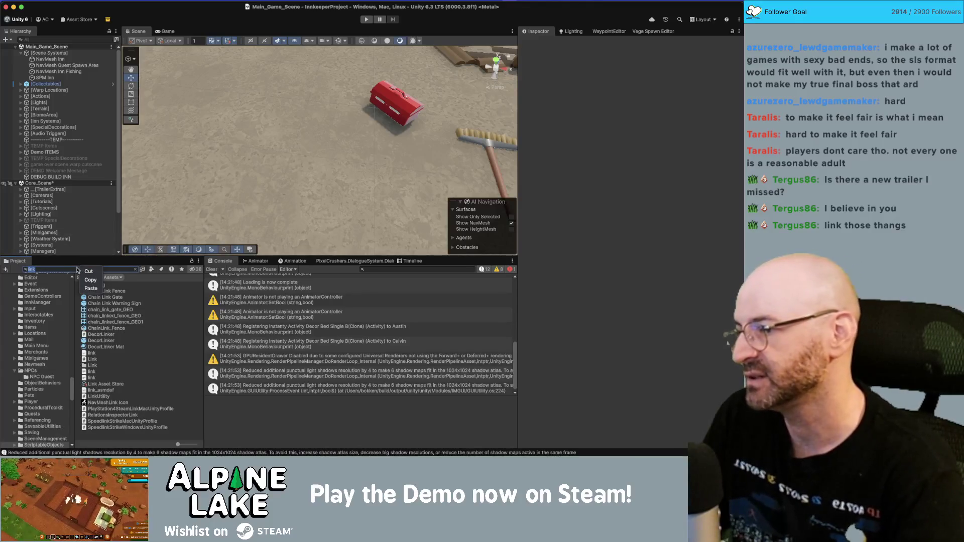
- Search the Project for 'decor chair a' and select the Decor Chair A–H prefabs
{"action": "left_click", "coordinate": [71, 270]}
{"action": "type", "text": "decor ch"}
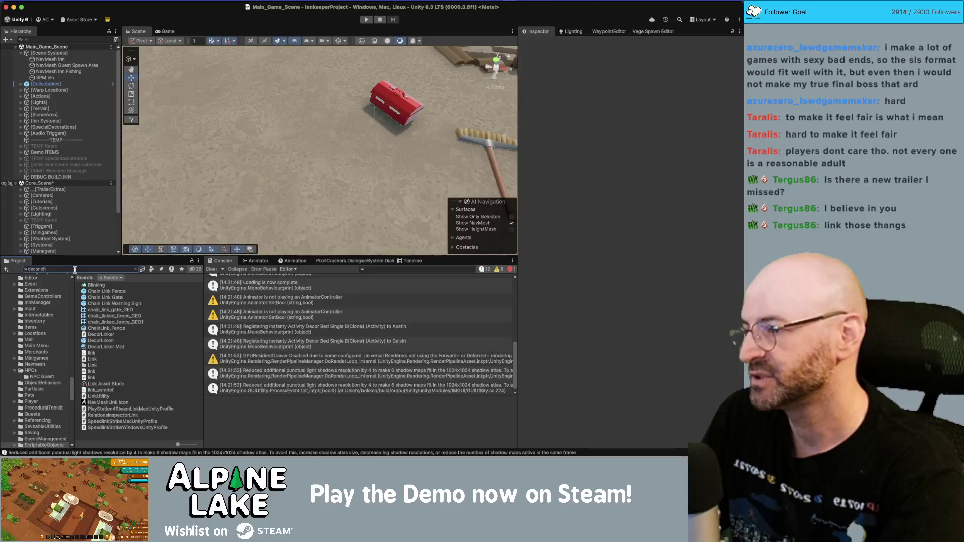
{"action": "type", "text": "air a"}
{"action": "left_click", "coordinate": [103, 346]}
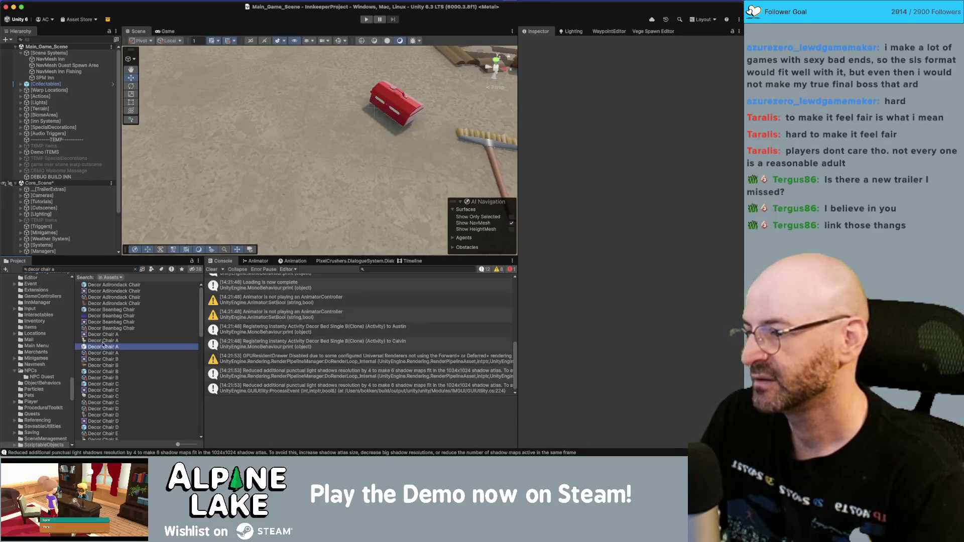
{"action": "left_click", "coordinate": [134, 270]}
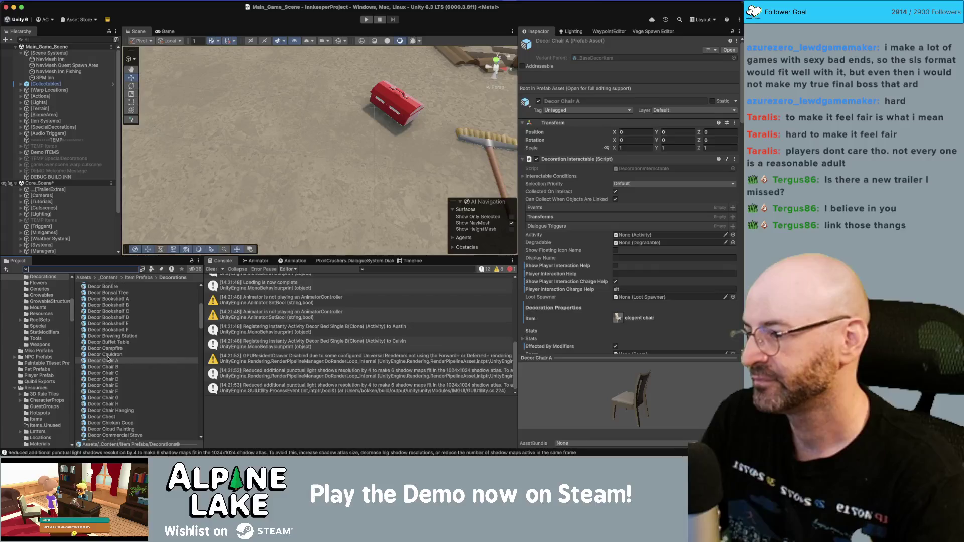
{"action": "left_click", "coordinate": [113, 405], "text": "shift"}
- Untick Register With Inn on the chairs' Activity component, check Chair B and A, then bring up Obsidian
{"action": "scroll", "coordinate": [556, 218], "scroll_direction": "down", "scroll_amount": 5}
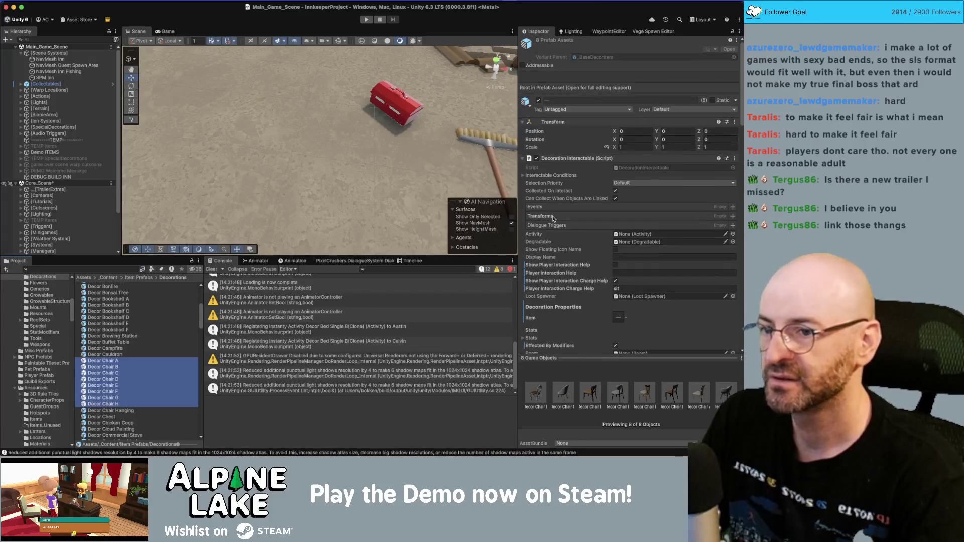
{"action": "scroll", "coordinate": [615, 226], "scroll_direction": "down", "scroll_amount": 10}
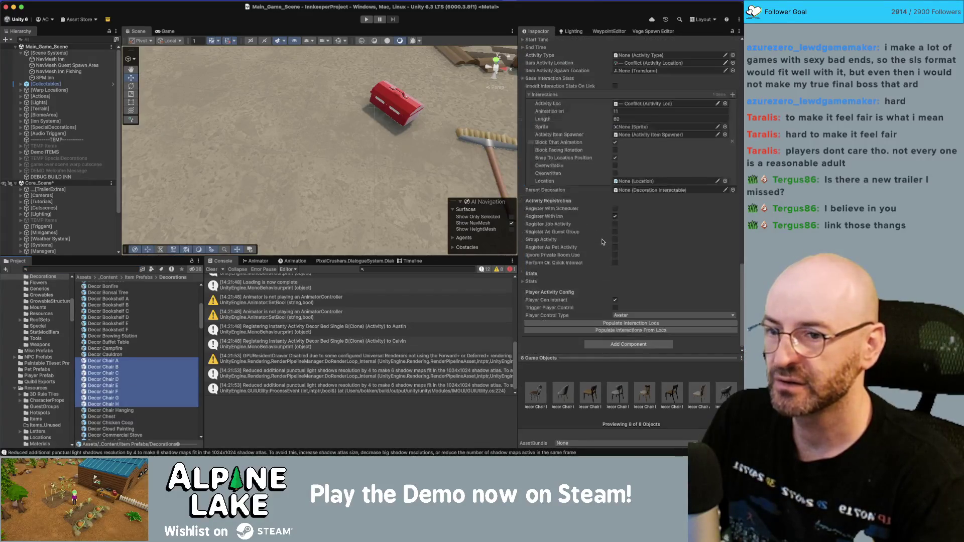
{"action": "left_click", "coordinate": [614, 216]}
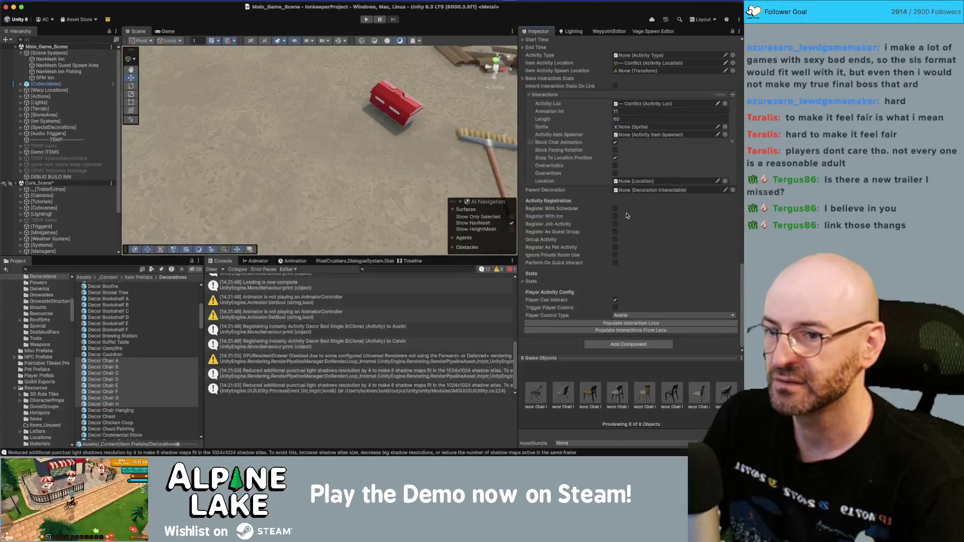
{"action": "left_click", "coordinate": [135, 366]}
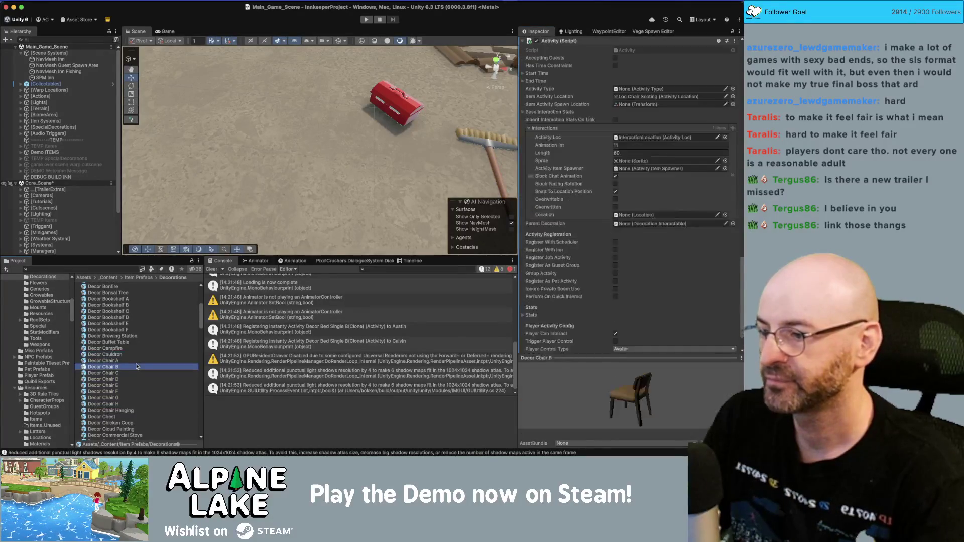
{"action": "key", "text": "Up"}
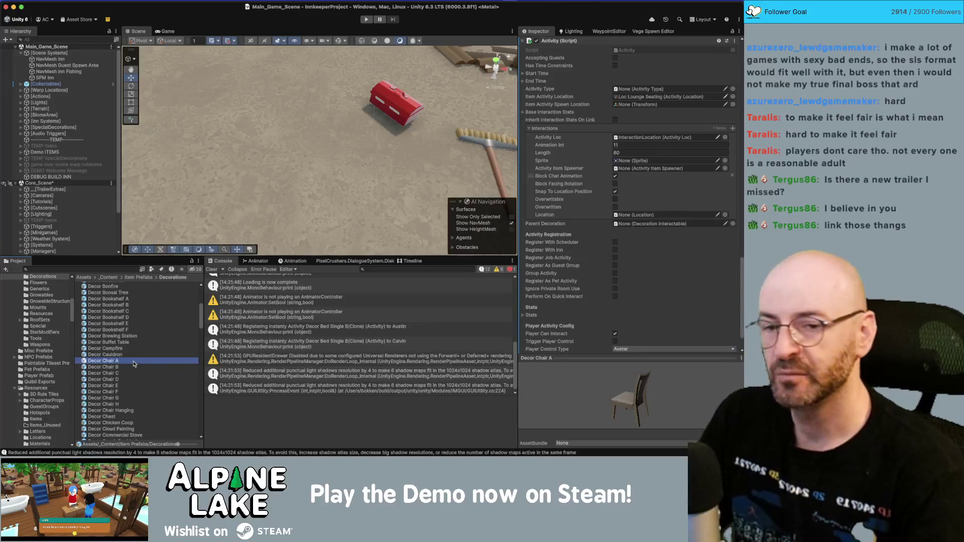
{"action": "key", "text": "super+Tab"}
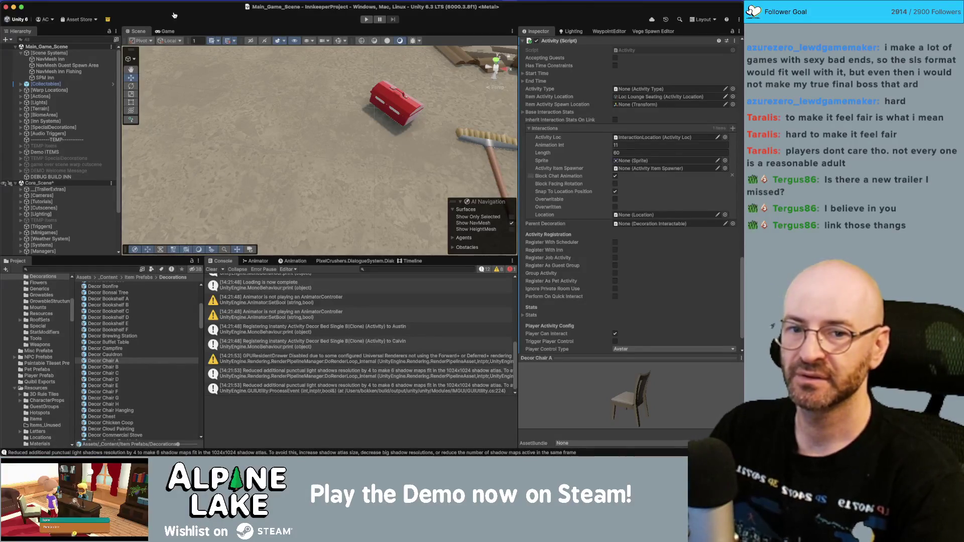
{"action": "key", "text": "super+Tab"}
- Open the Trailer Notes page and tick off the 'when guests grab food' to-do
{"action": "left_click_drag", "start_coordinate": [513, 31], "coordinate": [537, 27]}
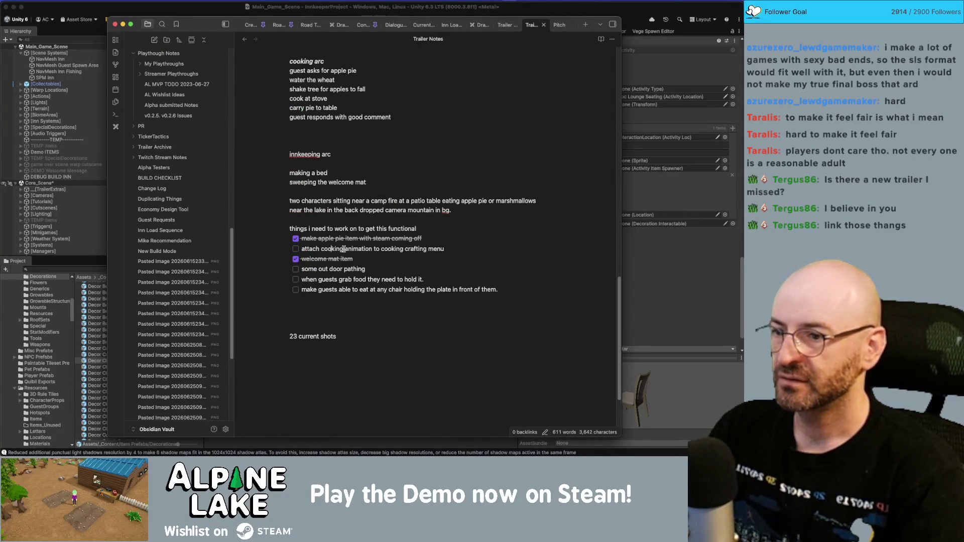
{"action": "left_click", "coordinate": [449, 248]}
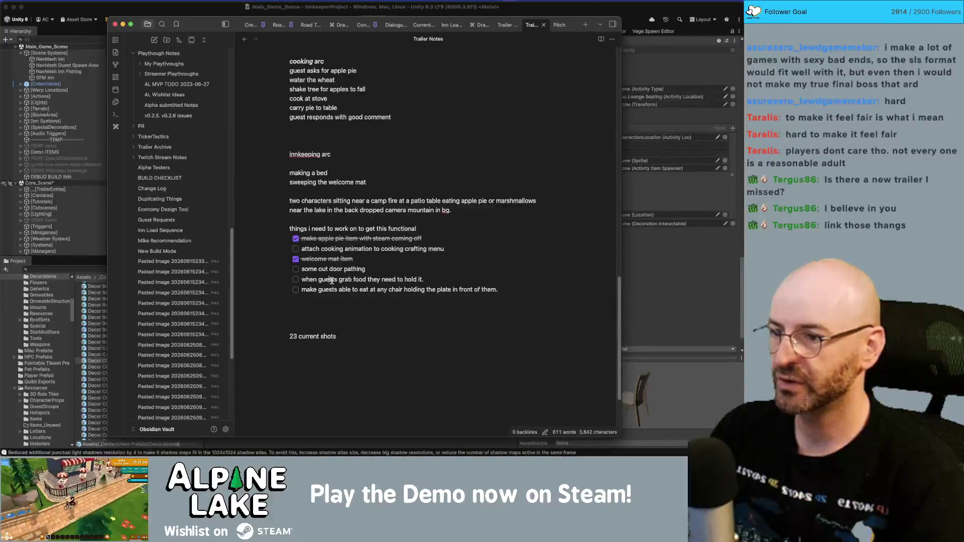
{"action": "left_click", "coordinate": [296, 279]}
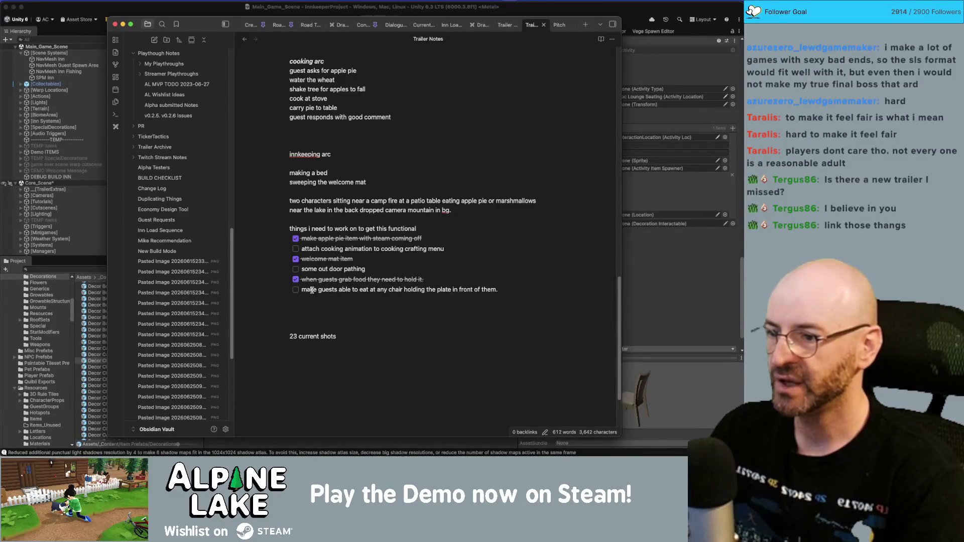
{"action": "mouse_move", "coordinate": [306, 290]}
{"action": "left_mouse_down"}
{"action": "mouse_move", "coordinate": [494, 290]}
{"action": "mouse_move", "coordinate": [260, 291]}
{"action": "left_mouse_up"}
{"action": "left_click", "coordinate": [500, 289]}
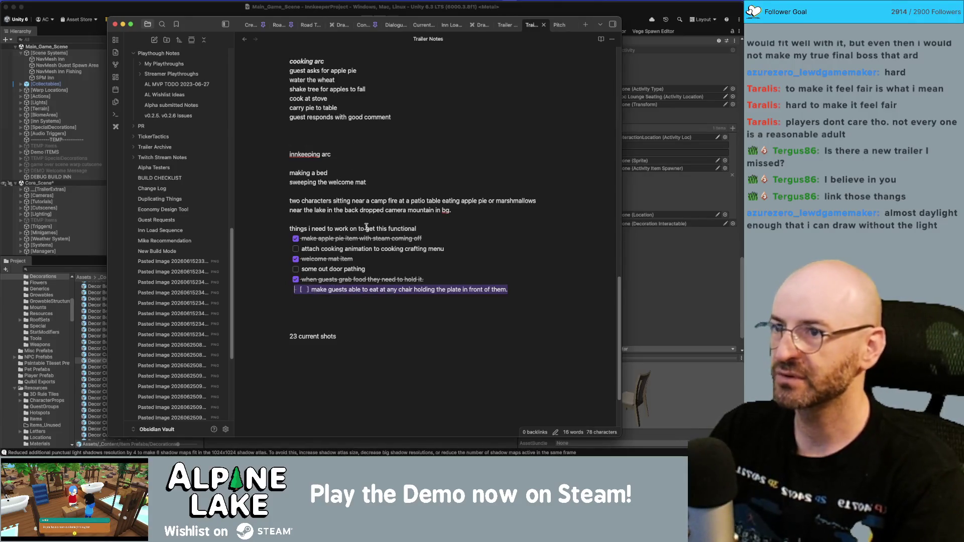
- Strike through the to-do about guests eating at any chair with ~~
{"action": "right_click", "coordinate": [374, 295]}
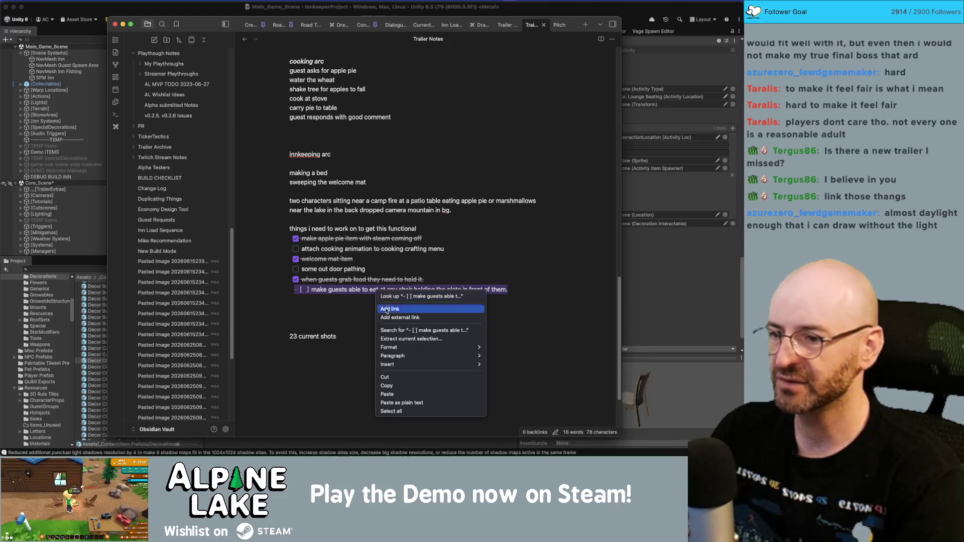
{"action": "mouse_move", "coordinate": [409, 347]}
{"action": "left_click", "coordinate": [500, 364]}
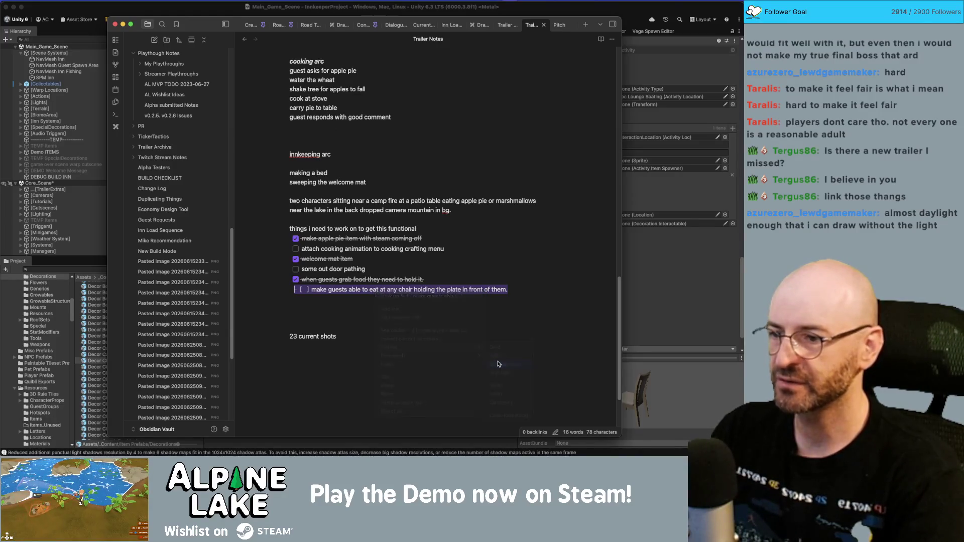
{"action": "left_click", "coordinate": [458, 310]}
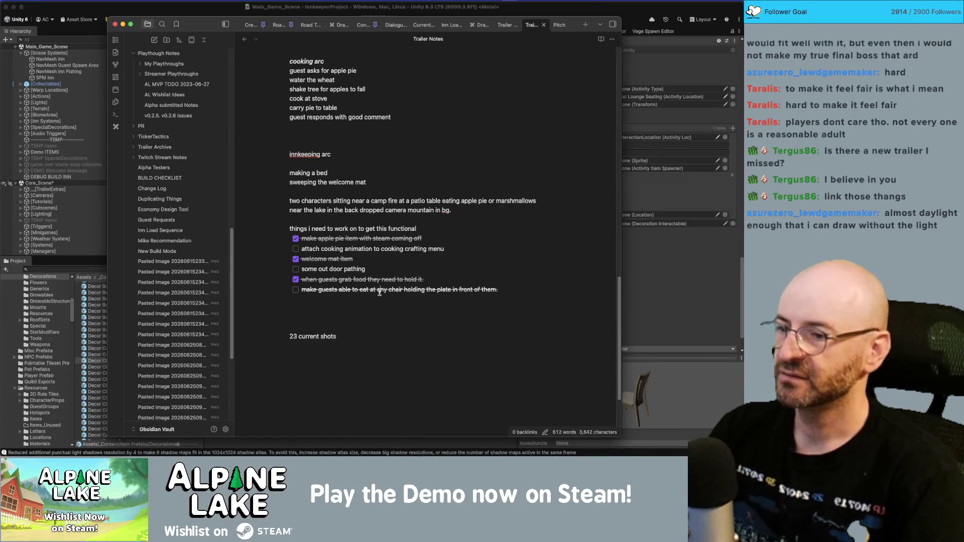
{"action": "type", "text": "~~"}
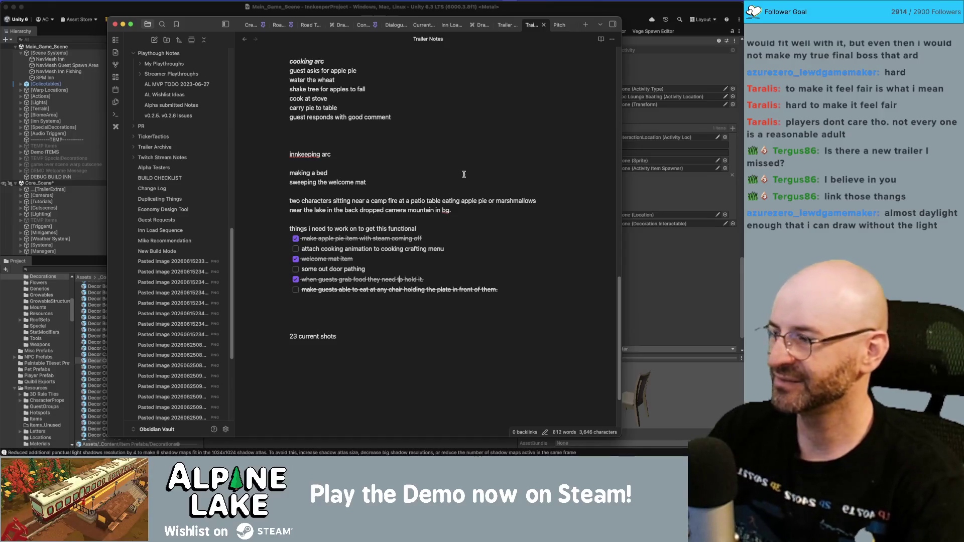
- Place the caret in the apple pie and cooking animation to-dos, then return to Unity
{"action": "left_click", "coordinate": [471, 236]}
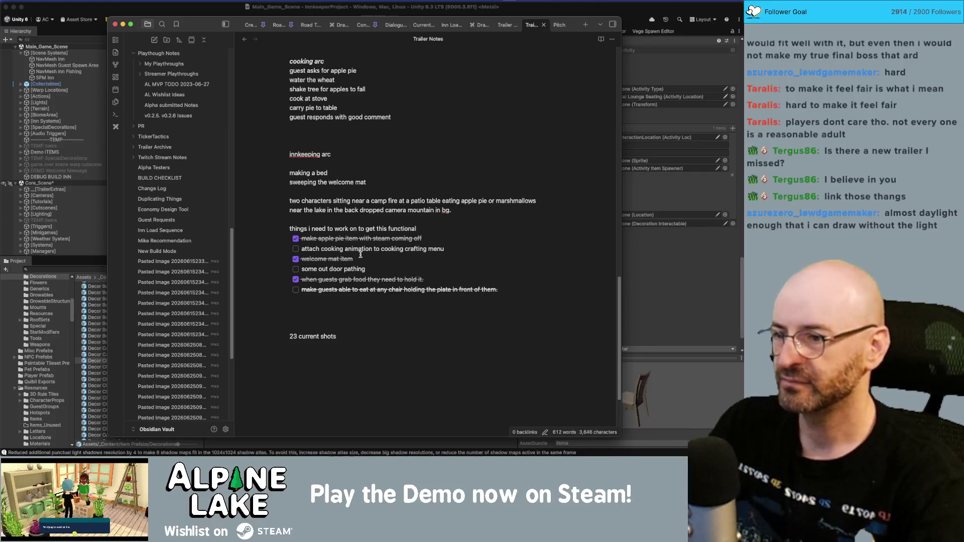
{"action": "left_click", "coordinate": [322, 248]}
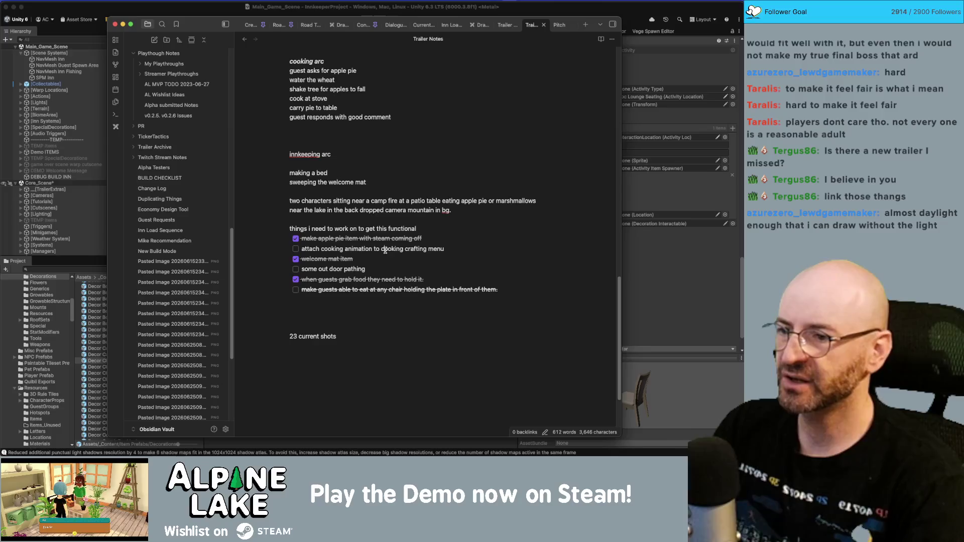
{"action": "left_click", "coordinate": [405, 248]}
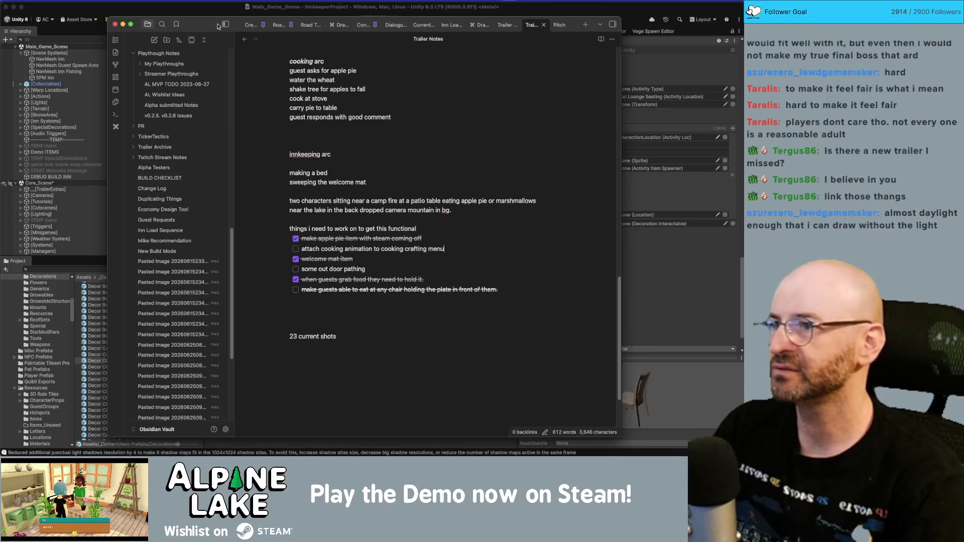
{"action": "key", "text": "super+Tab"}
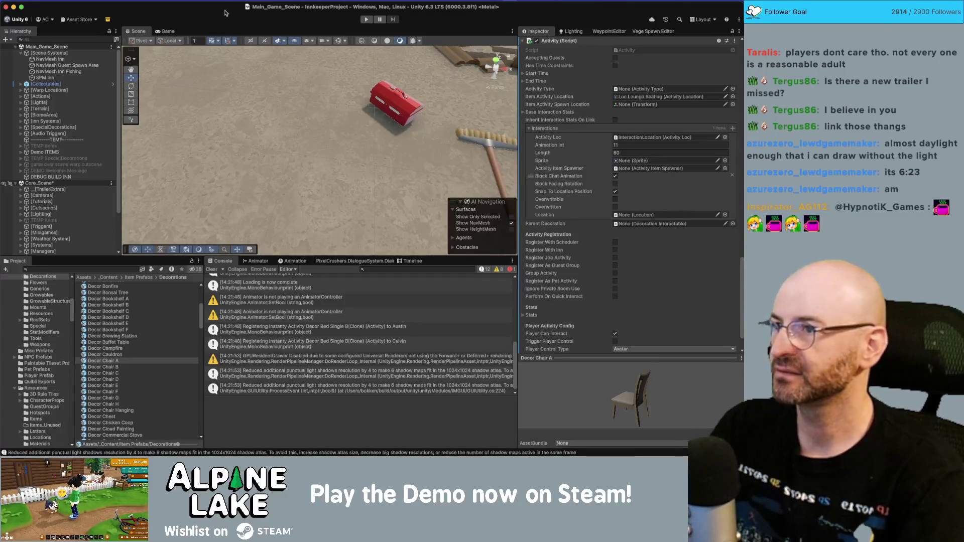
{"action": "mouse_move", "coordinate": [311, 103]}
{"action": "left_mouse_down"}
{"action": "mouse_move", "coordinate": [316, 66]}
{"action": "mouse_move", "coordinate": [273, 69]}
{"action": "left_mouse_up"}
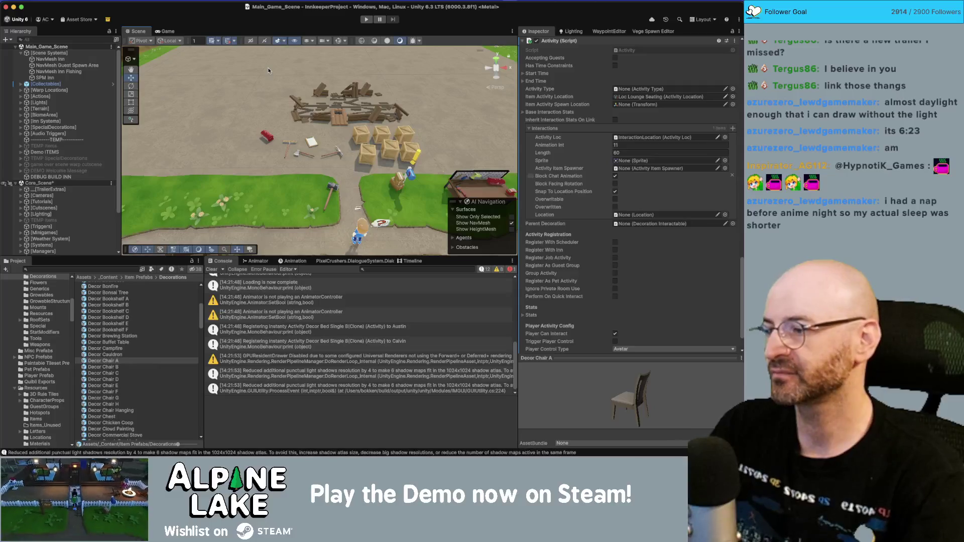
- Select the [UI] object in the Hierarchy and expand it to list its canvases
{"action": "left_click", "coordinate": [70, 269]}
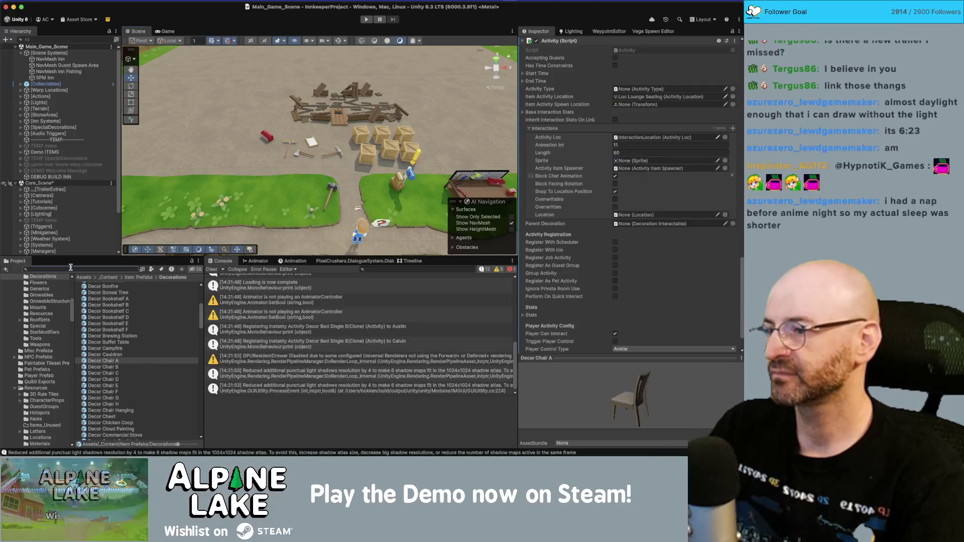
{"action": "scroll", "coordinate": [74, 251], "scroll_direction": "down", "scroll_amount": 3}
{"action": "left_click", "coordinate": [75, 208]}
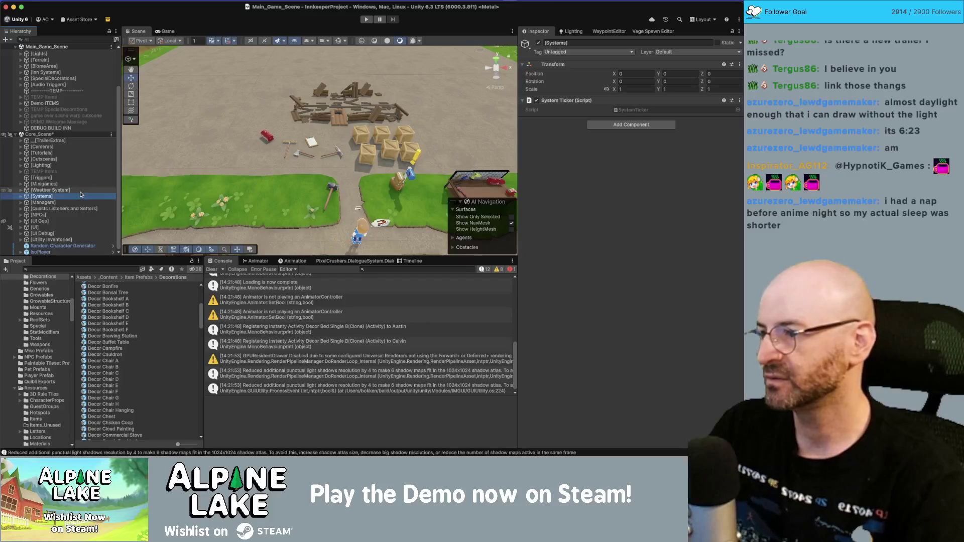
{"action": "key", "text": "Down"}
{"action": "key", "text": "Down"}
{"action": "key", "text": "Down"}
{"action": "key", "text": "Right"}
{"action": "scroll", "coordinate": [81, 171], "scroll_direction": "down", "scroll_amount": 5}
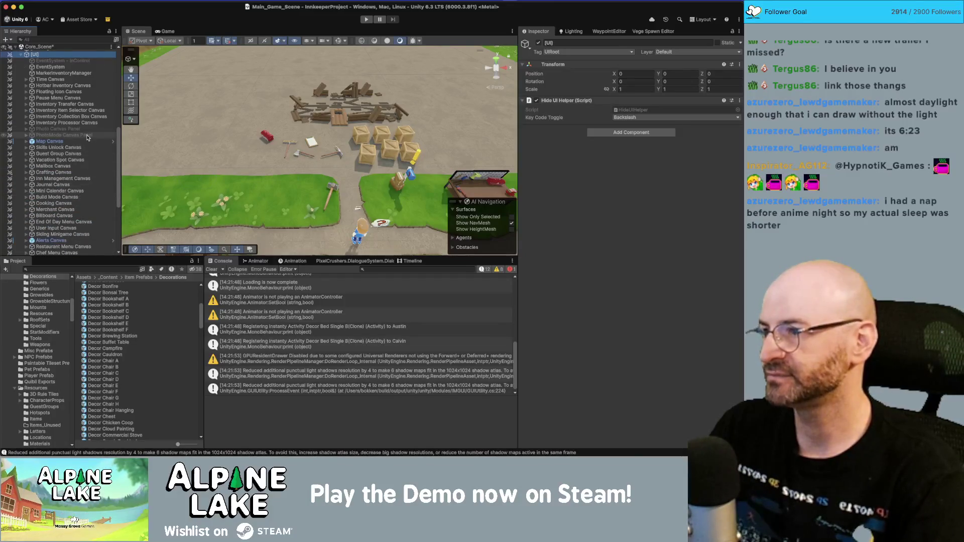
{"action": "scroll", "coordinate": [83, 152], "scroll_direction": "down", "scroll_amount": 1}
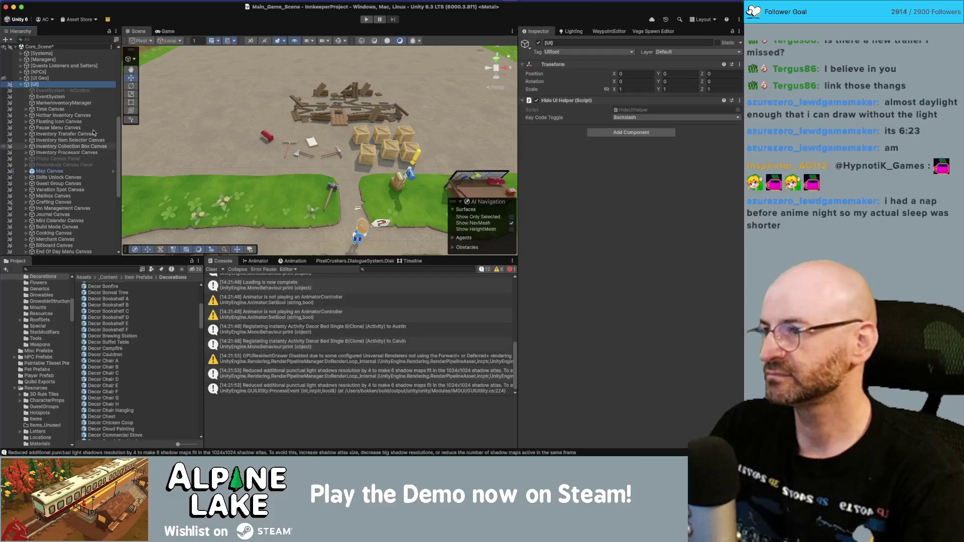
- In the Game view, select Cooking Canvas and then Crafting Canvas to inspect it
{"action": "left_click", "coordinate": [173, 31]}
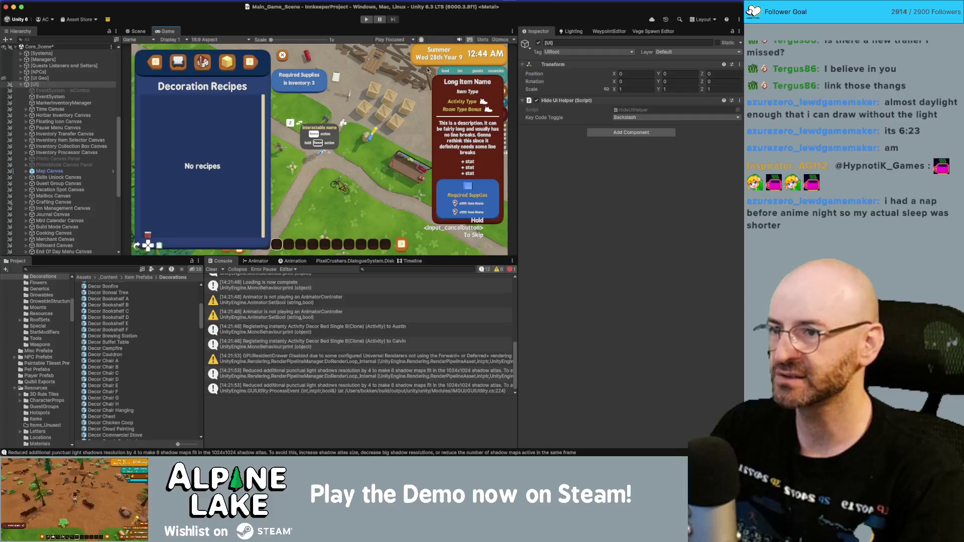
{"action": "scroll", "coordinate": [78, 153], "scroll_direction": "down", "scroll_amount": 3}
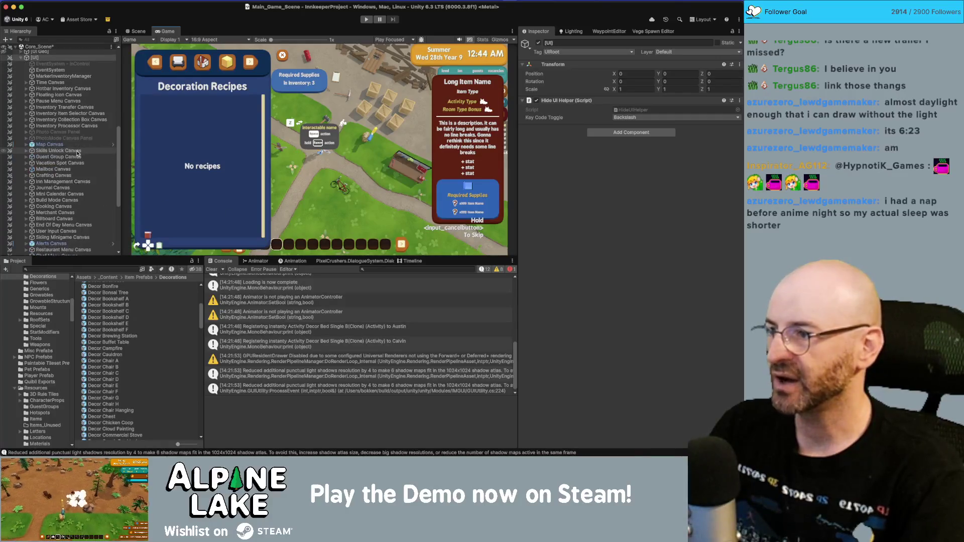
{"action": "left_click", "coordinate": [58, 206]}
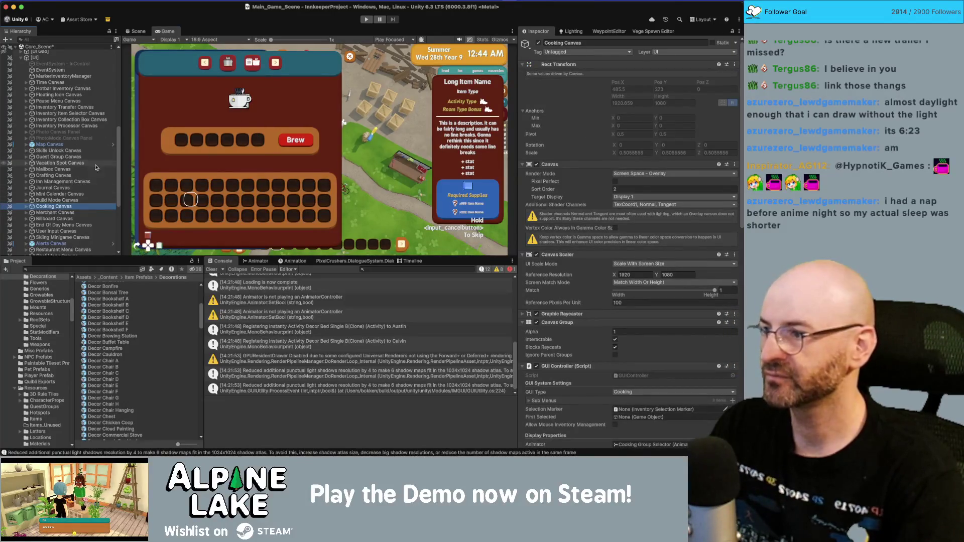
{"action": "left_click", "coordinate": [69, 177]}
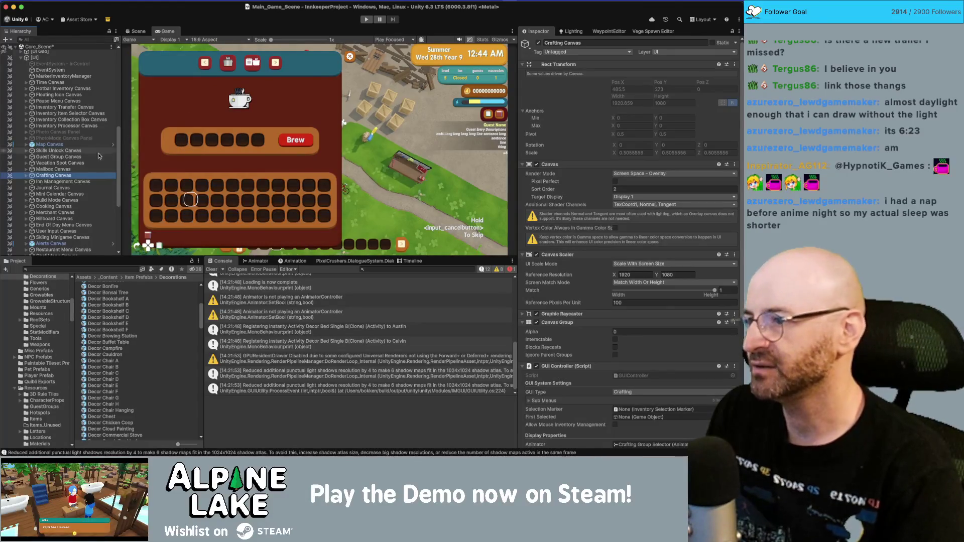
- Expand Cooking Canvas and Cooking Group Selector, then inspect the Cooking Tabs layout settings
{"action": "left_click", "coordinate": [26, 176]}
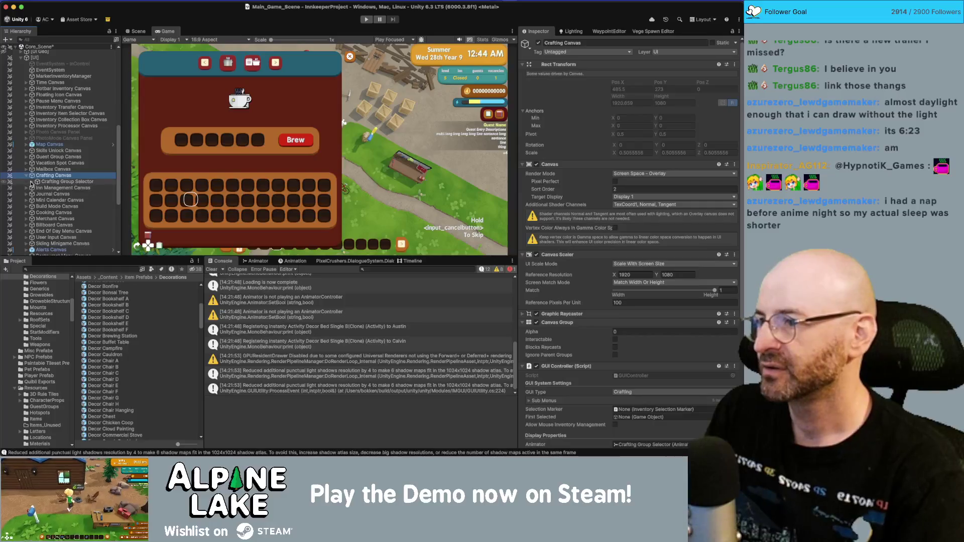
{"action": "left_click", "coordinate": [26, 176]}
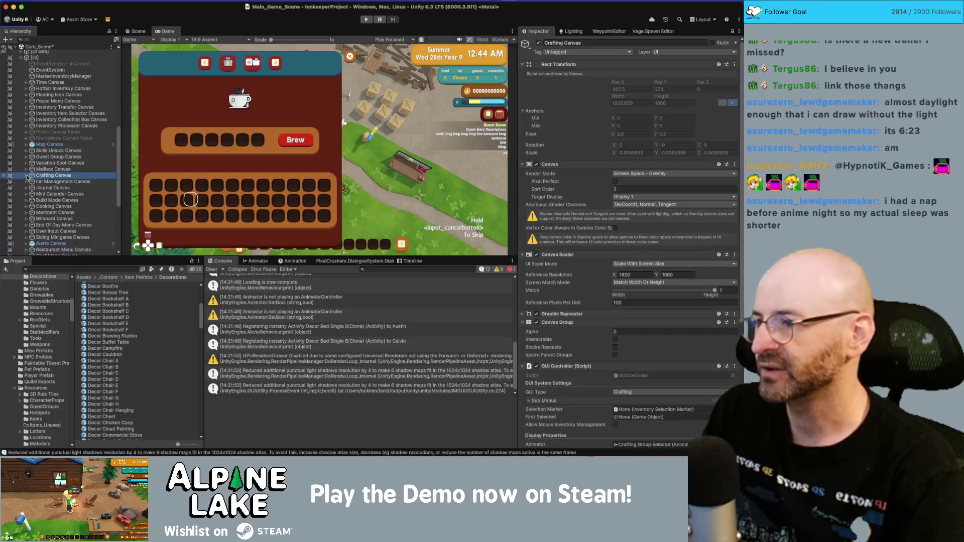
{"action": "left_click", "coordinate": [27, 206]}
{"action": "left_click", "coordinate": [32, 212]}
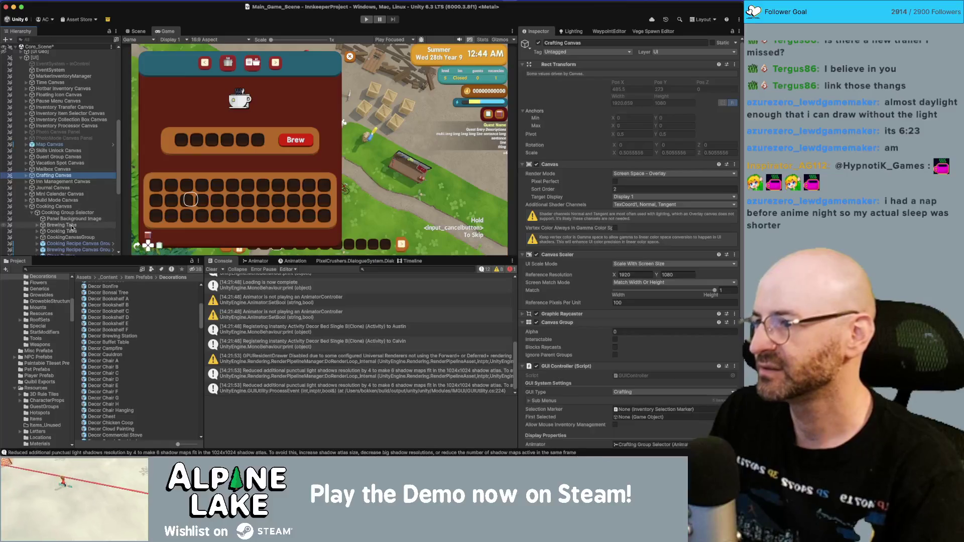
{"action": "scroll", "coordinate": [79, 221], "scroll_direction": "down", "scroll_amount": 3}
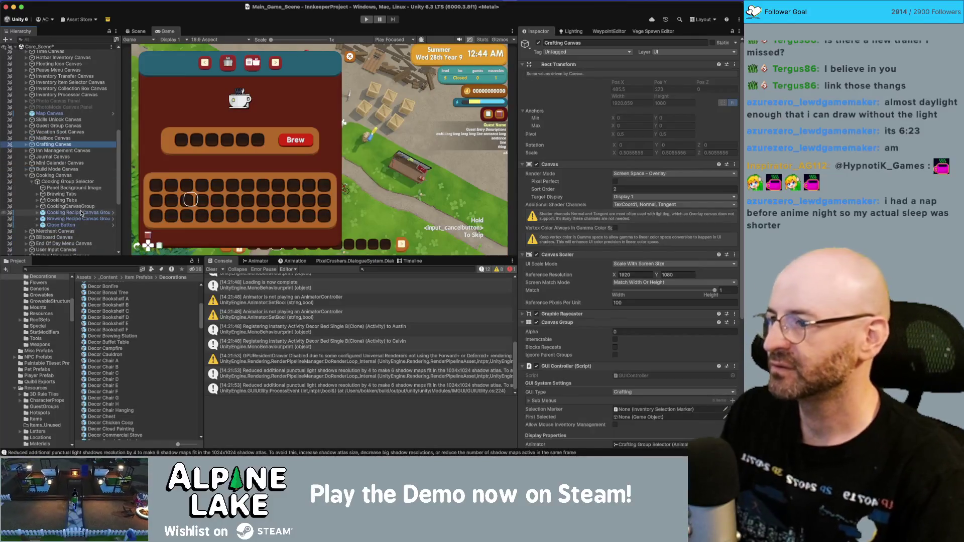
{"action": "left_click", "coordinate": [76, 207]}
{"action": "left_click", "coordinate": [70, 200]}
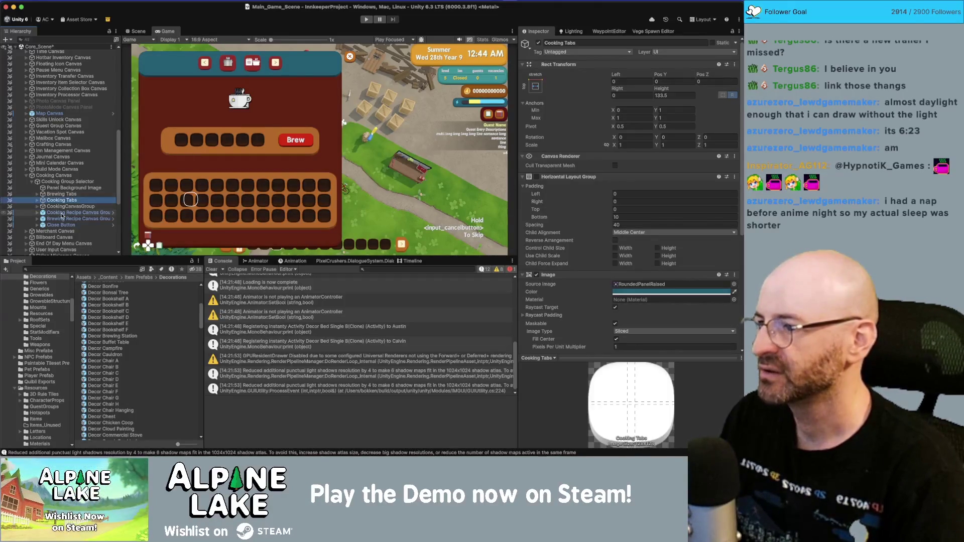
- Select Cooking Recipe Canvas Group to show the Recipes panel and expand its children
{"action": "left_click", "coordinate": [62, 194], "text": "shift"}
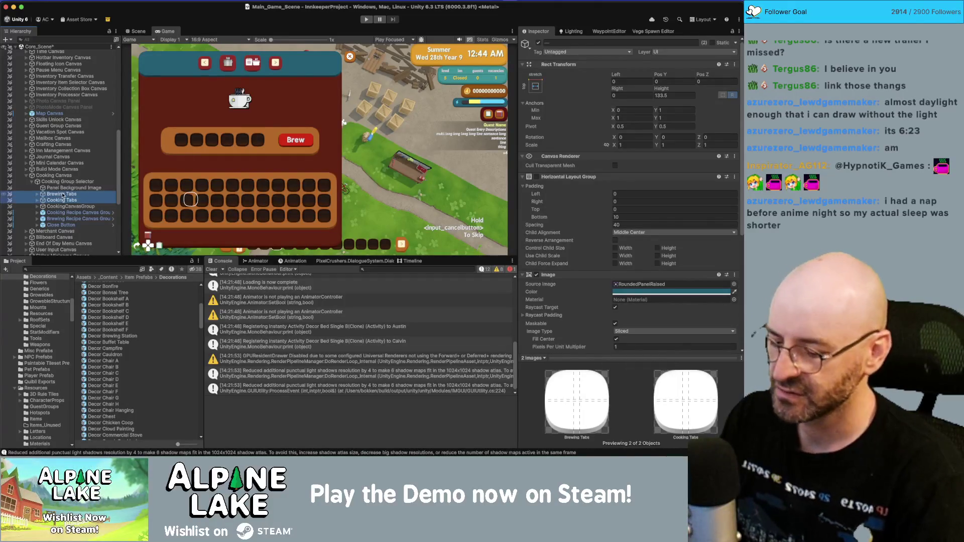
{"action": "left_click", "coordinate": [62, 196]}
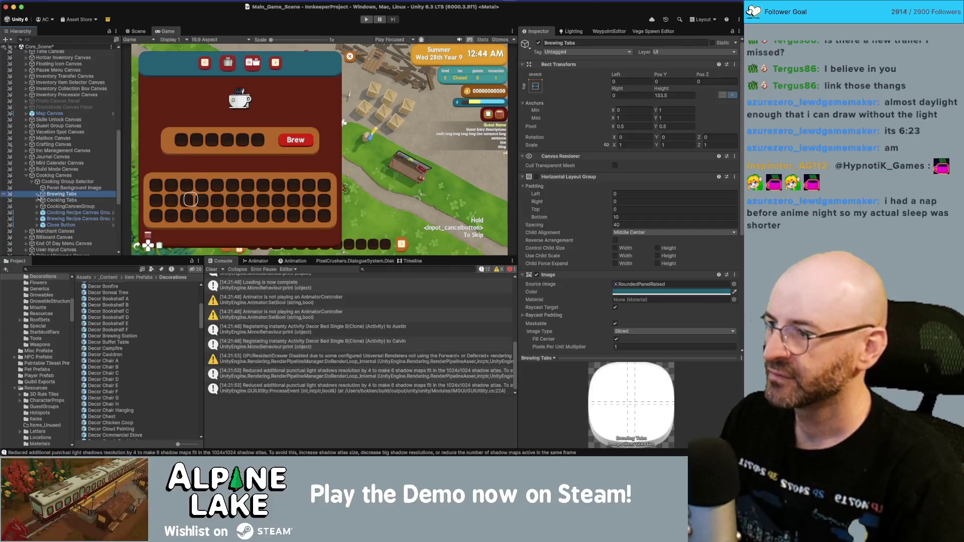
{"action": "left_click", "coordinate": [42, 207]}
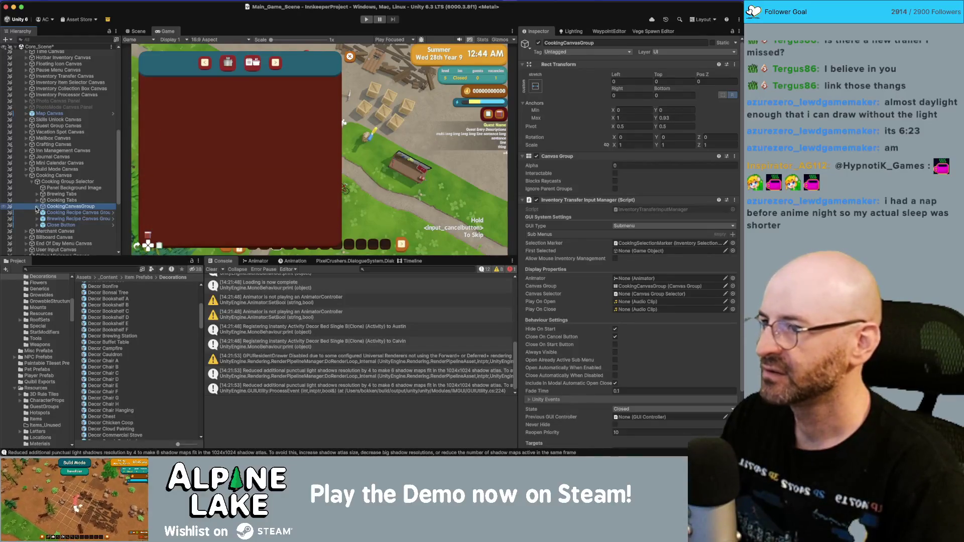
{"action": "left_click", "coordinate": [51, 213]}
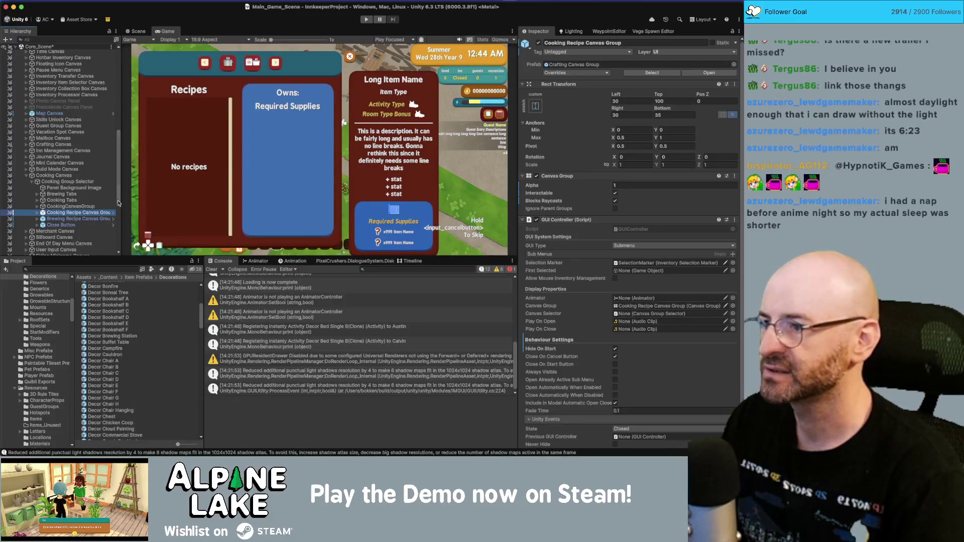
{"action": "left_click", "coordinate": [97, 207]}
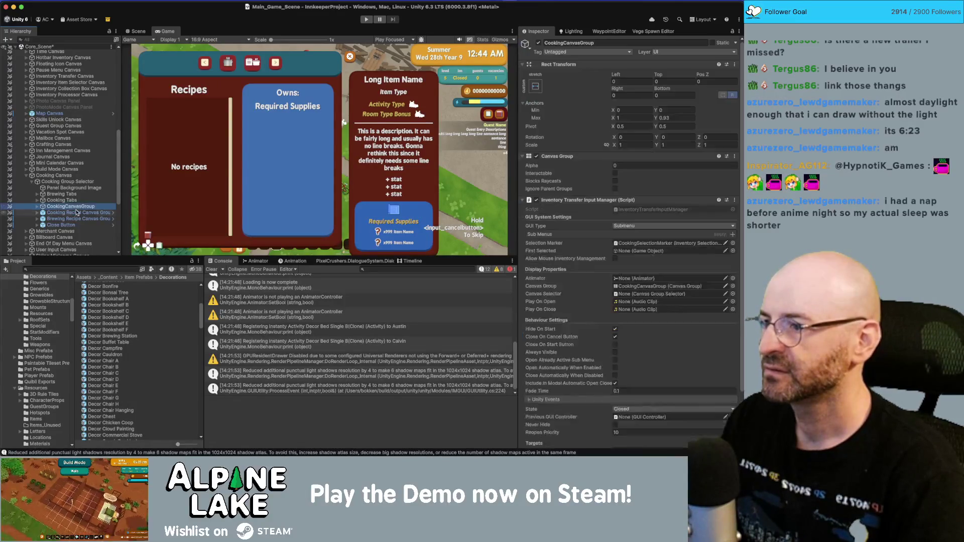
{"action": "left_click", "coordinate": [77, 213]}
{"action": "key", "text": "Right"}
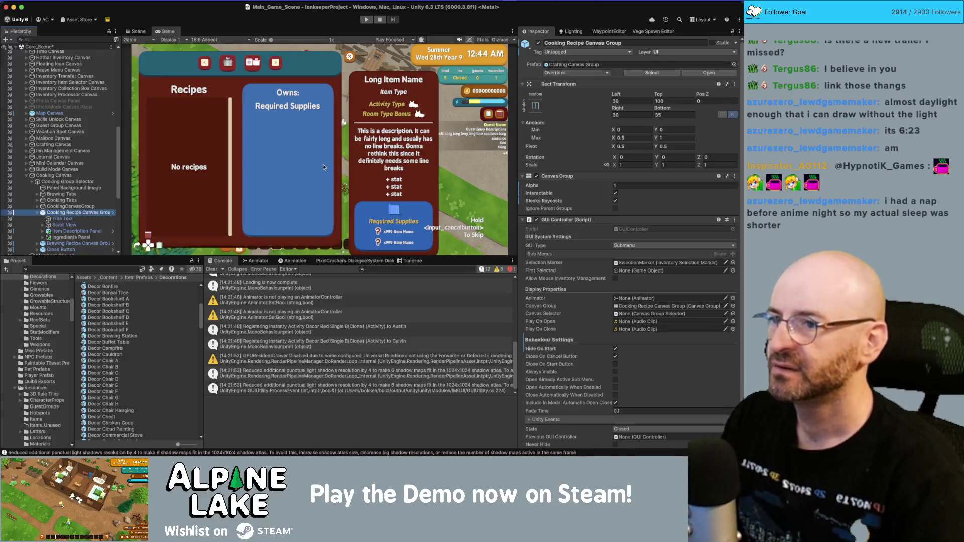
- Give the Item Description Panel the middle-right anchor preset
{"action": "scroll", "coordinate": [76, 236], "scroll_direction": "down", "scroll_amount": 3}
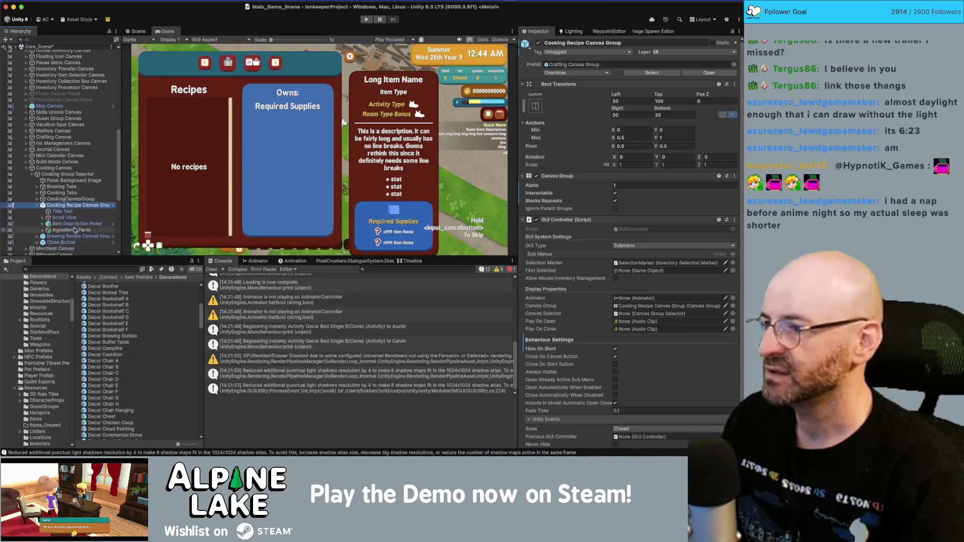
{"action": "left_click", "coordinate": [75, 213]}
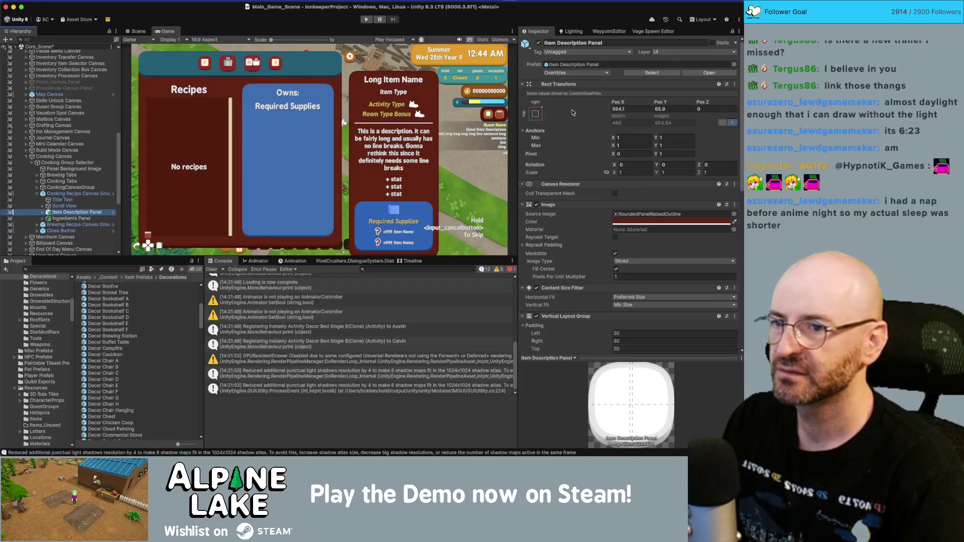
{"action": "left_click", "coordinate": [535, 113]}
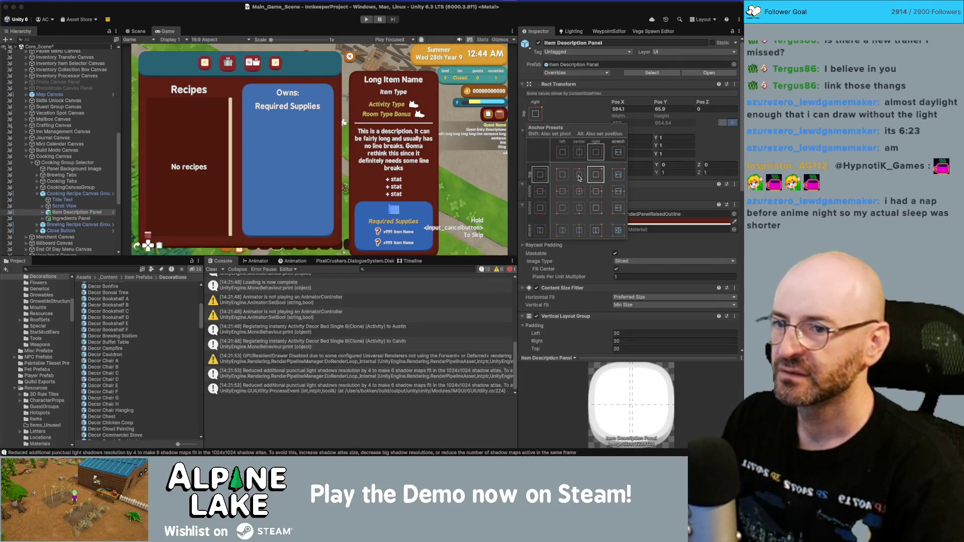
{"action": "left_click", "coordinate": [592, 189], "text": "alt+shift"}
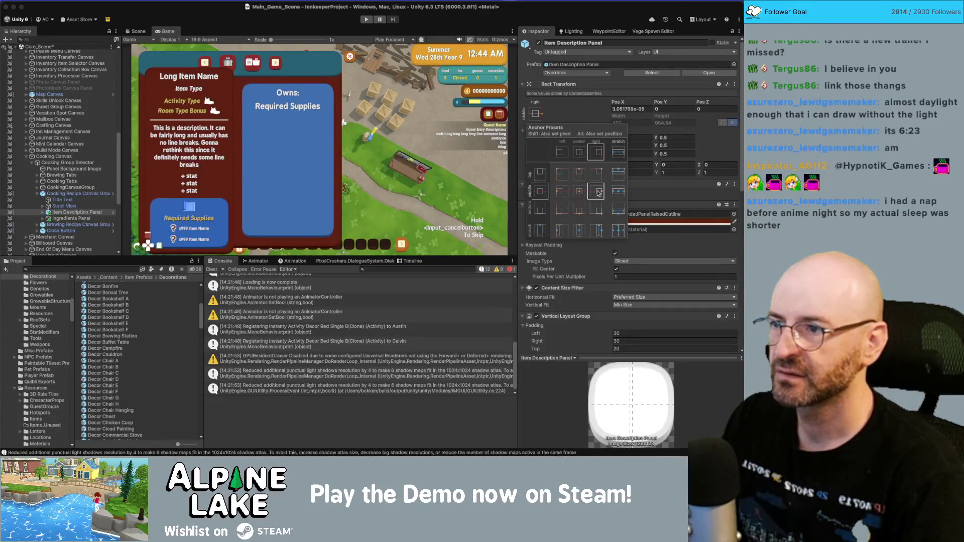
{"action": "left_click", "coordinate": [598, 194], "text": "alt+shift"}
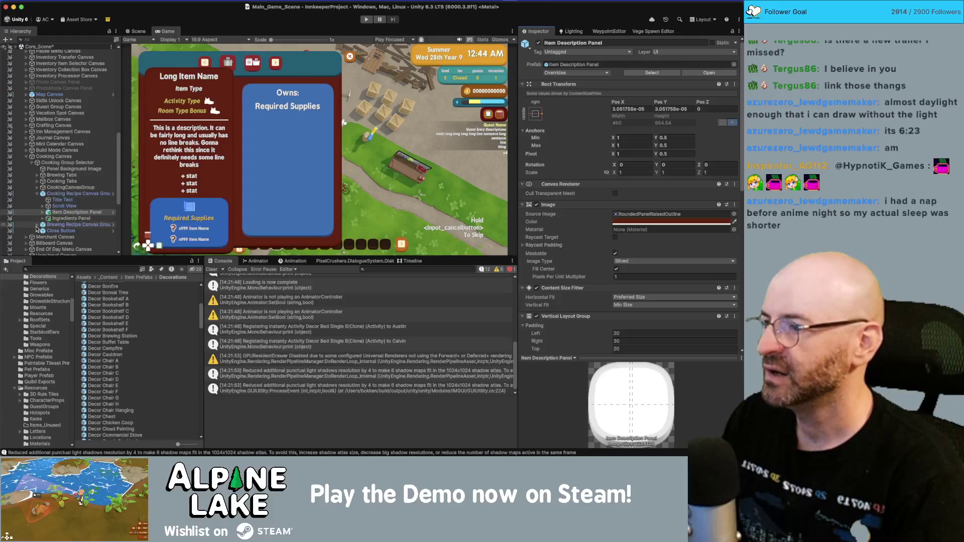
- Move Item Description Panel directly under Cooking Canvas and re-snap it to middle-right
{"action": "left_click", "coordinate": [37, 225]}
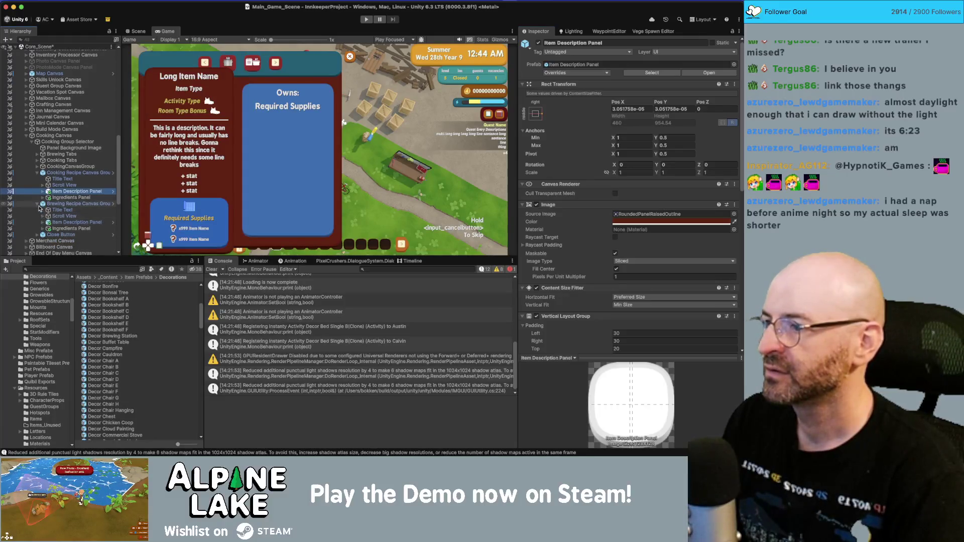
{"action": "left_click", "coordinate": [37, 204]}
{"action": "left_click_drag", "start_coordinate": [58, 198], "coordinate": [58, 207]}
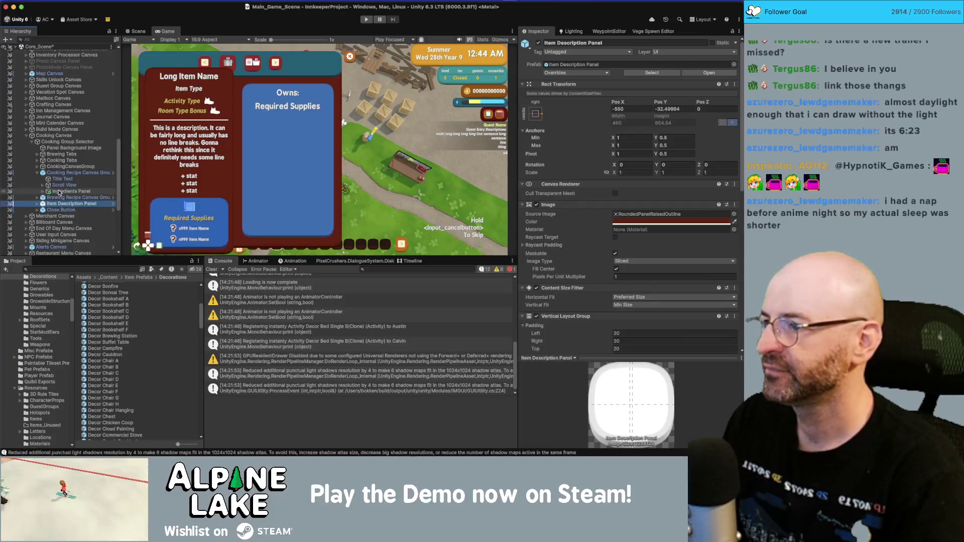
{"action": "left_click", "coordinate": [535, 114]}
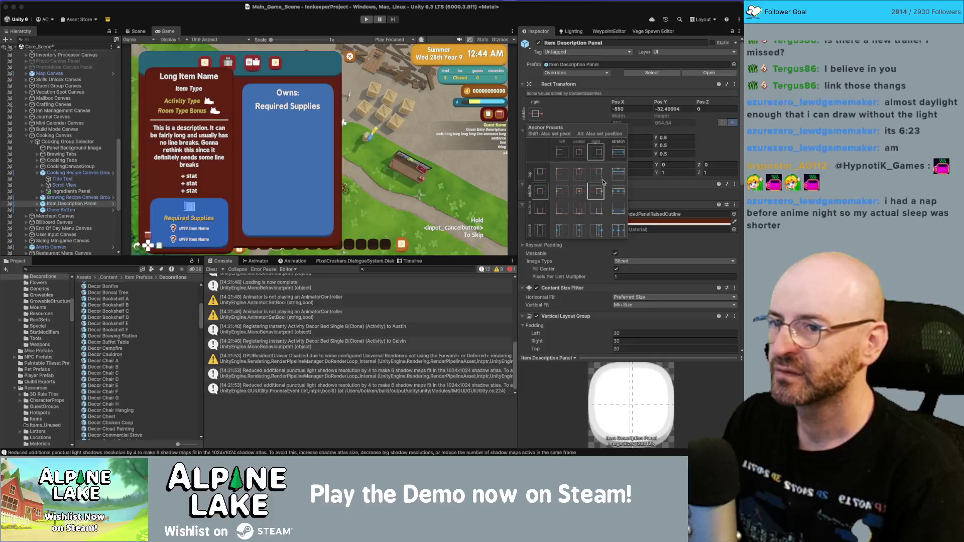
{"action": "left_click", "coordinate": [603, 195], "text": "alt"}
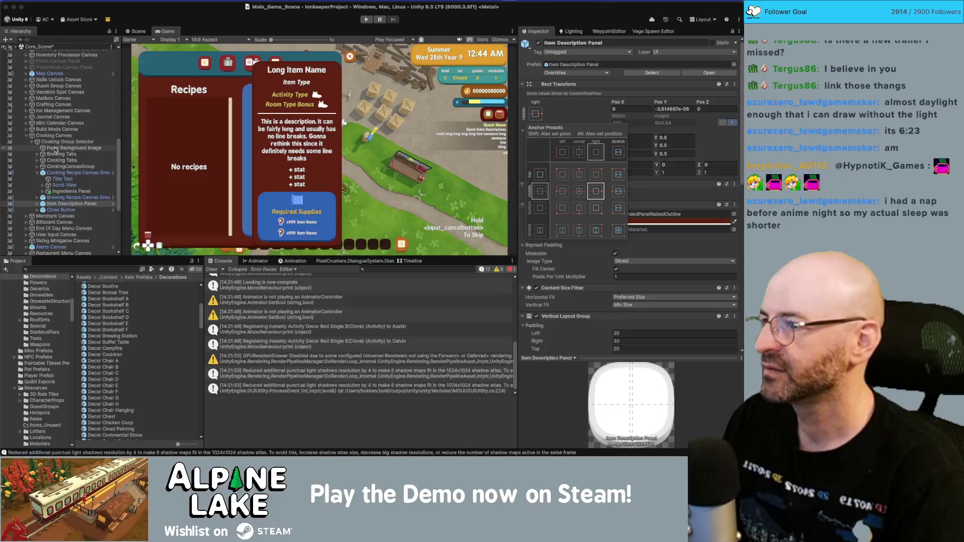
{"action": "left_click", "coordinate": [54, 189]}
{"action": "left_click_drag", "start_coordinate": [54, 189], "coordinate": [53, 137]}
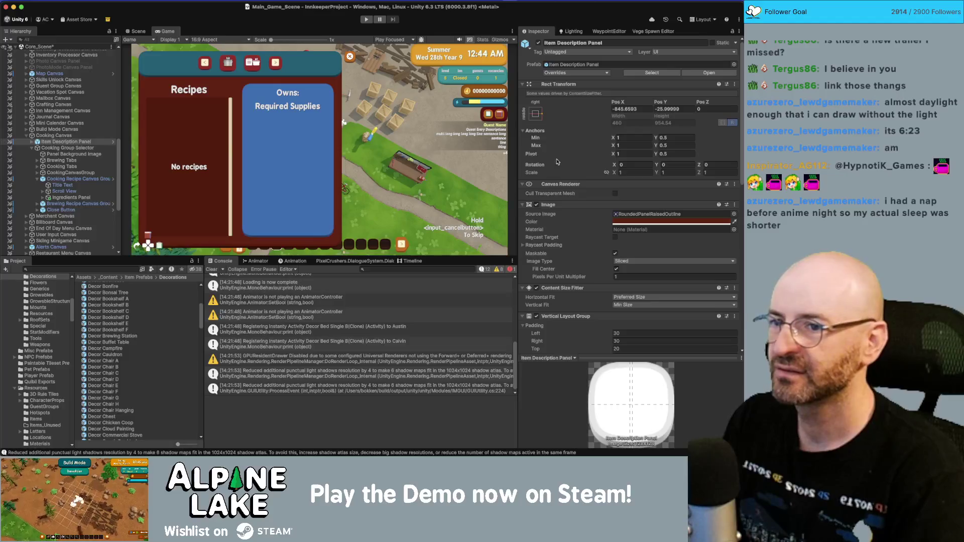
{"action": "left_click", "coordinate": [541, 117]}
{"action": "left_click", "coordinate": [598, 192], "text": "alt"}
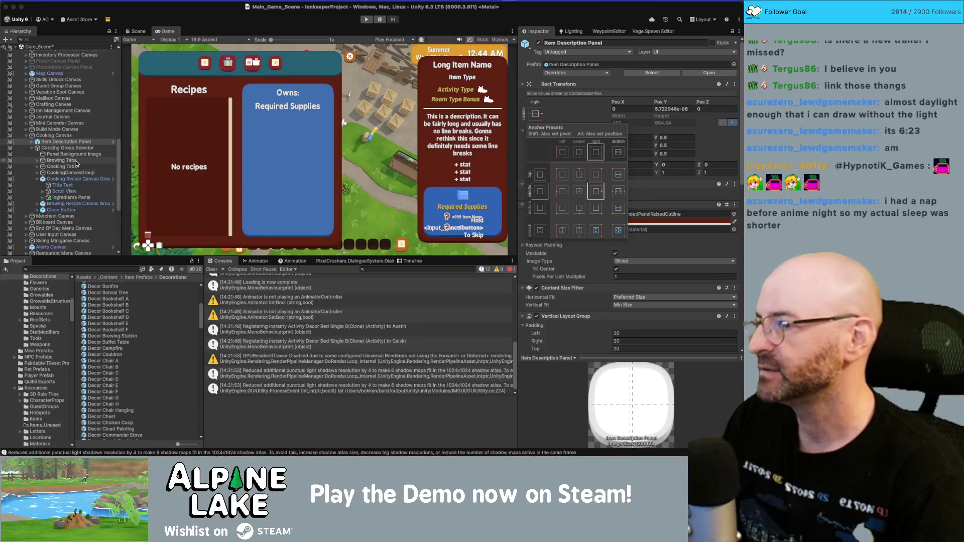
- Deactivate and reactivate the Brewing Tabs and Cooking Tabs bars together
{"action": "left_click", "coordinate": [75, 161]}
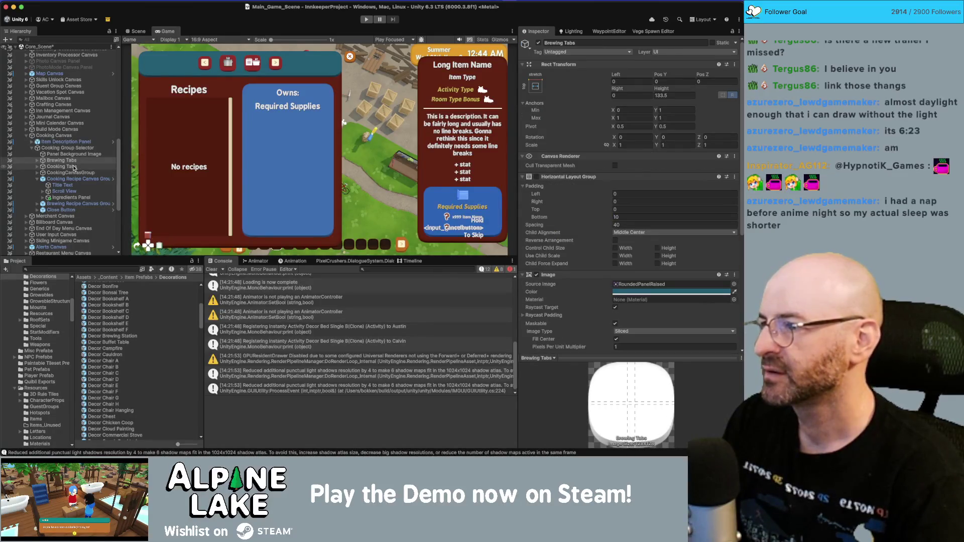
{"action": "left_click", "coordinate": [74, 167], "text": "shift"}
{"action": "left_click", "coordinate": [538, 43]}
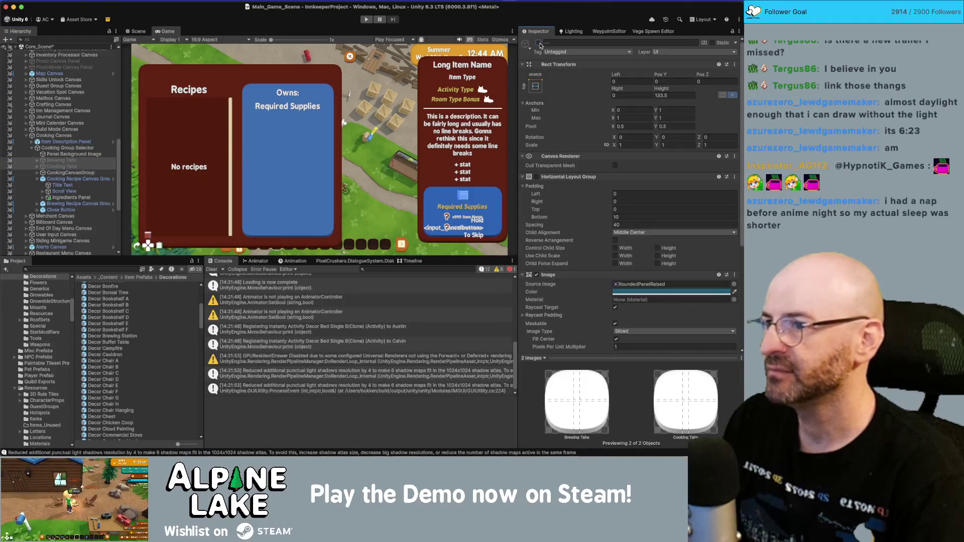
{"action": "left_click", "coordinate": [539, 44]}
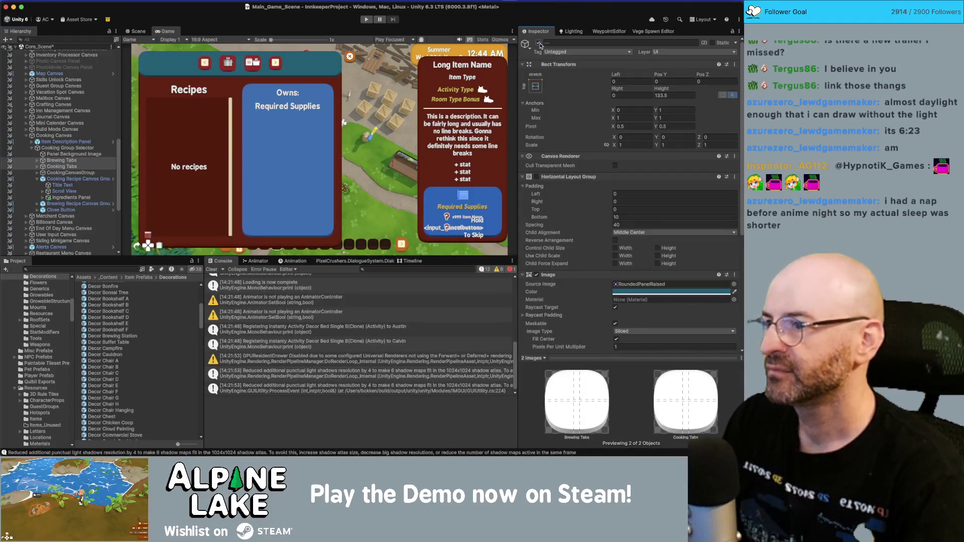
{"action": "left_click", "coordinate": [63, 166], "text": "super"}
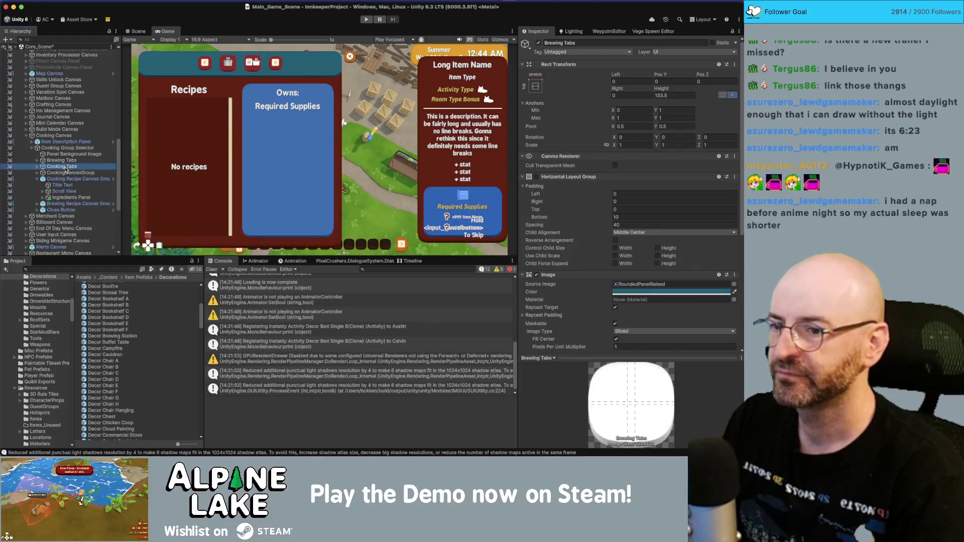
- Duplicate Brewing Tabs and deactivate the Brewing and Cooking tab bars
{"action": "left_click", "coordinate": [65, 161]}
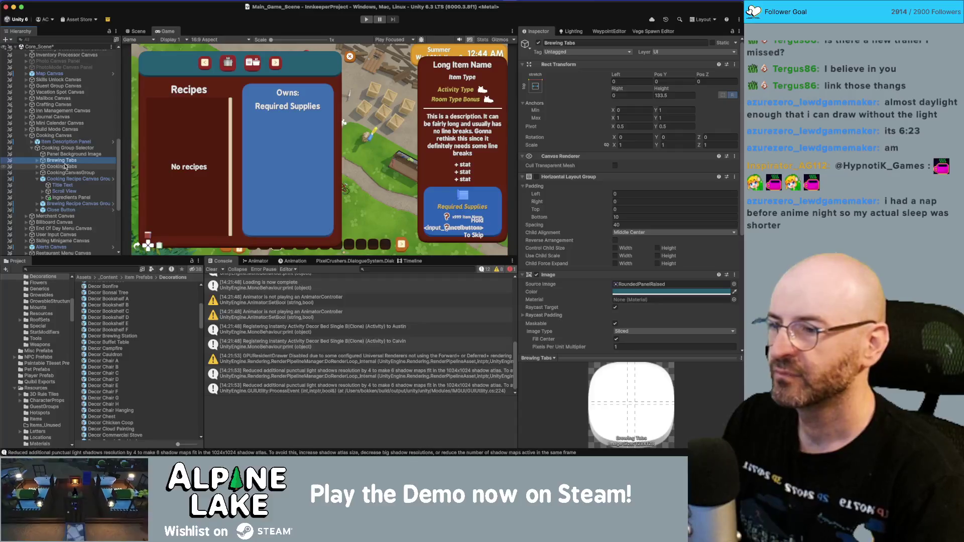
{"action": "key", "text": "super+d"}
{"action": "key", "text": "Up"}
{"action": "left_click", "coordinate": [66, 173], "text": "super"}
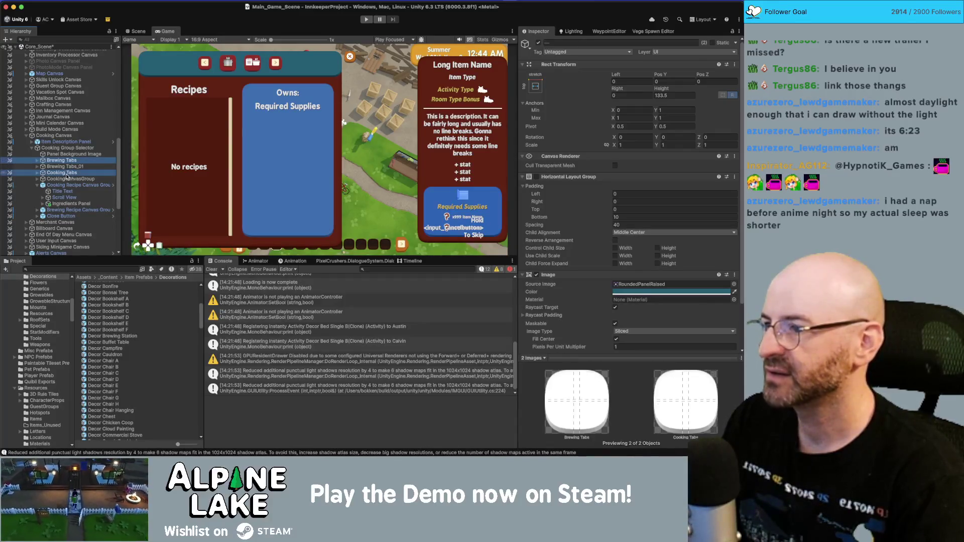
{"action": "key", "text": "alt+shift+a"}
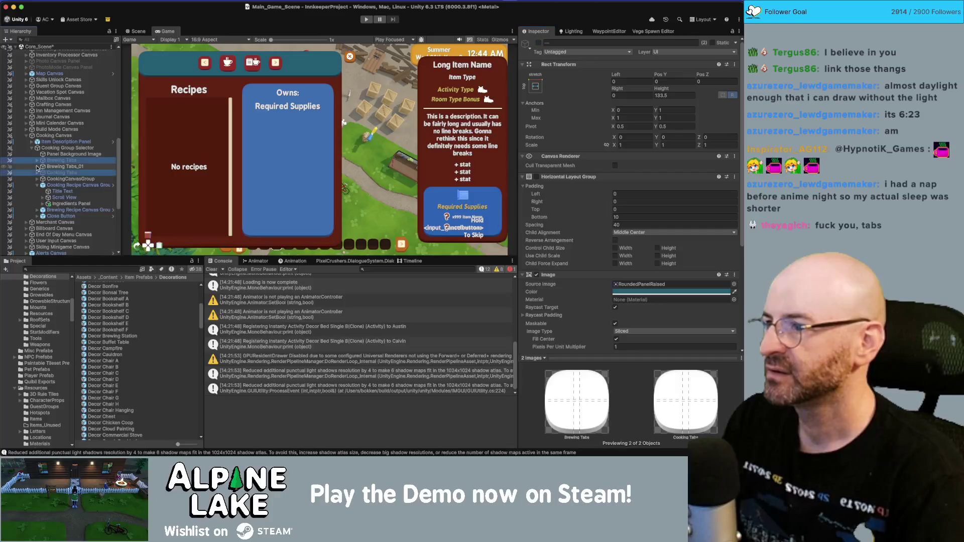
{"action": "left_click", "coordinate": [39, 166]}
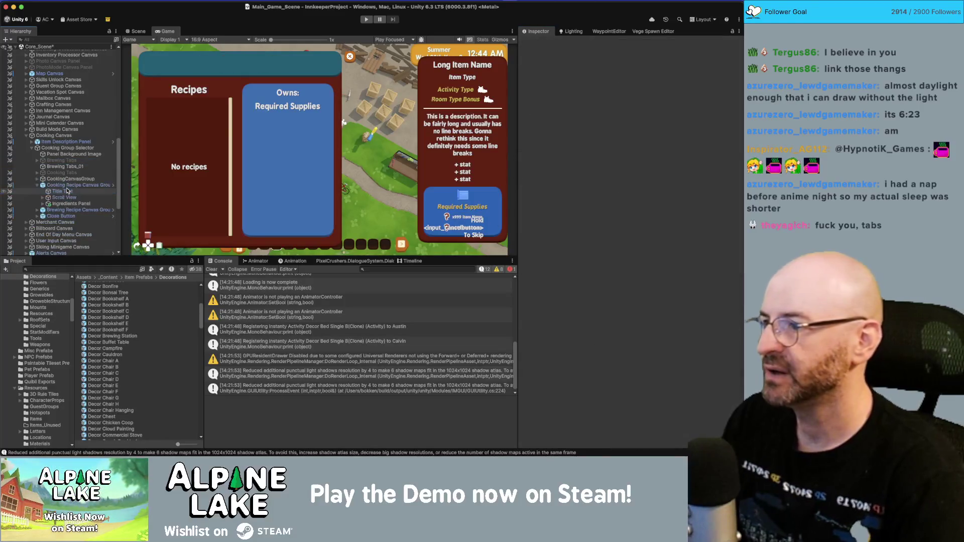
- Rename, inspect, then delete the accidental Brewing Tabs_01 duplicate
{"action": "left_click", "coordinate": [116, 166]}
{"action": "key", "text": "Return"}
{"action": "key", "text": "BackSpace"}
{"action": "key", "text": "BackSpace"}
{"action": "key", "text": "BackSpace"}
{"action": "key", "text": "Return"}
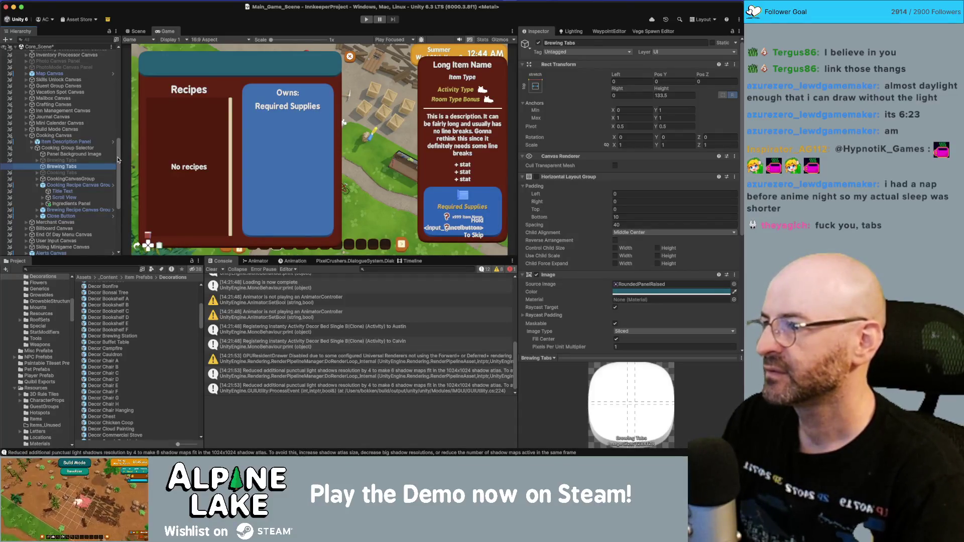
{"action": "left_click", "coordinate": [37, 167]}
{"action": "left_click", "coordinate": [84, 172]}
{"action": "left_click", "coordinate": [83, 167]}
{"action": "key", "text": "super+BackSpace"}
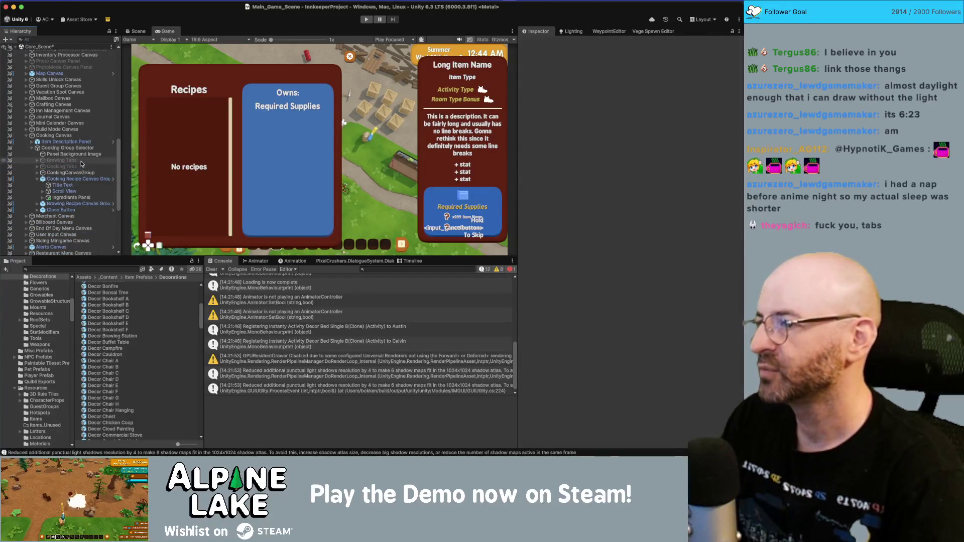
- Reactivate both tab bars and switch off all eight of their child buttons
{"action": "left_click", "coordinate": [82, 167], "text": "shift"}
{"action": "key", "text": "alt+shift+a"}
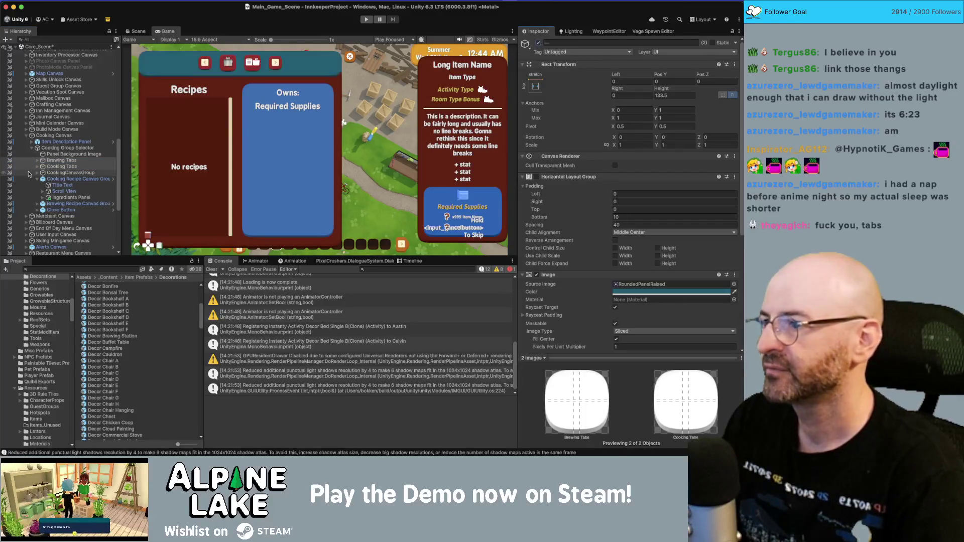
{"action": "left_click", "coordinate": [37, 168]}
{"action": "left_click", "coordinate": [70, 167]}
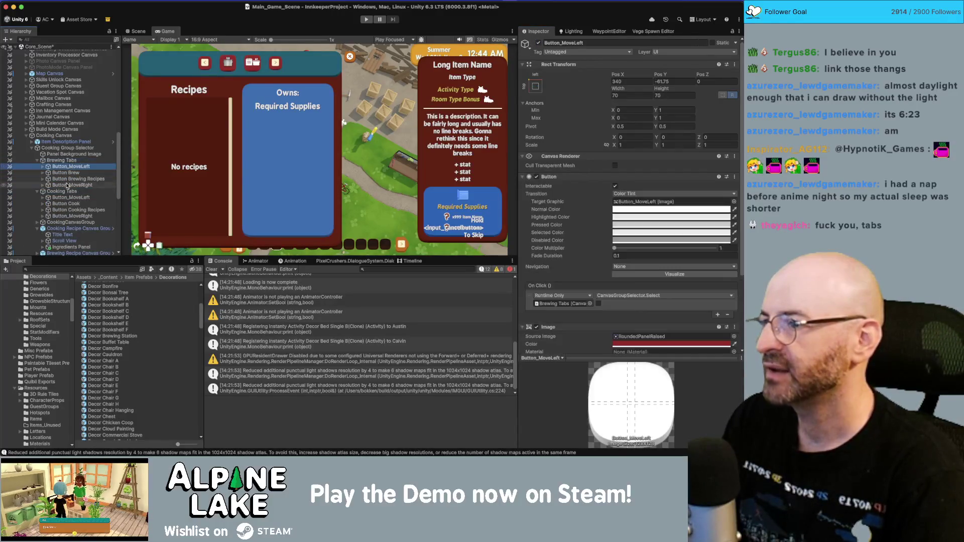
{"action": "left_click", "coordinate": [73, 185], "text": "shift"}
{"action": "left_click", "coordinate": [67, 199], "text": "super"}
{"action": "left_click", "coordinate": [70, 216], "text": "shift"}
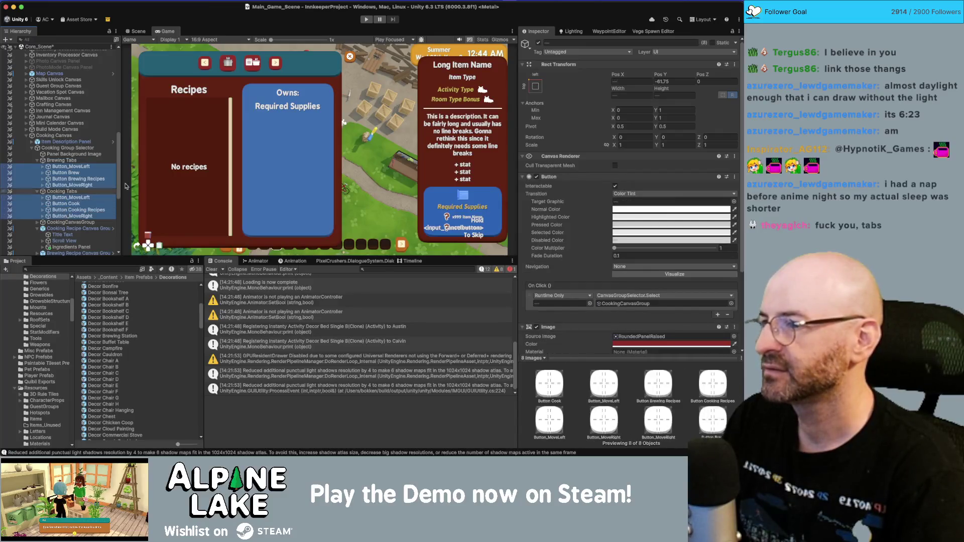
{"action": "left_click", "coordinate": [539, 43]}
{"action": "left_click", "coordinate": [62, 160]}
{"action": "left_click", "coordinate": [67, 192], "text": "super"}
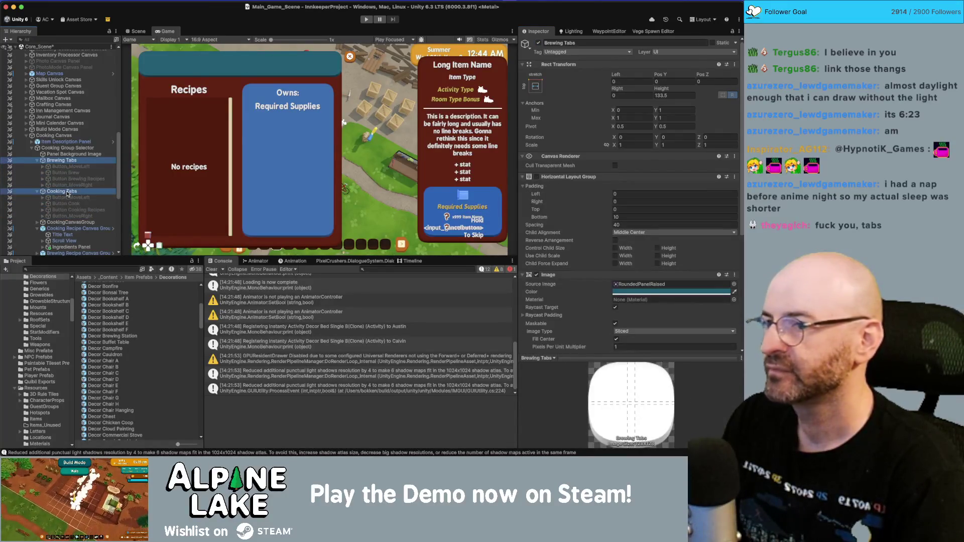
{"action": "scroll", "coordinate": [622, 246], "scroll_direction": "down", "scroll_amount": 7}
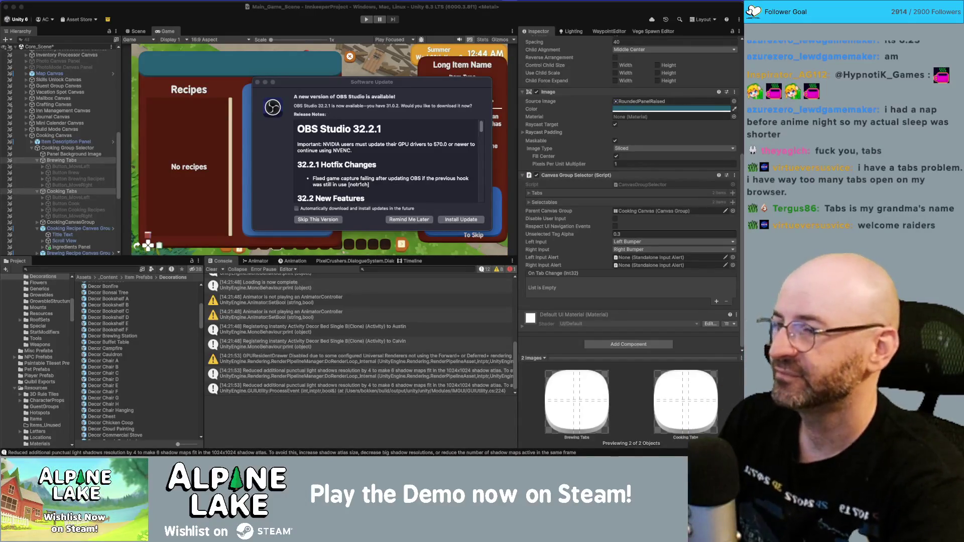
- Dismiss the OBS update popup, inspect Brewing Tabs' selector settings, then switch to the Steam page
{"action": "left_click", "coordinate": [257, 82]}
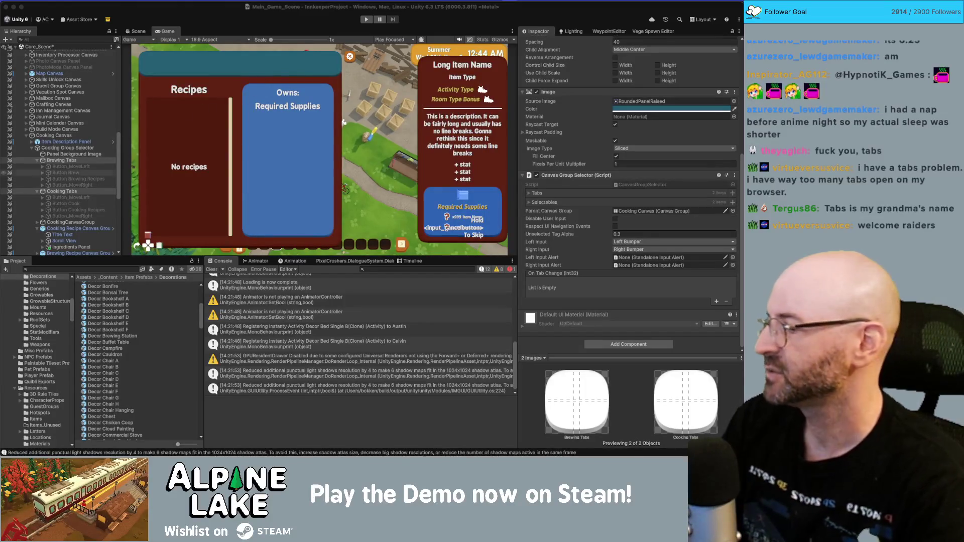
{"action": "left_click", "coordinate": [68, 203]}
{"action": "left_click", "coordinate": [74, 193]}
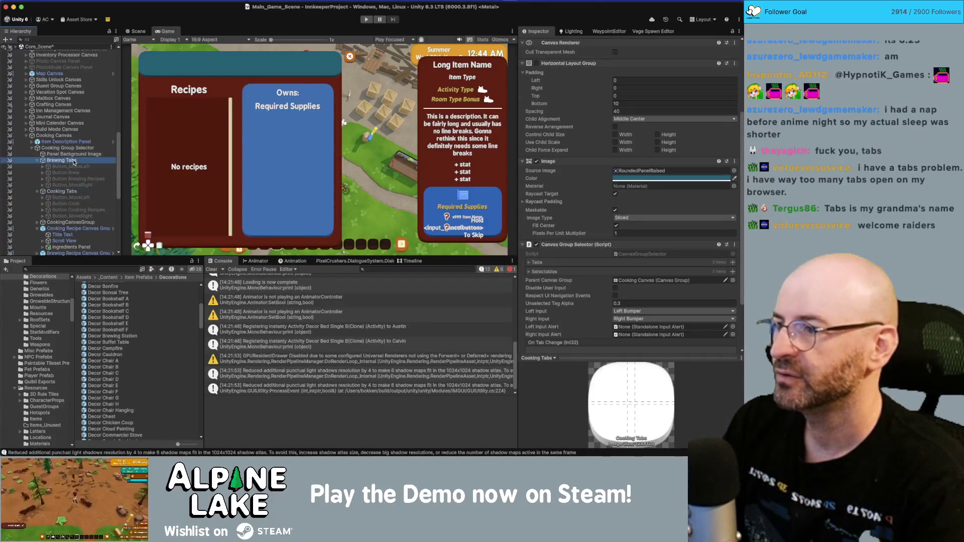
{"action": "left_click", "coordinate": [70, 161]}
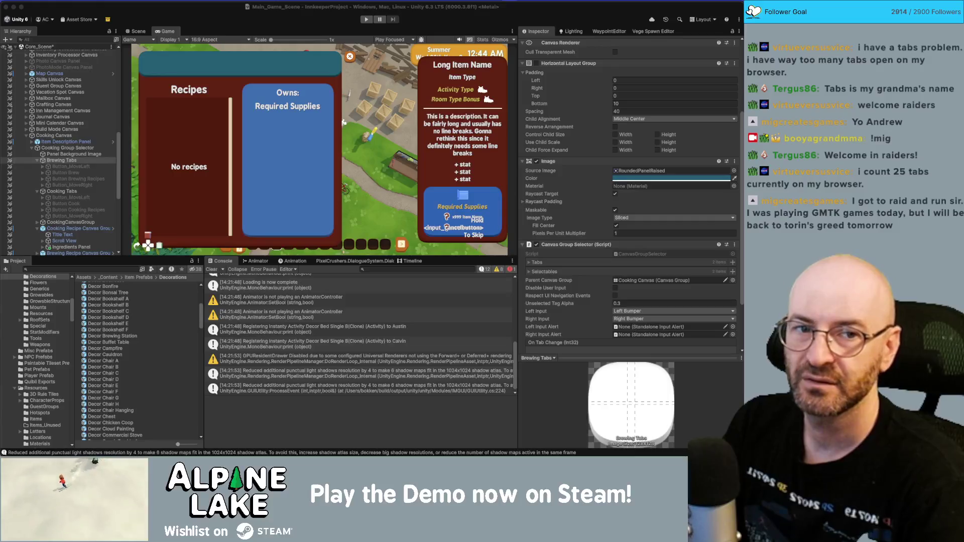
{"action": "key", "text": "super+Tab"}
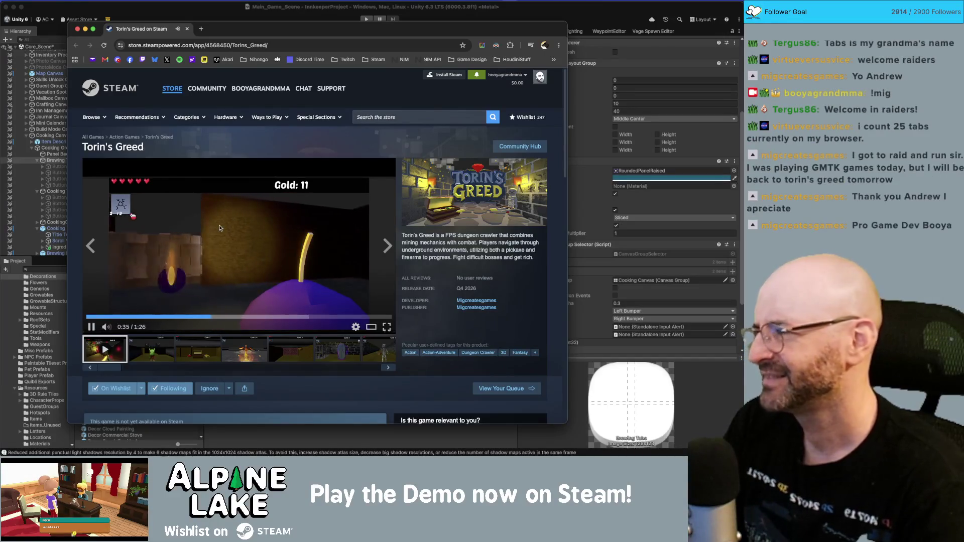
- Let the Torin's Greed trailer play through, then bring Unity Editor back in front
{"action": "mouse_move", "coordinate": [254, 37]}
{"action": "left_mouse_down"}
{"action": "mouse_move", "coordinate": [265, 24]}
{"action": "mouse_move", "coordinate": [250, 33]}
{"action": "left_mouse_up"}
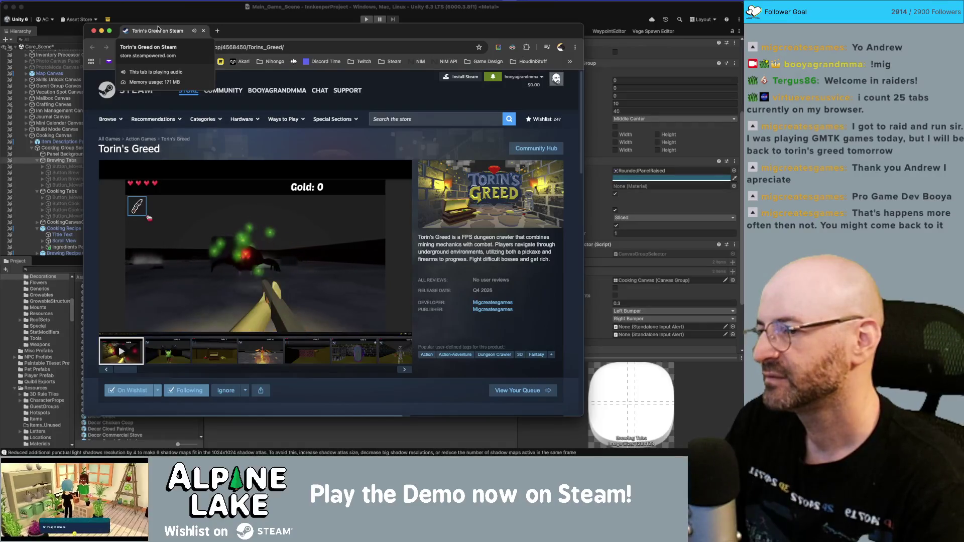
{"action": "mouse_move", "coordinate": [256, 215]}
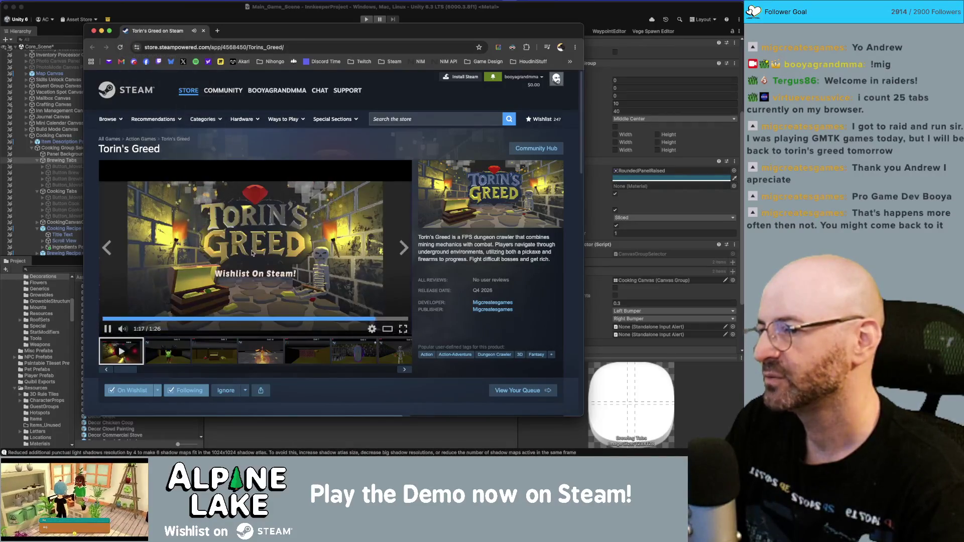
{"action": "mouse_move", "coordinate": [308, 75]}
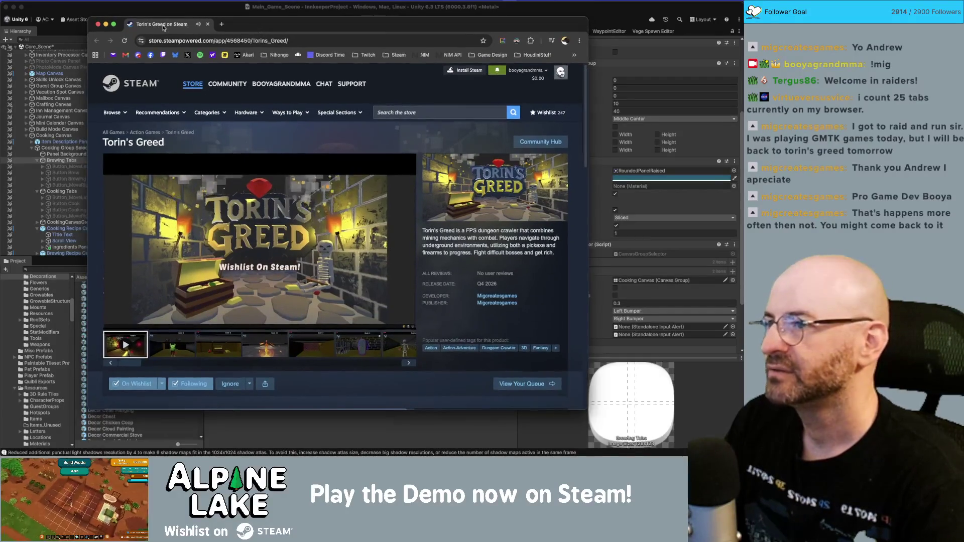
{"action": "left_click", "coordinate": [174, 14]}
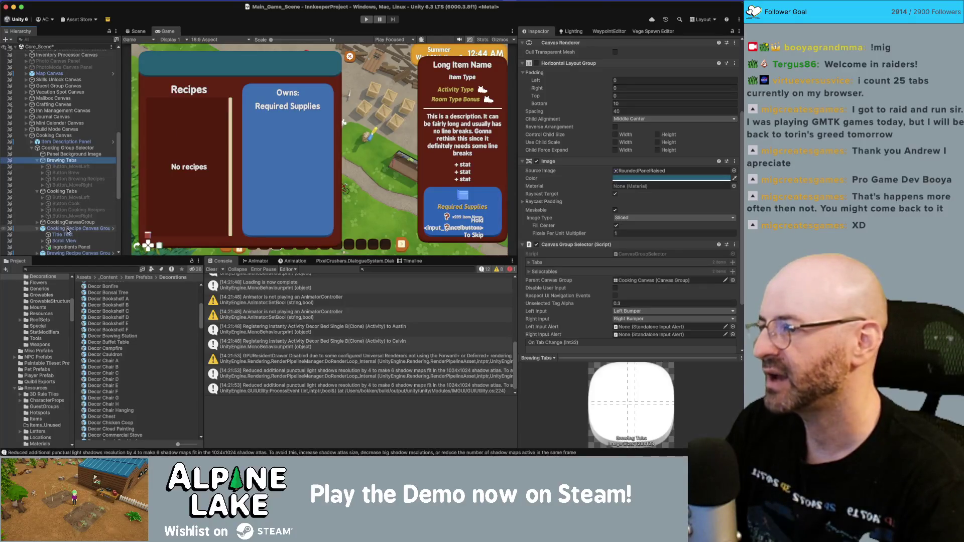
- Drag the cooking Ingredients Panel below Brewing Recipe Canvas Group
{"action": "scroll", "coordinate": [63, 214], "scroll_direction": "down", "scroll_amount": 3}
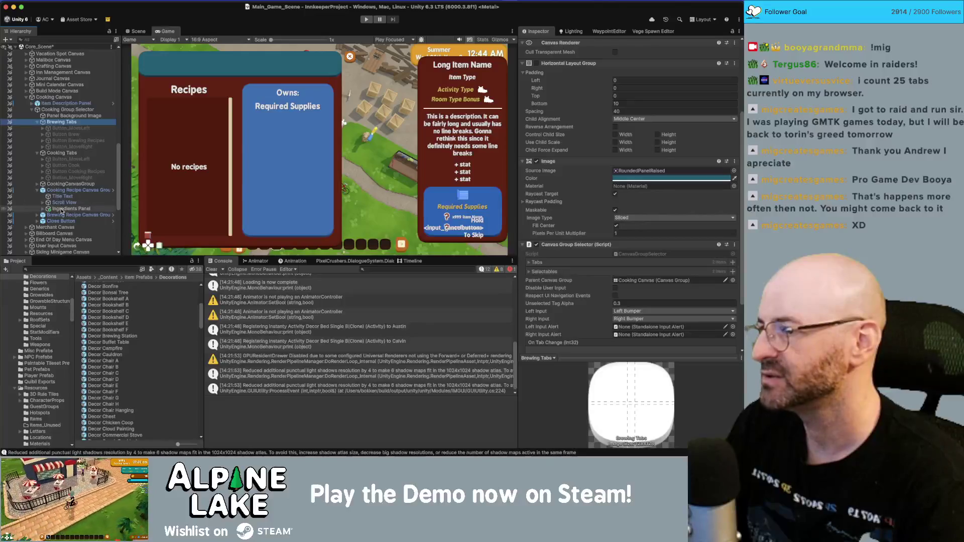
{"action": "left_click_drag", "start_coordinate": [59, 218], "coordinate": [61, 218]}
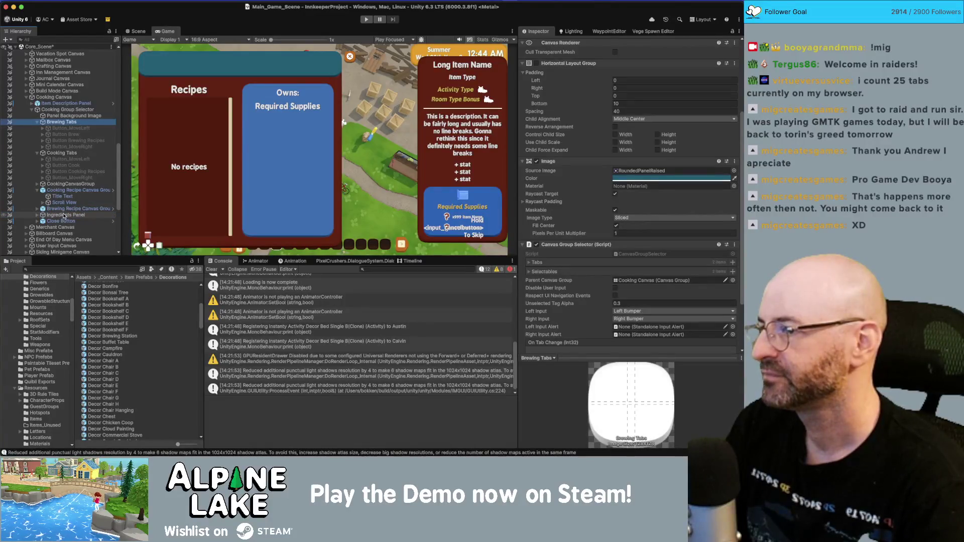
{"action": "scroll", "coordinate": [63, 215], "scroll_direction": "down", "scroll_amount": 3}
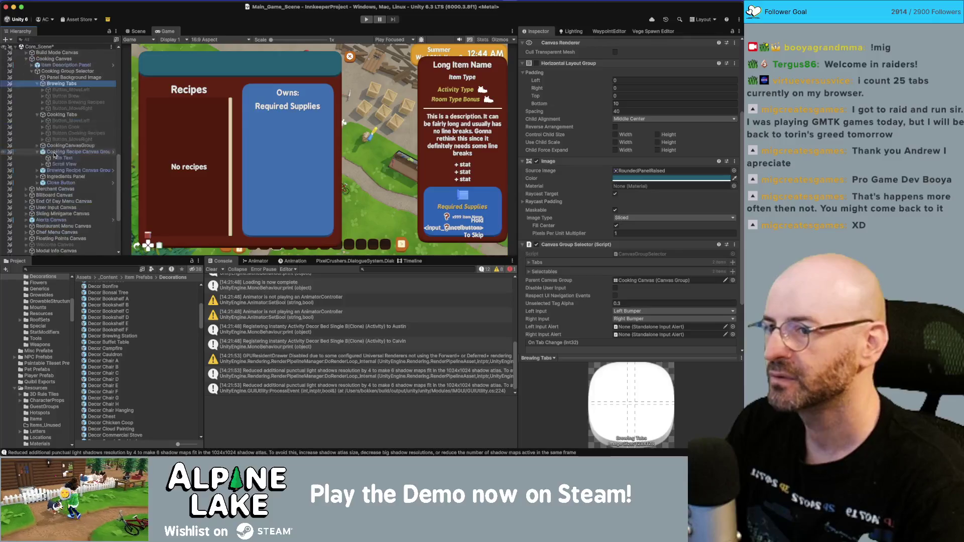
{"action": "left_click", "coordinate": [66, 176]}
- Expand Crafting Canvas to its Ingredients Panel and open its Rect Transform menu
{"action": "scroll", "coordinate": [50, 151], "scroll_direction": "up", "scroll_amount": 5}
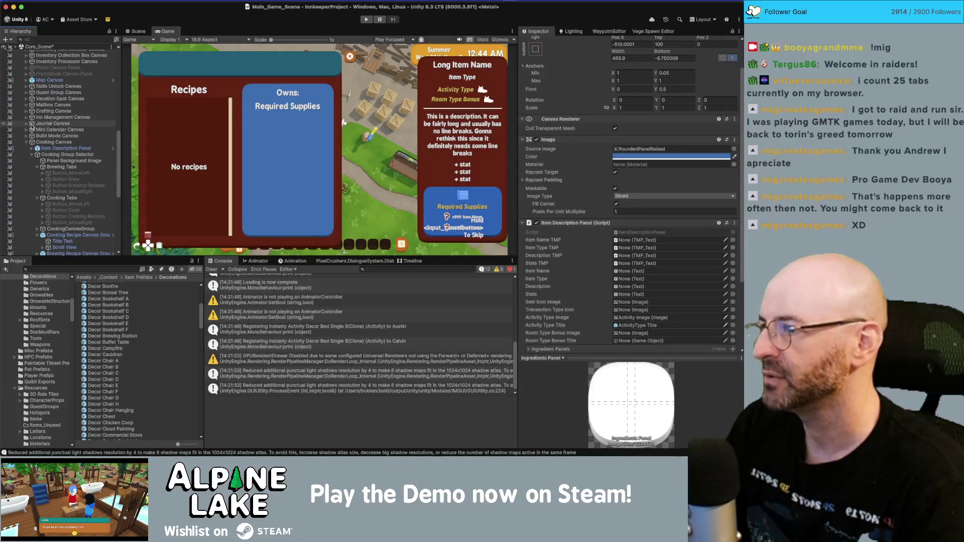
{"action": "left_click", "coordinate": [26, 111]}
{"action": "left_click", "coordinate": [31, 118]}
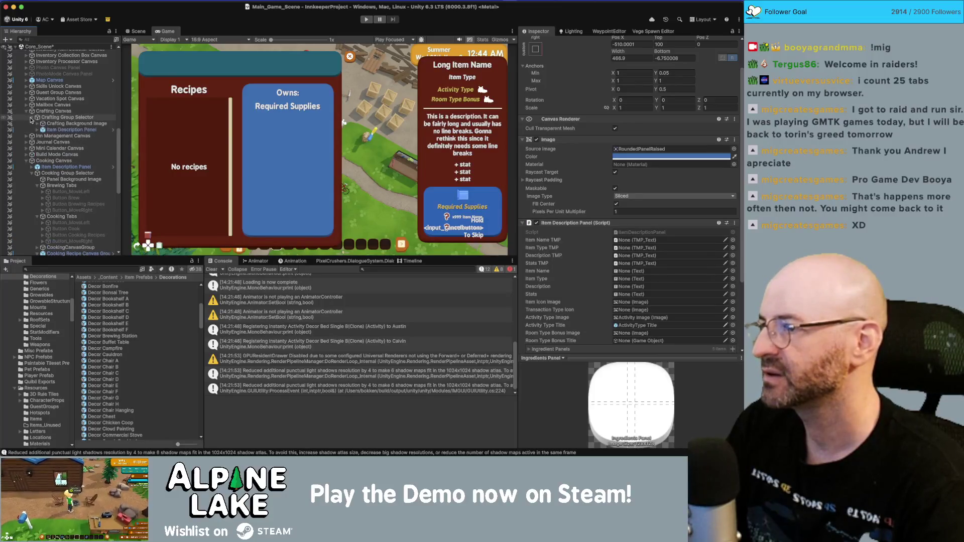
{"action": "left_click", "coordinate": [36, 124]}
{"action": "left_click", "coordinate": [70, 179]}
{"action": "scroll", "coordinate": [76, 166], "scroll_direction": "down", "scroll_amount": 9}
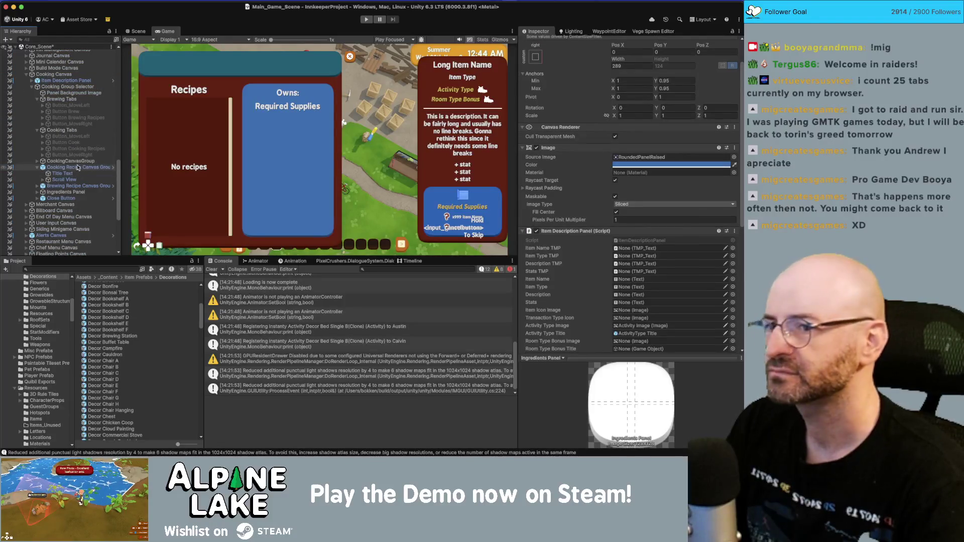
{"action": "scroll", "coordinate": [78, 166], "scroll_direction": "up", "scroll_amount": 3}
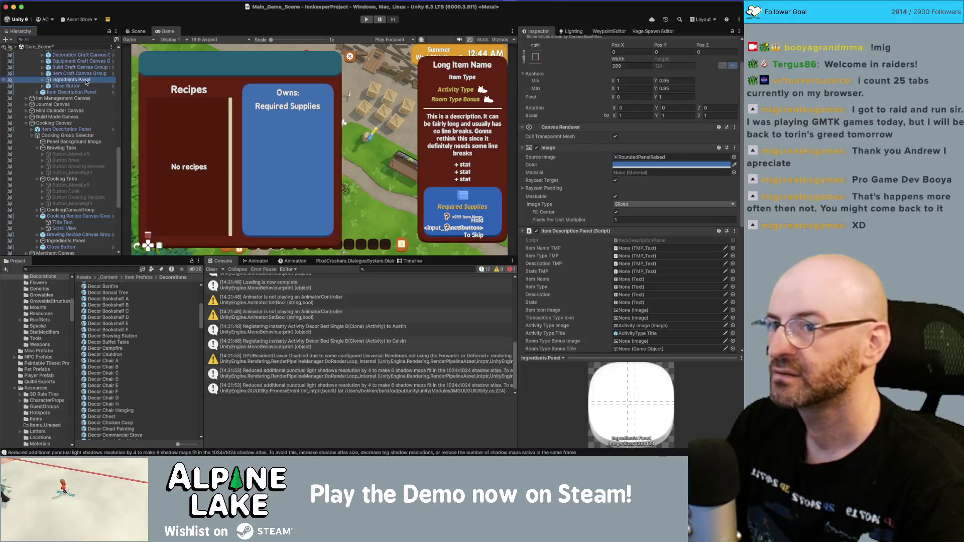
{"action": "scroll", "coordinate": [592, 174], "scroll_direction": "up", "scroll_amount": 2}
{"action": "right_click", "coordinate": [562, 65]}
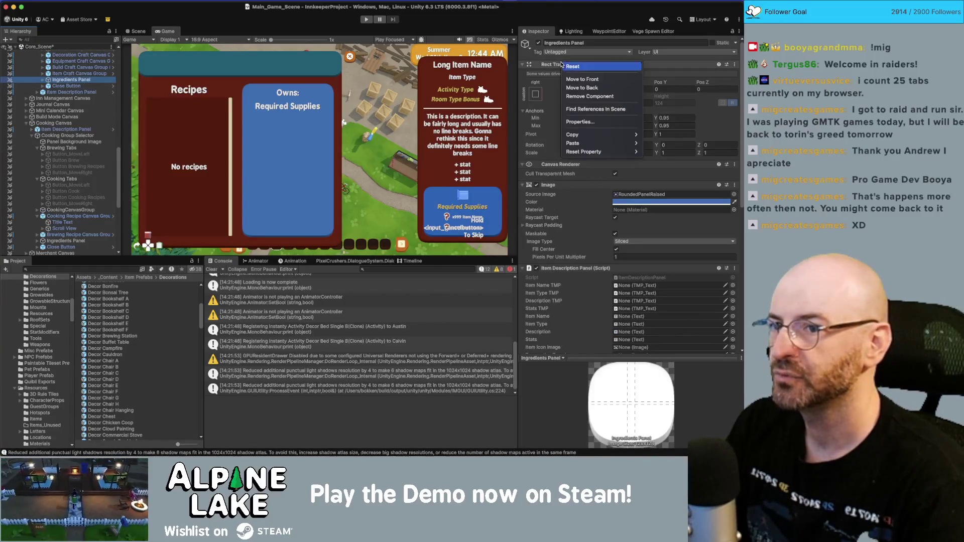
- Copy the crafting Ingredients Panel's Rect Transform and paste its values onto the cooking one
{"action": "mouse_move", "coordinate": [586, 135]}
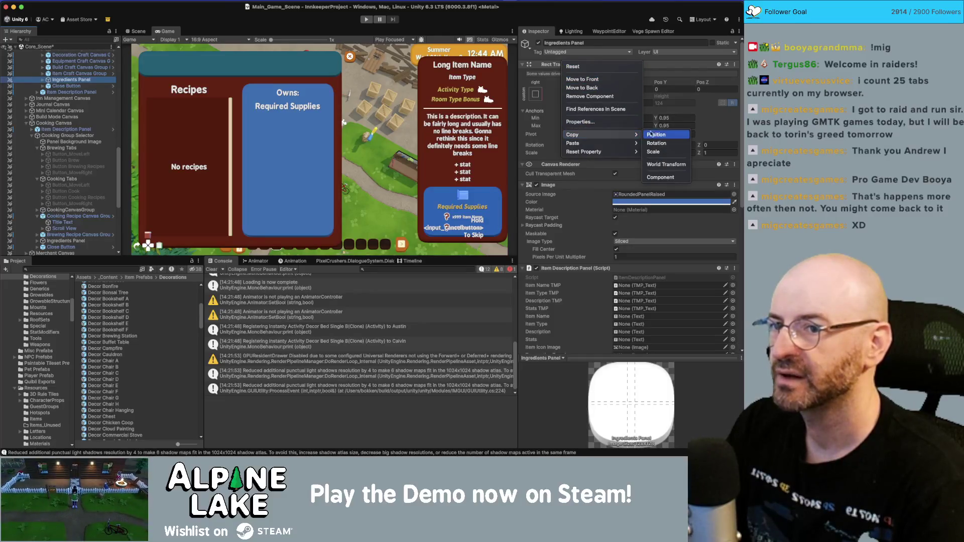
{"action": "left_click", "coordinate": [661, 177]}
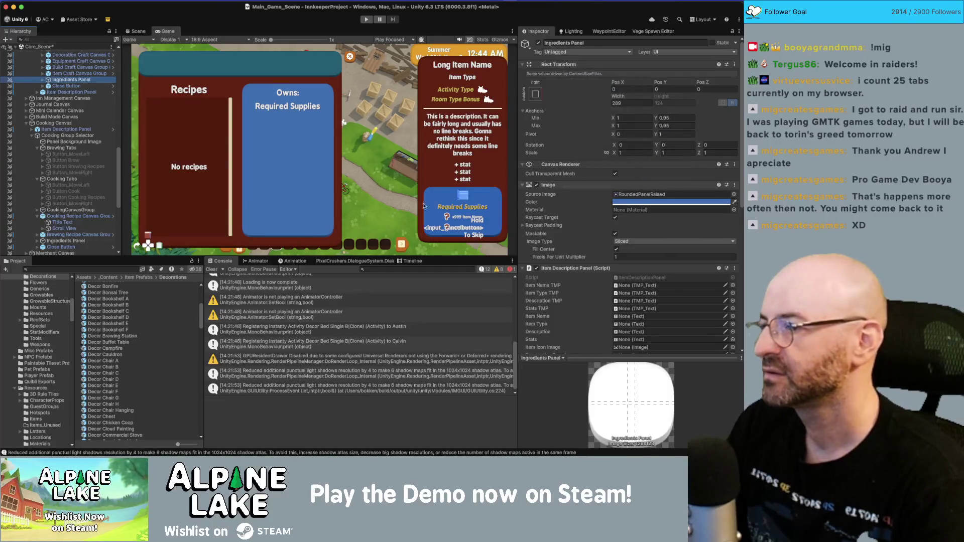
{"action": "left_click", "coordinate": [66, 241]}
{"action": "right_click", "coordinate": [563, 65]}
{"action": "mouse_move", "coordinate": [595, 147]}
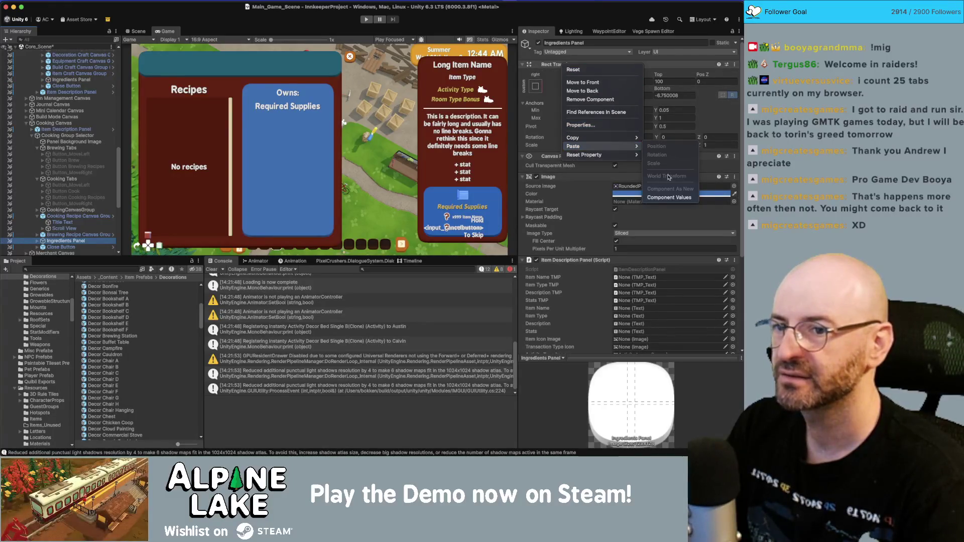
{"action": "left_click", "coordinate": [668, 197]}
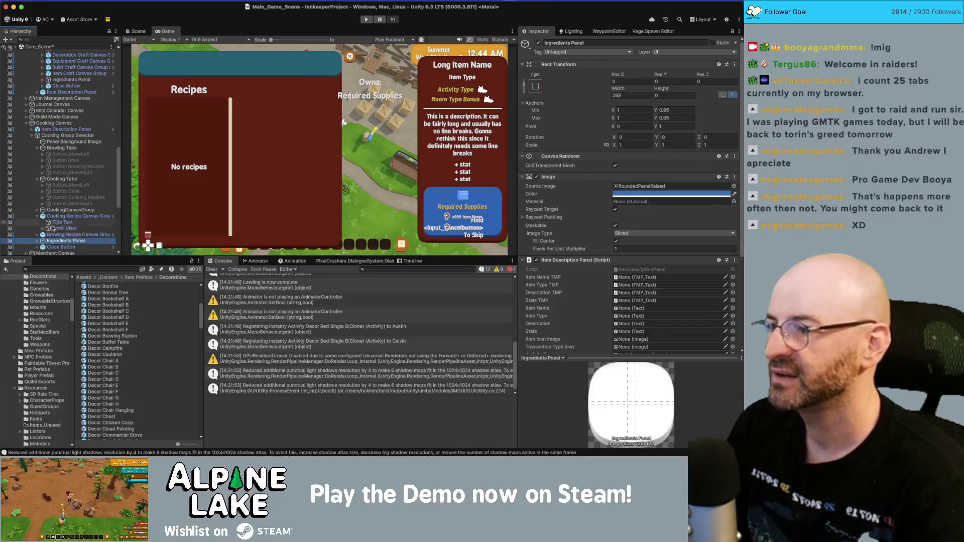
- Paste a copy of the crafting Ingredients Panel into Cooking Canvas above Close Button
{"action": "scroll", "coordinate": [54, 151], "scroll_direction": "up", "scroll_amount": 3}
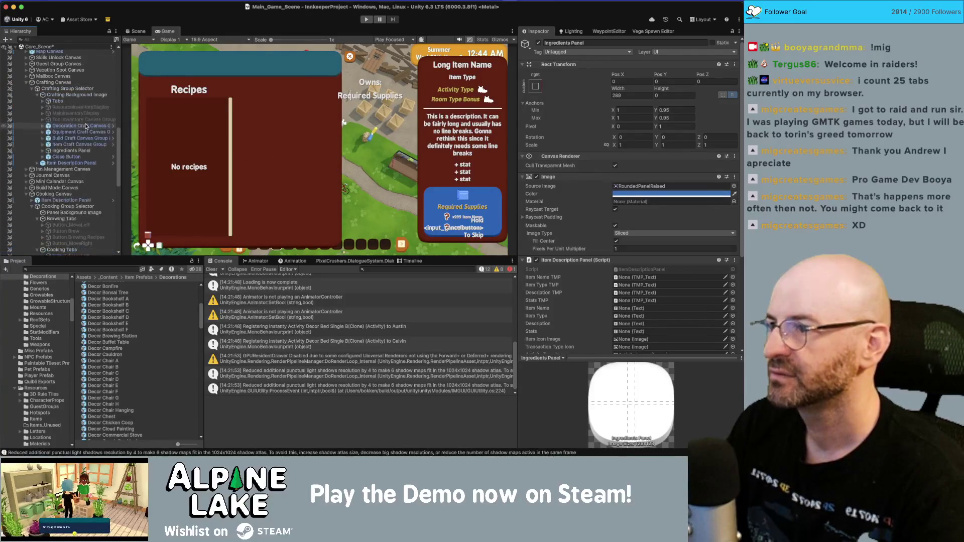
{"action": "left_click", "coordinate": [54, 151]}
{"action": "scroll", "coordinate": [66, 120], "scroll_direction": "down", "scroll_amount": 3}
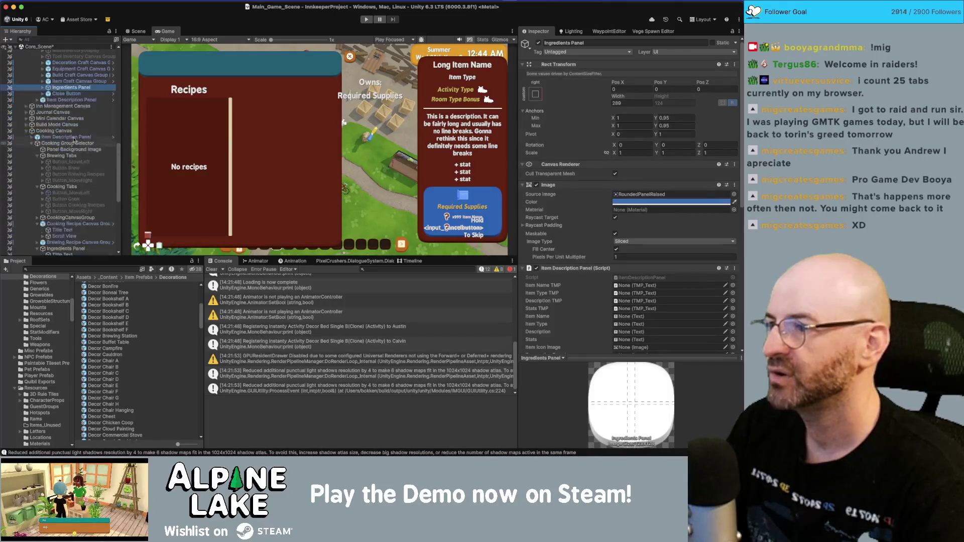
{"action": "scroll", "coordinate": [74, 95], "scroll_direction": "down", "scroll_amount": 2}
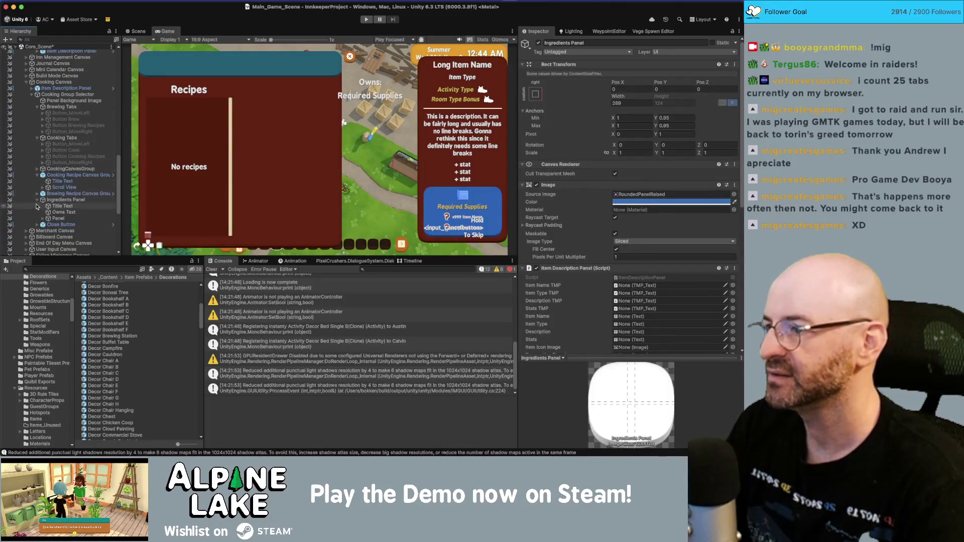
{"action": "left_click", "coordinate": [59, 206]}
{"action": "key", "text": "ctrl+v"}
{"action": "left_click_drag", "start_coordinate": [58, 211], "coordinate": [56, 205]}
- Replace the original cooking Ingredients Panel with the copy, Pos X 0, renamed 'Ingredients Panel'
{"action": "left_click", "coordinate": [76, 199]}
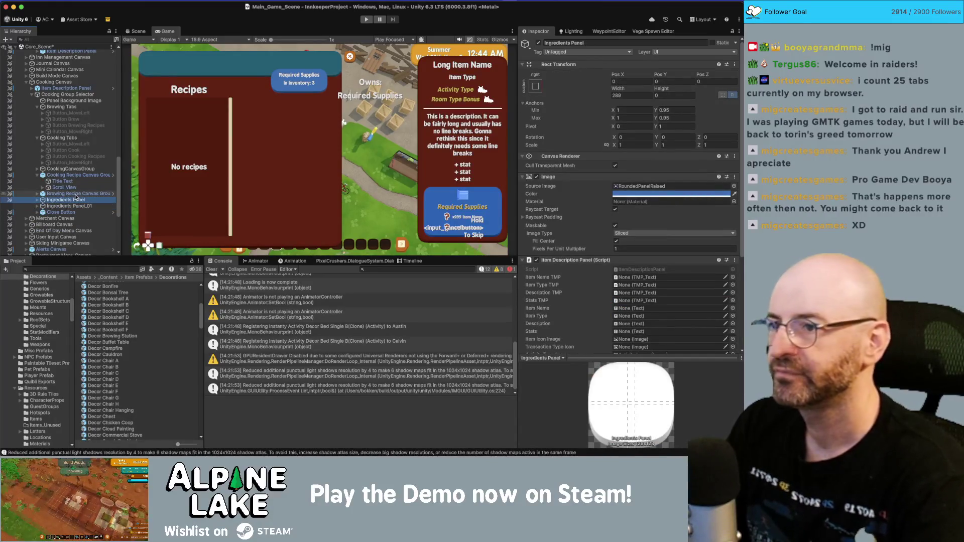
{"action": "key", "text": "Delete"}
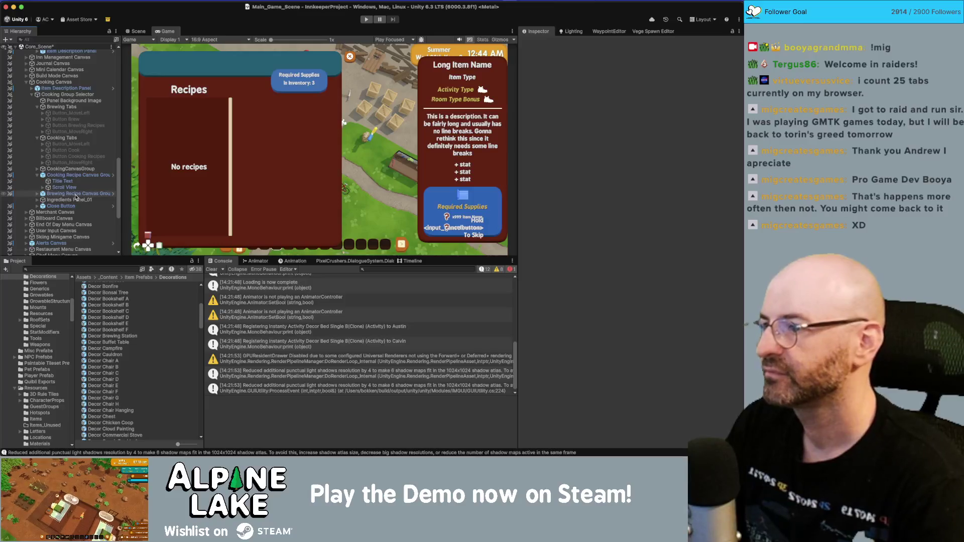
{"action": "key", "text": "ctrl+z"}
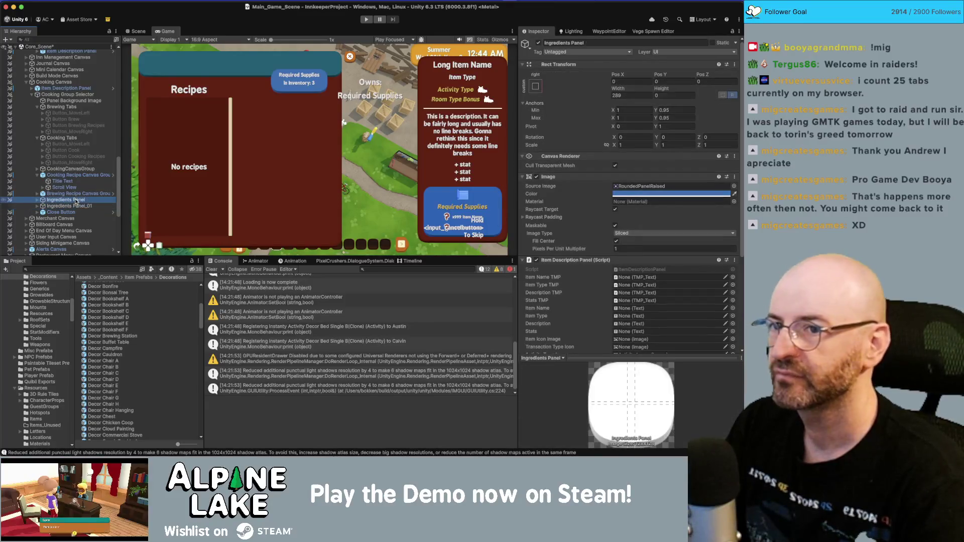
{"action": "left_click", "coordinate": [70, 206]}
{"action": "left_click", "coordinate": [633, 89]}
{"action": "type", "text": "0"}
{"action": "left_click", "coordinate": [87, 200]}
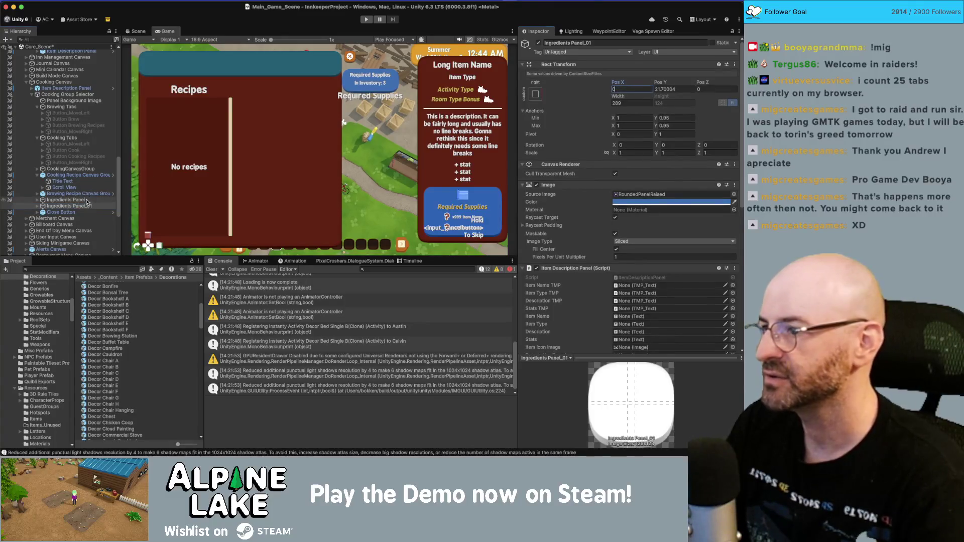
{"action": "key", "text": "Delete"}
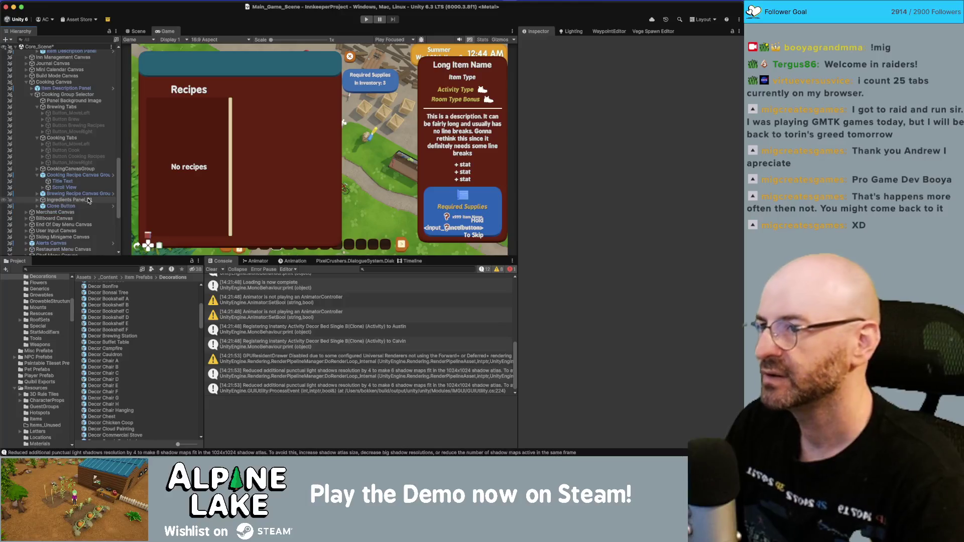
{"action": "left_click", "coordinate": [58, 200]}
{"action": "key", "text": "Return"}
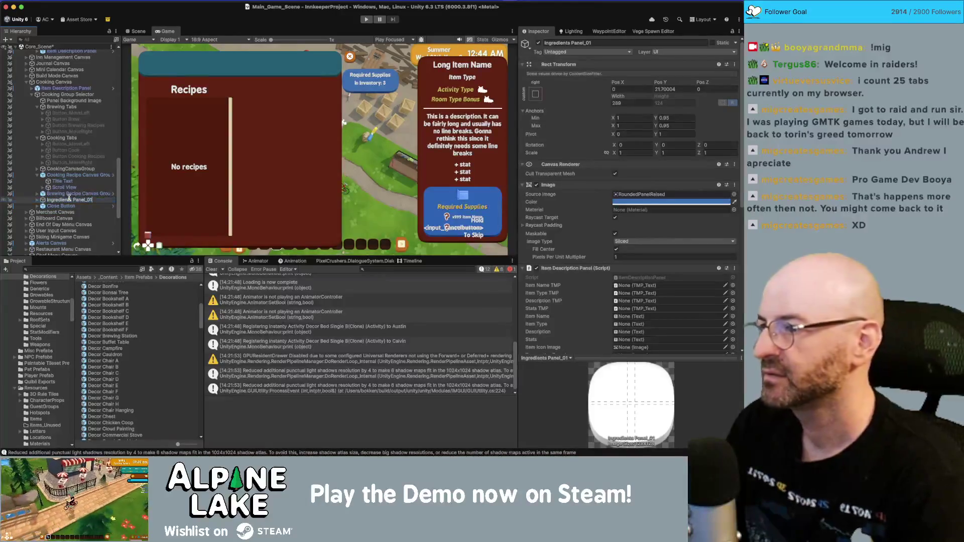
{"action": "key", "text": "BackSpace"}
{"action": "key", "text": "Return"}
- Assign the Ingredients Description Panel field on the cooking recipes Scroll View
{"action": "left_click", "coordinate": [75, 174]}
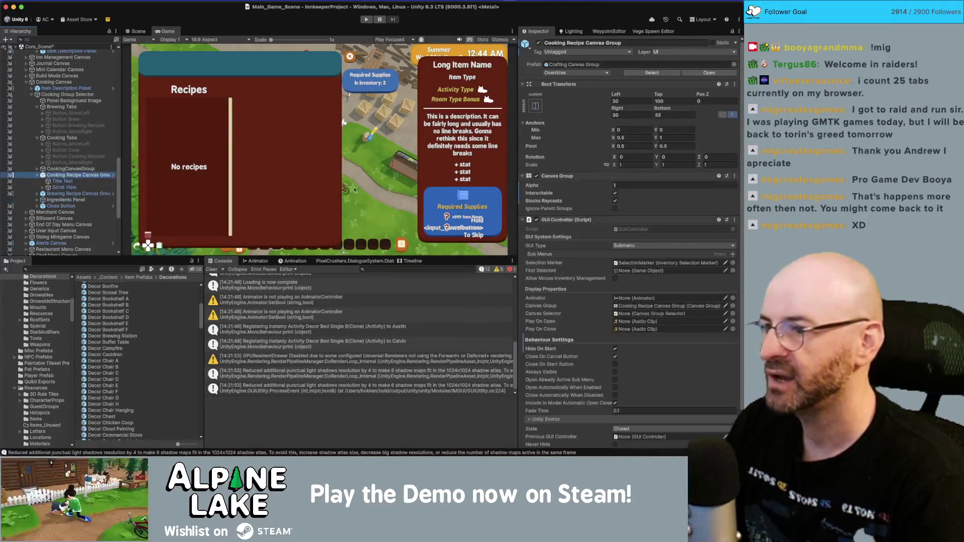
{"action": "scroll", "coordinate": [612, 272], "scroll_direction": "down", "scroll_amount": 2}
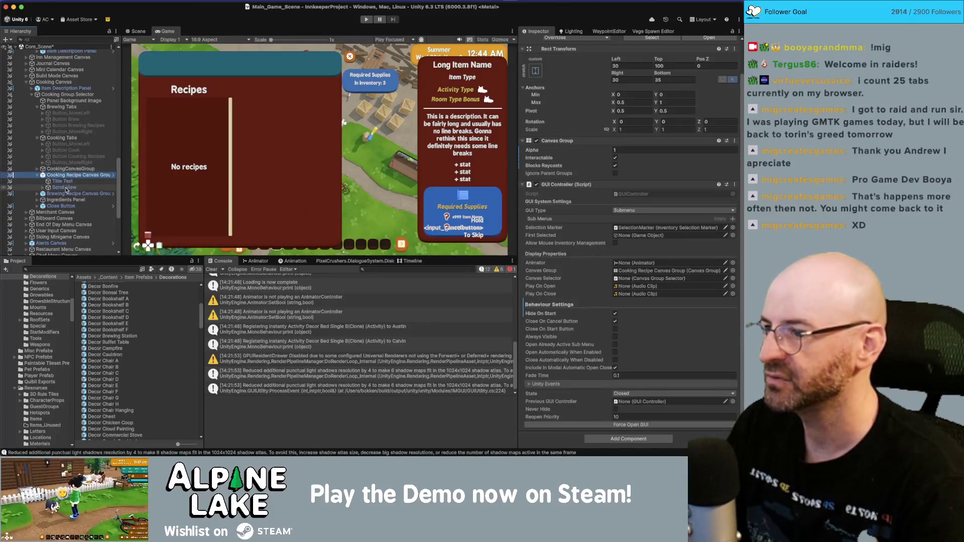
{"action": "left_click", "coordinate": [69, 188]}
{"action": "scroll", "coordinate": [603, 235], "scroll_direction": "down", "scroll_amount": 6}
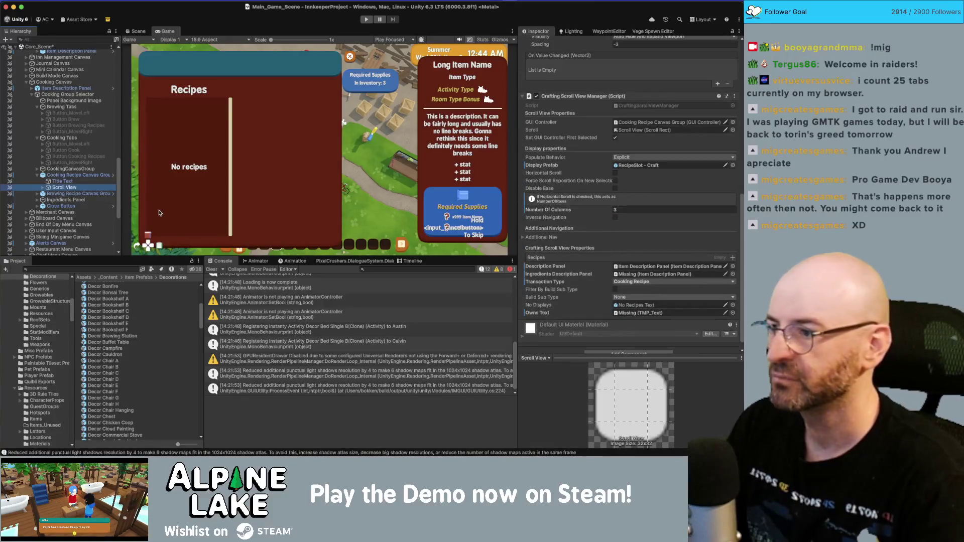
{"action": "left_click_drag", "start_coordinate": [639, 284], "coordinate": [636, 276]}
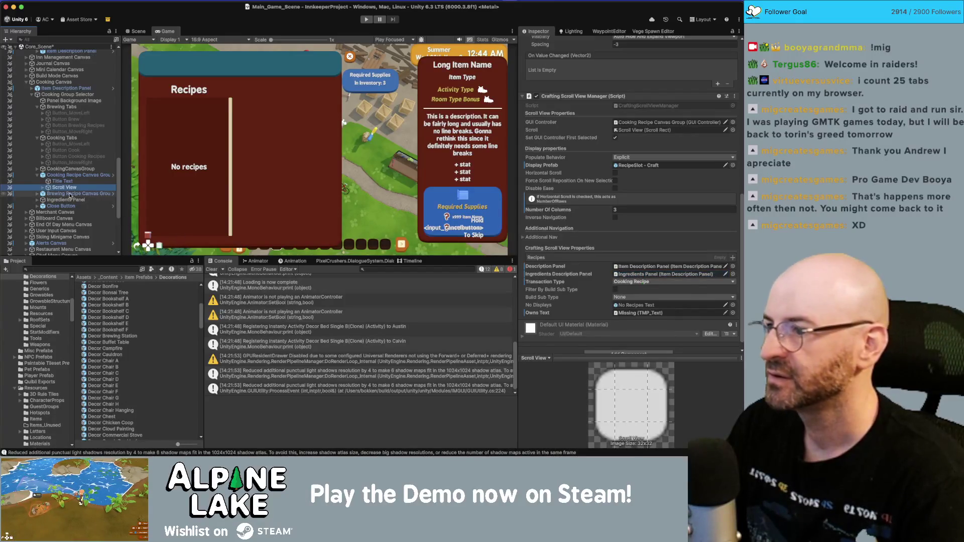
- Drag a panel into the brewing Scroll View, then delete the stray description and ingredients panels
{"action": "left_click", "coordinate": [36, 194]}
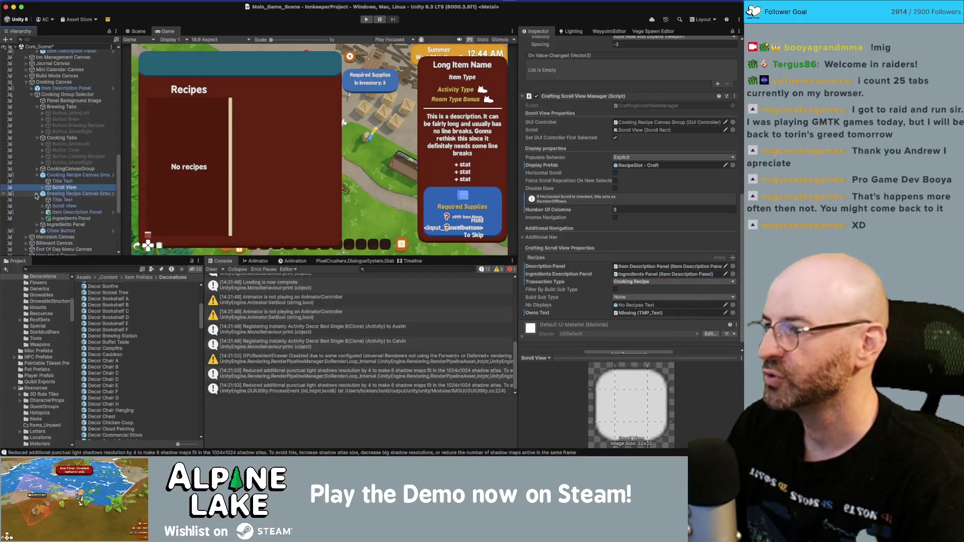
{"action": "left_click", "coordinate": [61, 206]}
{"action": "mouse_move", "coordinate": [66, 224]}
{"action": "left_mouse_down"}
{"action": "mouse_move", "coordinate": [643, 262]}
{"action": "mouse_move", "coordinate": [638, 286]}
{"action": "mouse_move", "coordinate": [646, 279]}
{"action": "mouse_move", "coordinate": [646, 268]}
{"action": "mouse_move", "coordinate": [618, 266]}
{"action": "left_mouse_up"}
{"action": "scroll", "coordinate": [641, 281], "scroll_direction": "down", "scroll_amount": 1}
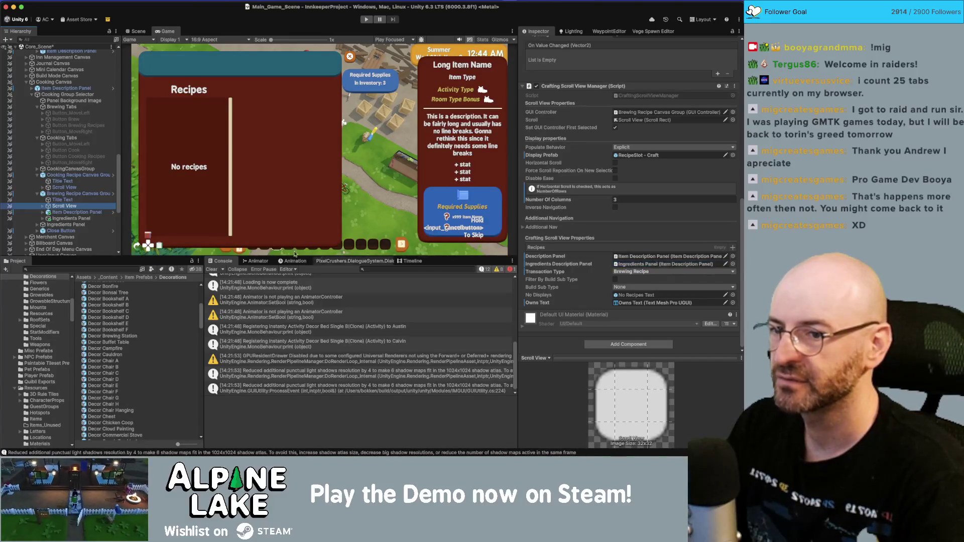
{"action": "left_click", "coordinate": [75, 212]}
{"action": "left_click", "coordinate": [74, 219], "text": "shift"}
{"action": "key", "text": "Delete"}
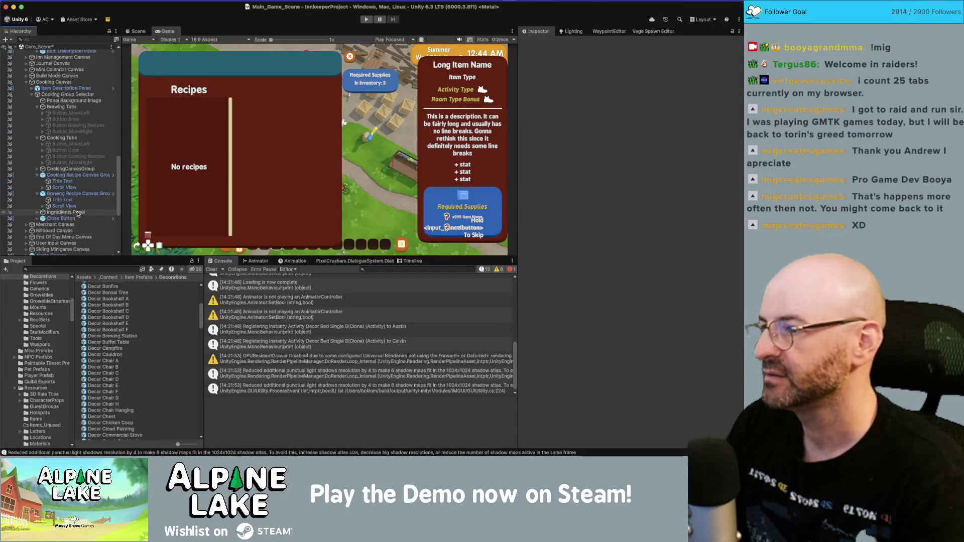
- Place Item Description Panel below Ingredients Panel and assign it to the brewing Scroll View
{"action": "left_click", "coordinate": [67, 88]}
{"action": "left_click_drag", "start_coordinate": [69, 182], "coordinate": [75, 215]}
{"action": "left_click", "coordinate": [70, 188]}
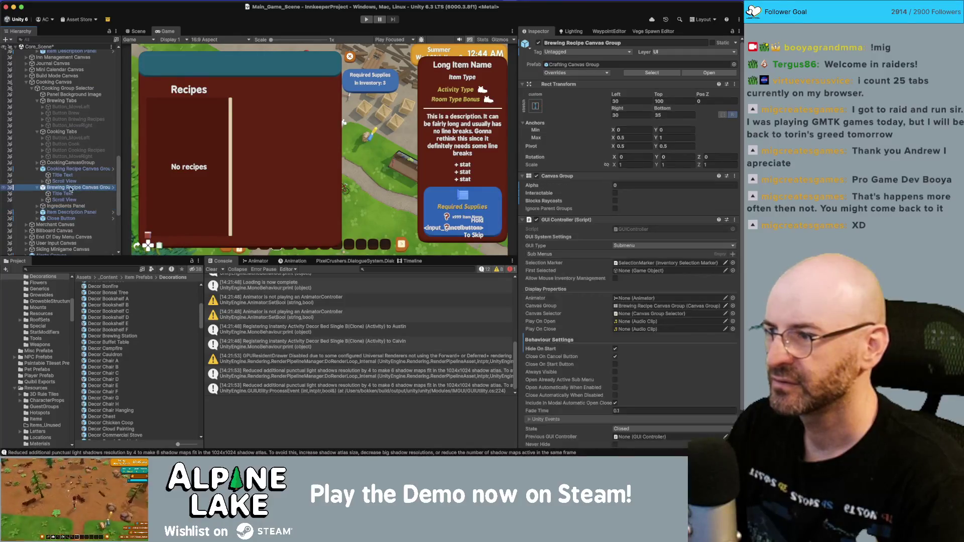
{"action": "scroll", "coordinate": [651, 250], "scroll_direction": "down", "scroll_amount": 2}
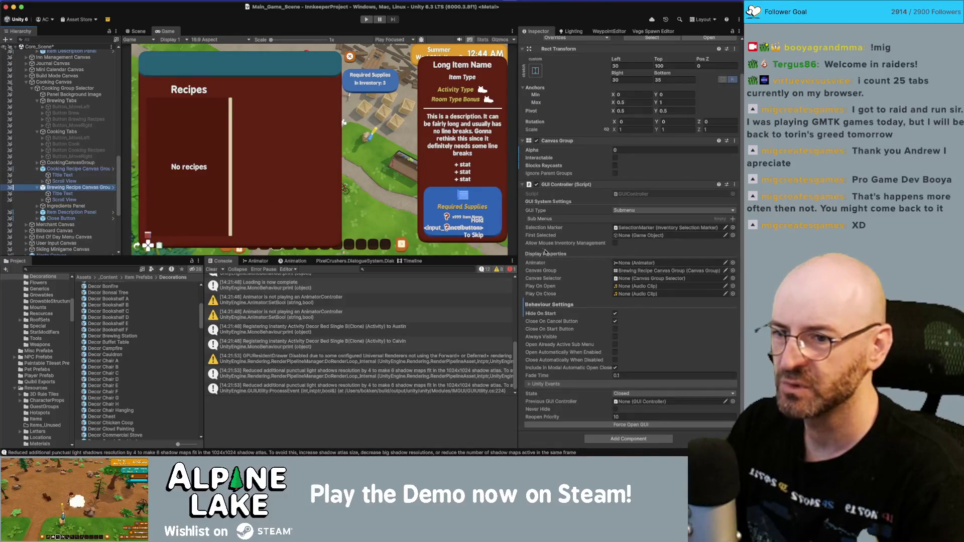
{"action": "left_click", "coordinate": [64, 199]}
{"action": "scroll", "coordinate": [611, 261], "scroll_direction": "down", "scroll_amount": 10}
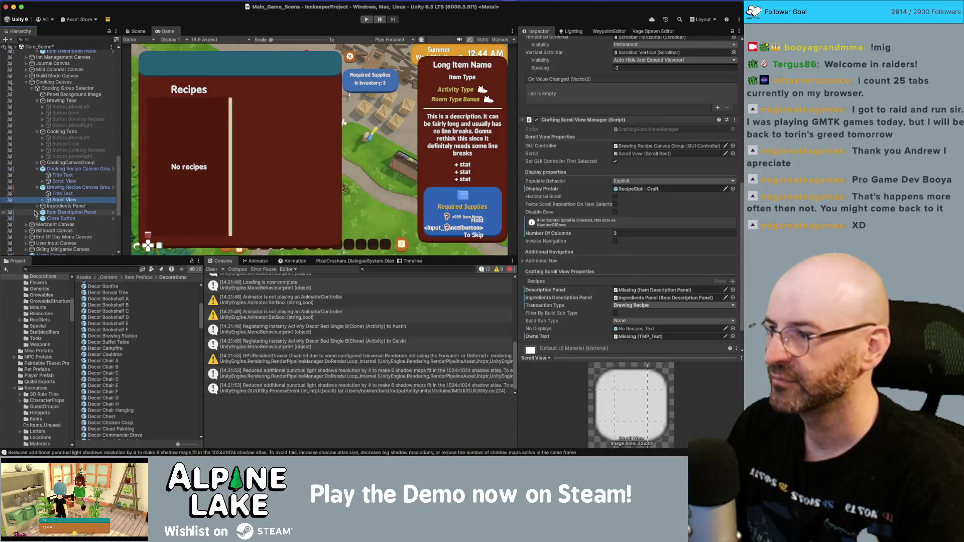
{"action": "left_click_drag", "start_coordinate": [57, 213], "coordinate": [641, 293]}
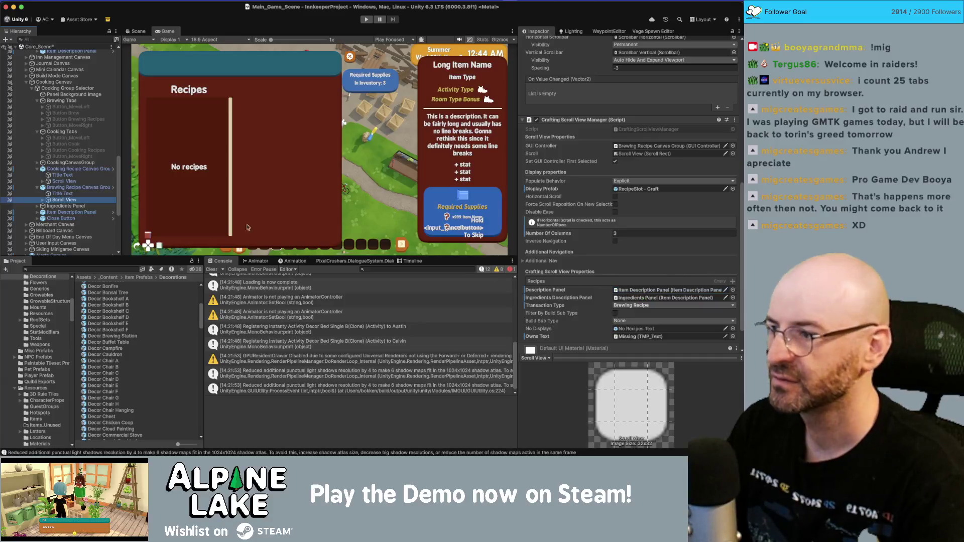
- Link Item Description Panel as the cooking Scroll View's description panel
{"action": "left_click", "coordinate": [64, 181]}
{"action": "mouse_move", "coordinate": [61, 212]}
{"action": "left_mouse_down"}
{"action": "mouse_move", "coordinate": [326, 241]}
{"action": "mouse_move", "coordinate": [654, 298]}
{"action": "left_mouse_up"}
{"action": "scroll", "coordinate": [640, 241], "scroll_direction": "down", "scroll_amount": 2}
{"action": "left_click_drag", "start_coordinate": [639, 233], "coordinate": [619, 238]}
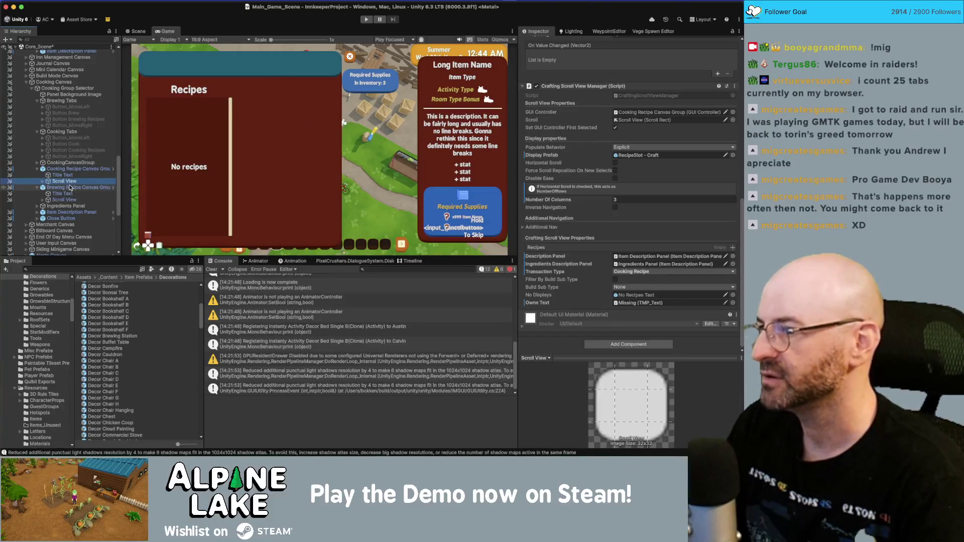
{"action": "left_click", "coordinate": [37, 169]}
{"action": "left_click", "coordinate": [65, 171]}
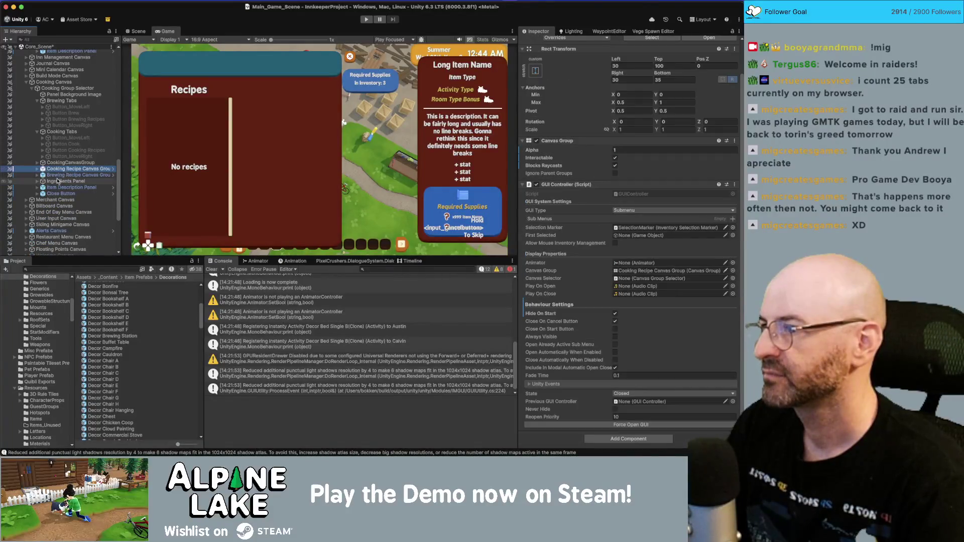
{"action": "scroll", "coordinate": [60, 171], "scroll_direction": "up", "scroll_amount": 3}
{"action": "left_click", "coordinate": [37, 136]}
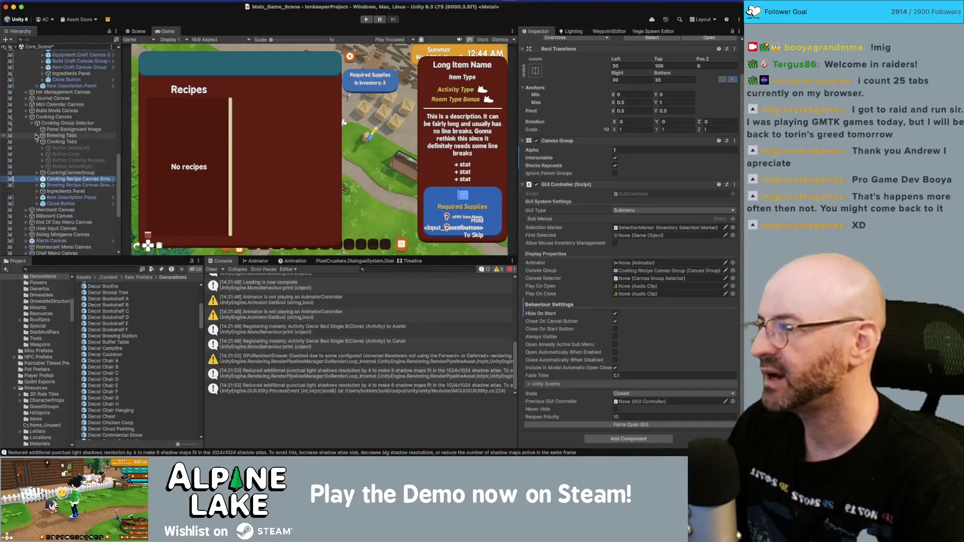
{"action": "left_click", "coordinate": [38, 142]}
{"action": "scroll", "coordinate": [97, 149], "scroll_direction": "up", "scroll_amount": 8}
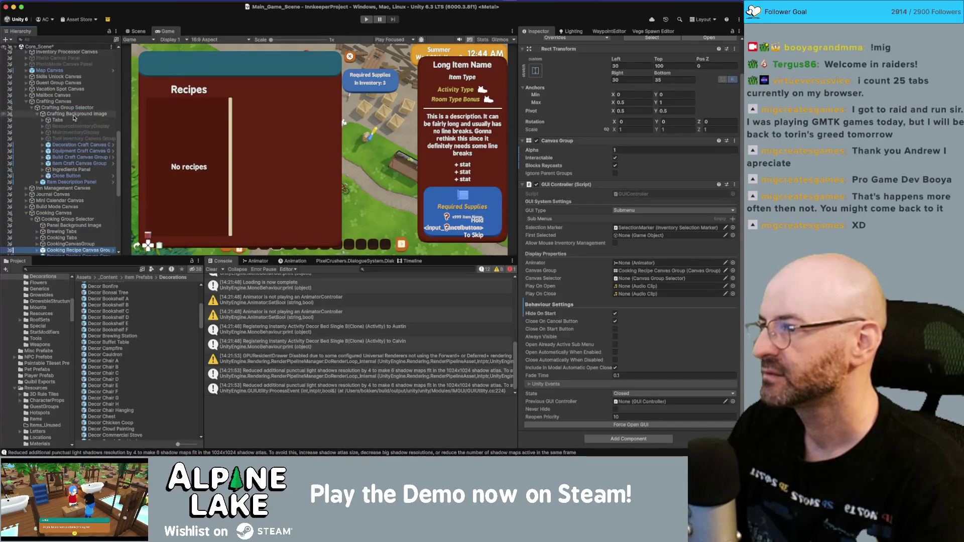
{"action": "left_click", "coordinate": [75, 114]}
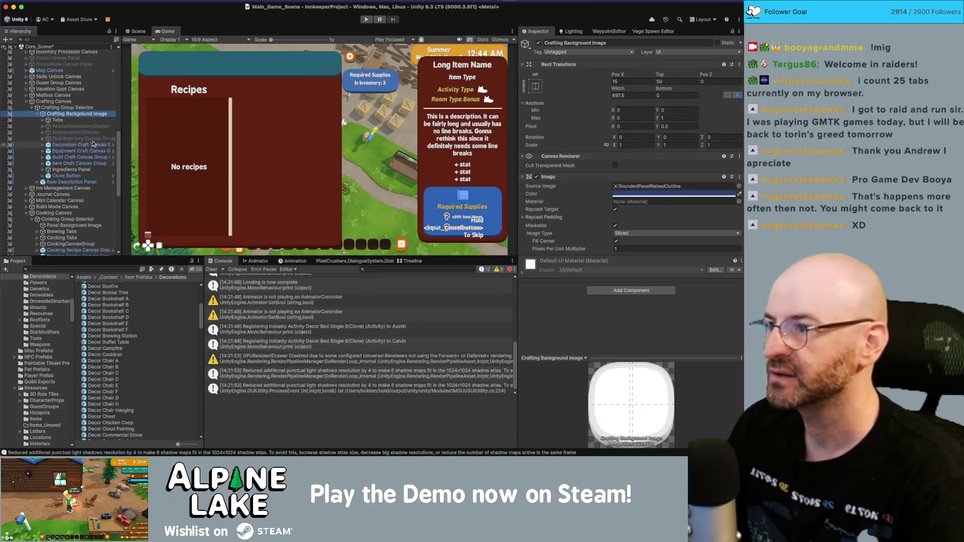
{"action": "left_click", "coordinate": [84, 107]}
{"action": "key", "text": "Up"}
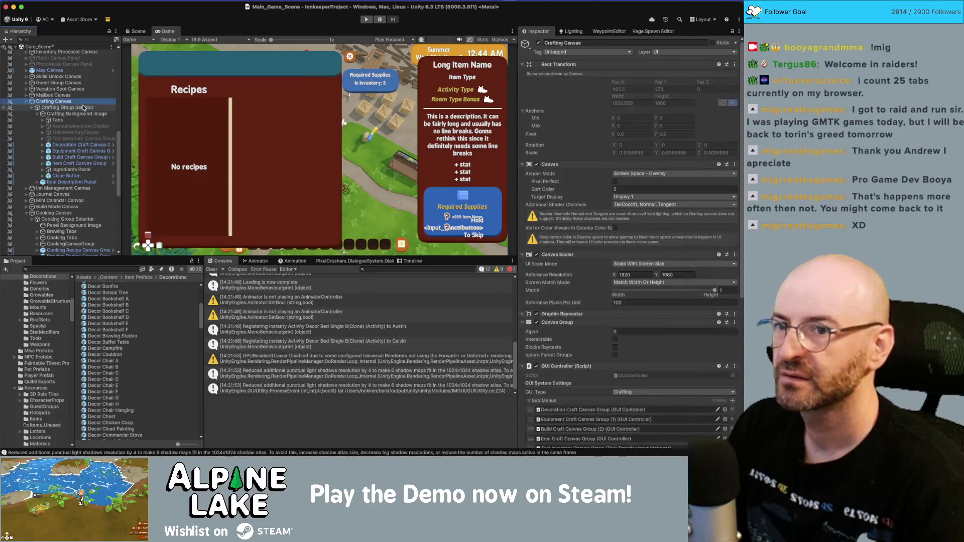
{"action": "left_click", "coordinate": [84, 107]}
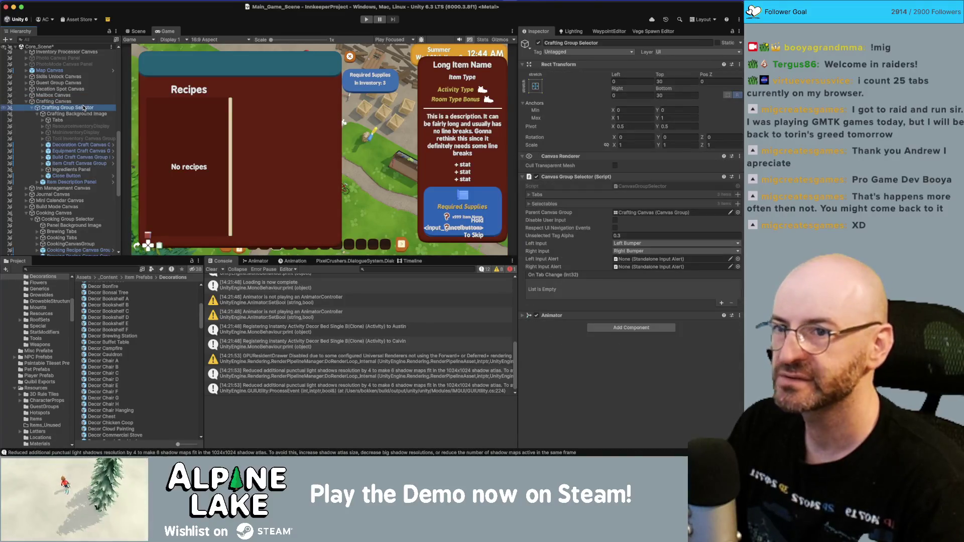
{"action": "key", "text": "Down"}
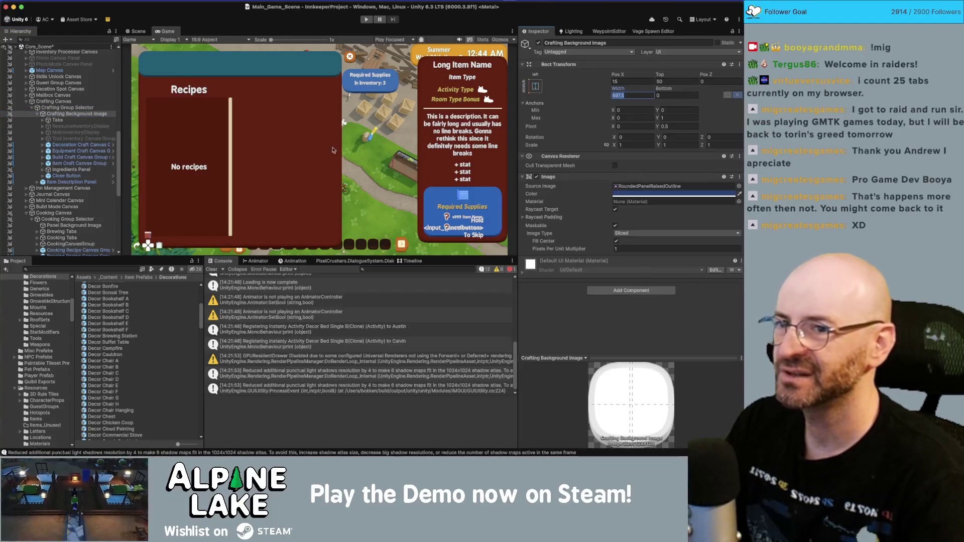
{"action": "scroll", "coordinate": [98, 168], "scroll_direction": "down", "scroll_amount": 3}
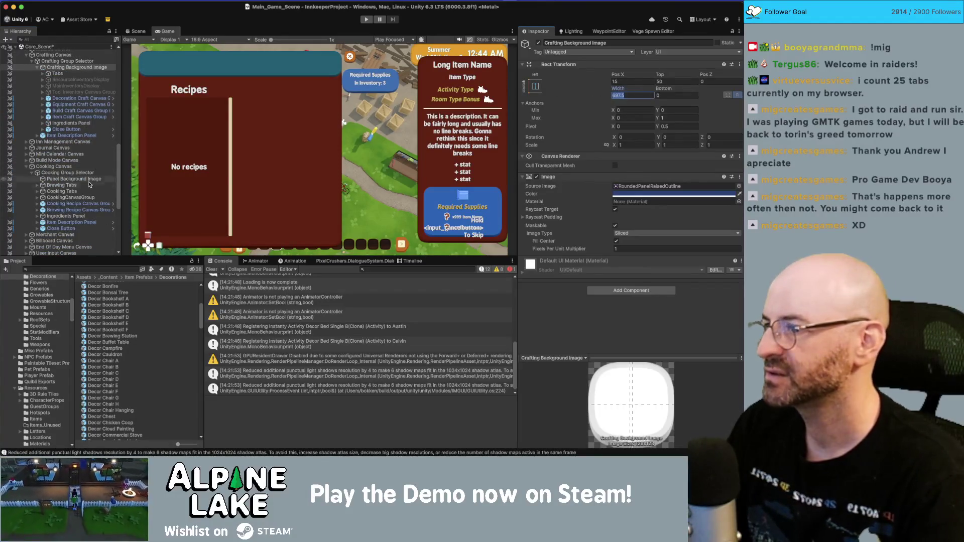
{"action": "left_click", "coordinate": [84, 174]}
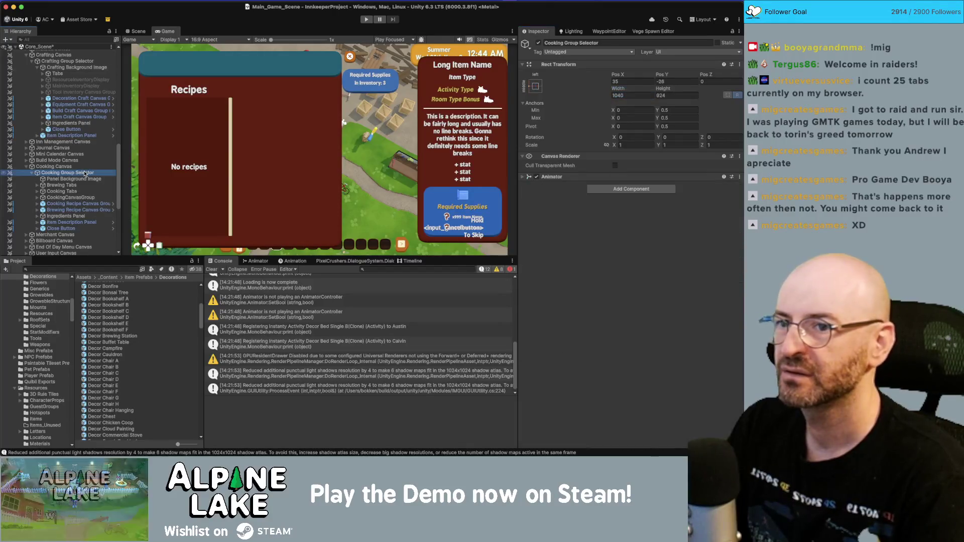
- Set the Cooking Group Selector's Rect Transform width to 697.5
{"action": "left_click", "coordinate": [632, 95]}
{"action": "type", "text": "697.5"}
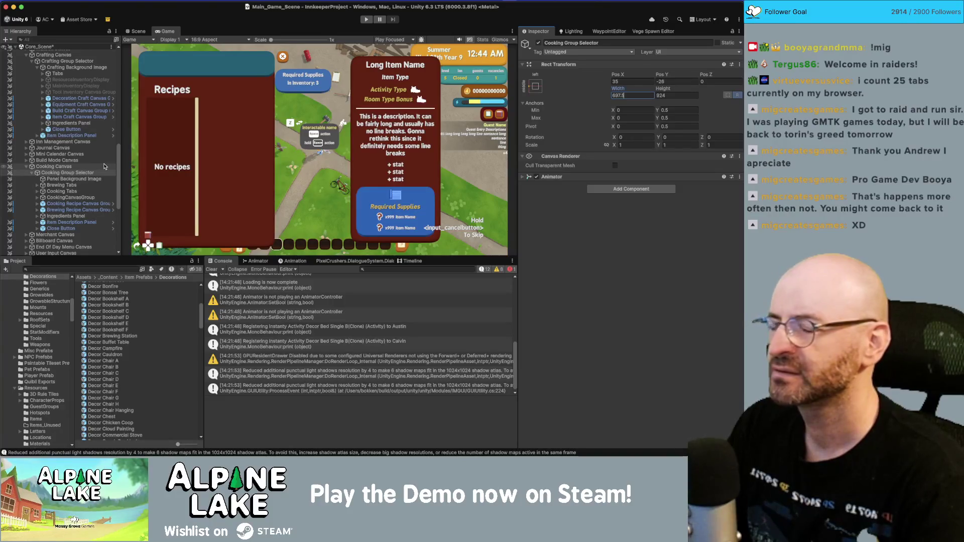
{"action": "key", "text": "Escape"}
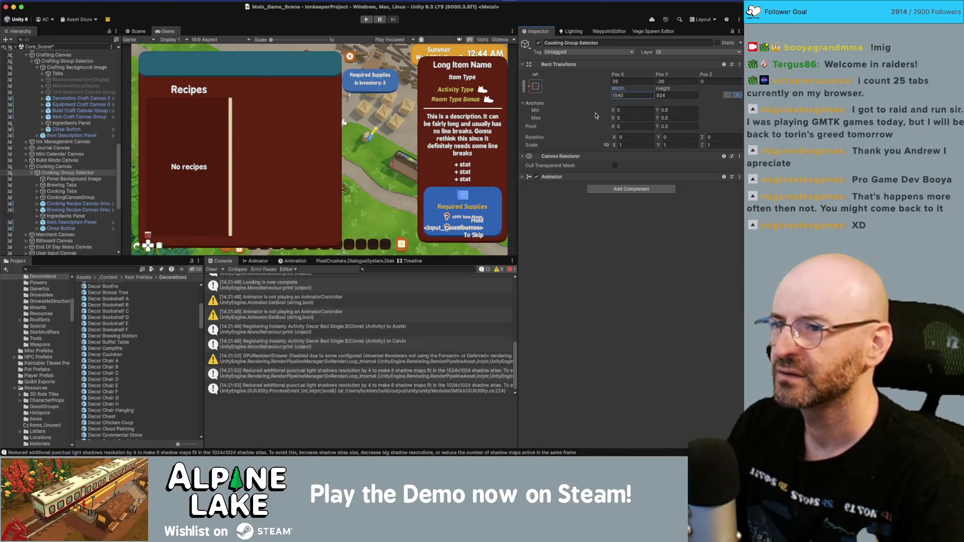
{"action": "left_click", "coordinate": [648, 95]}
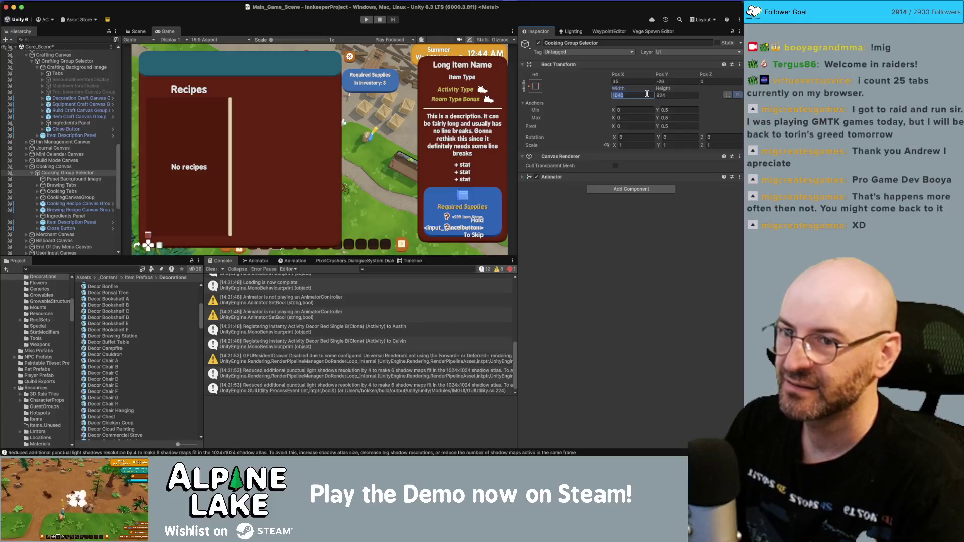
{"action": "type", "text": "697.5"}
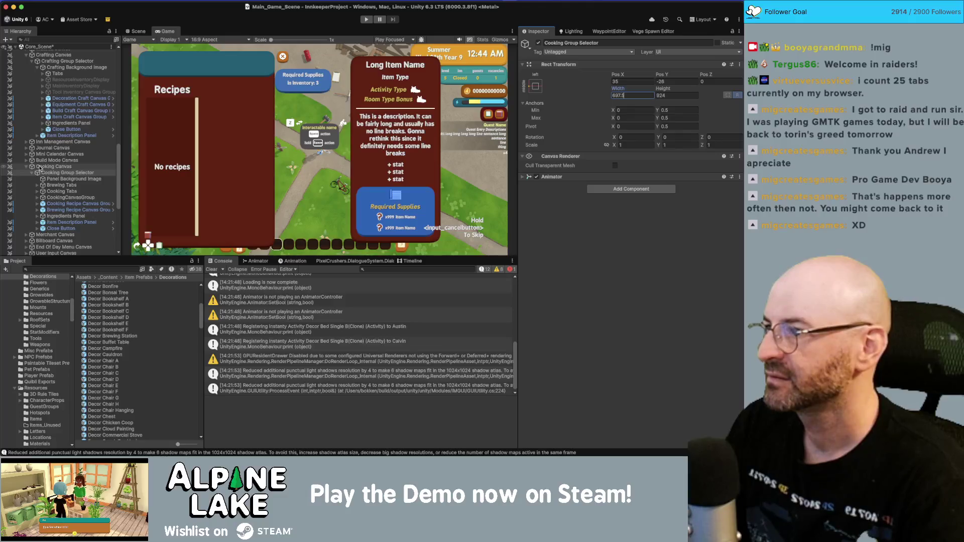
- Drag Item Description Panel up to sit directly under Cooking Canvas
{"action": "left_click", "coordinate": [31, 174]}
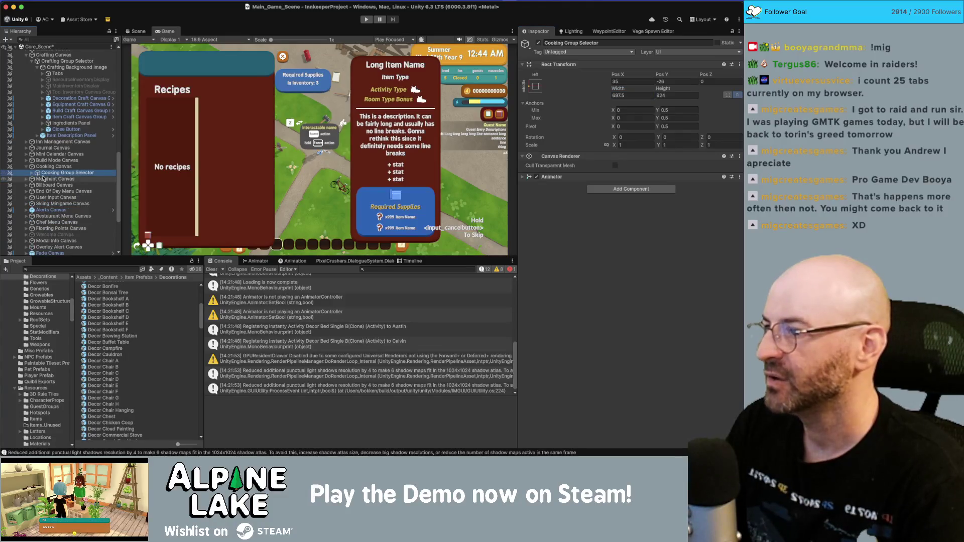
{"action": "left_click", "coordinate": [31, 174]}
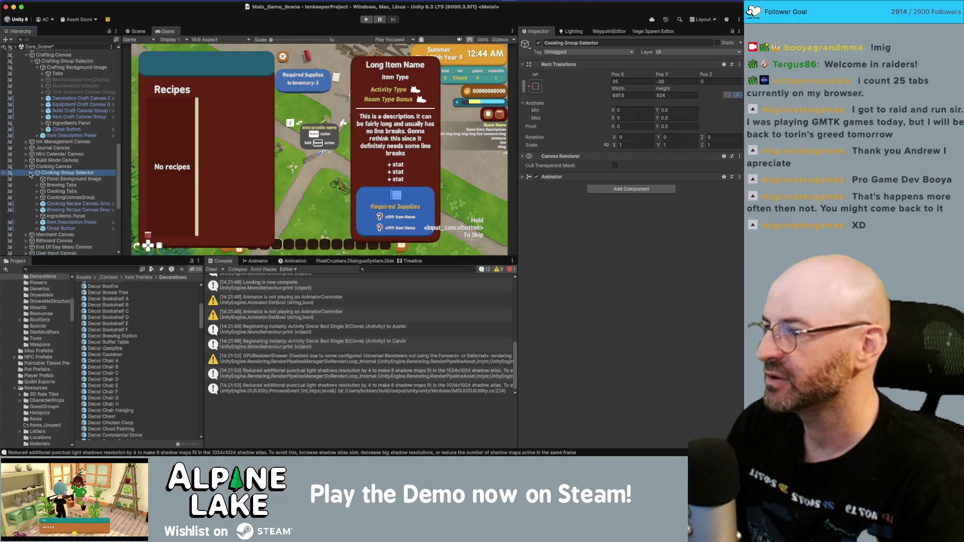
{"action": "left_click", "coordinate": [61, 223]}
{"action": "left_click_drag", "start_coordinate": [61, 223], "coordinate": [68, 171]}
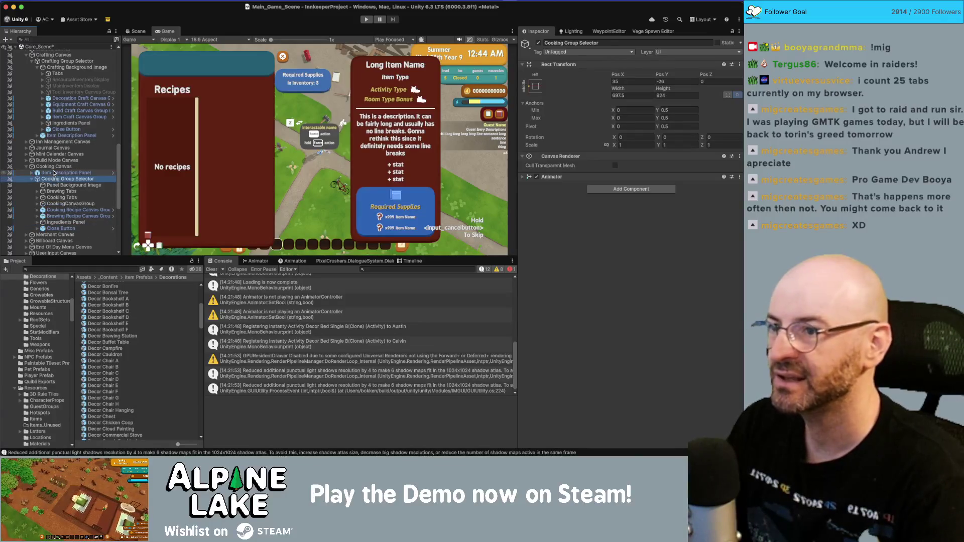
{"action": "left_click", "coordinate": [76, 173]}
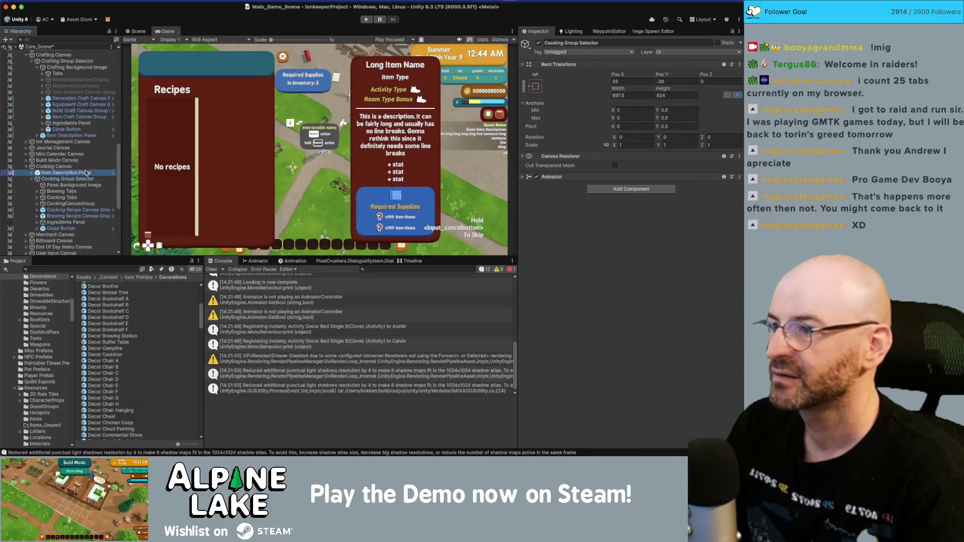
- Set the Item Description Panel's Rect Transform Pos X to 0
{"action": "left_click", "coordinate": [641, 108]}
{"action": "type", "text": "0"}
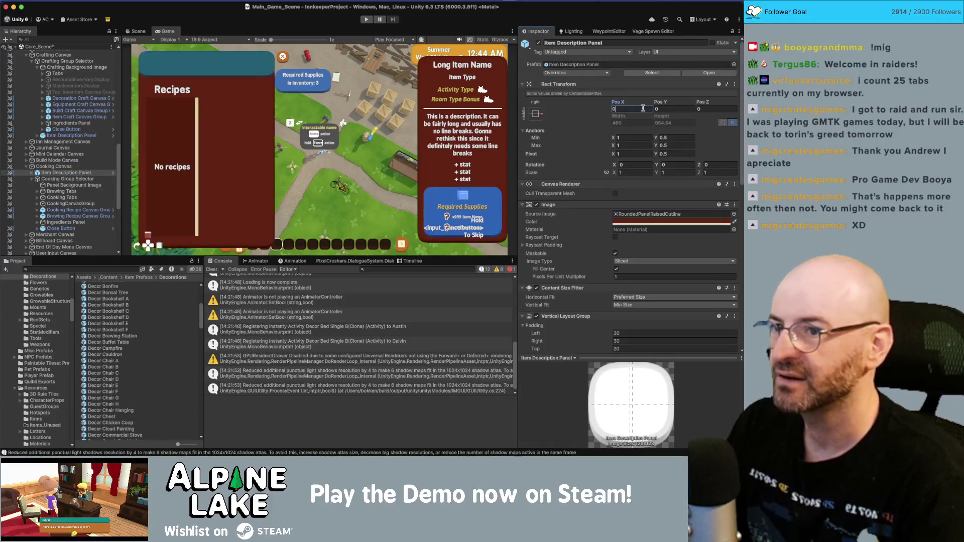
{"action": "left_click", "coordinate": [32, 179]}
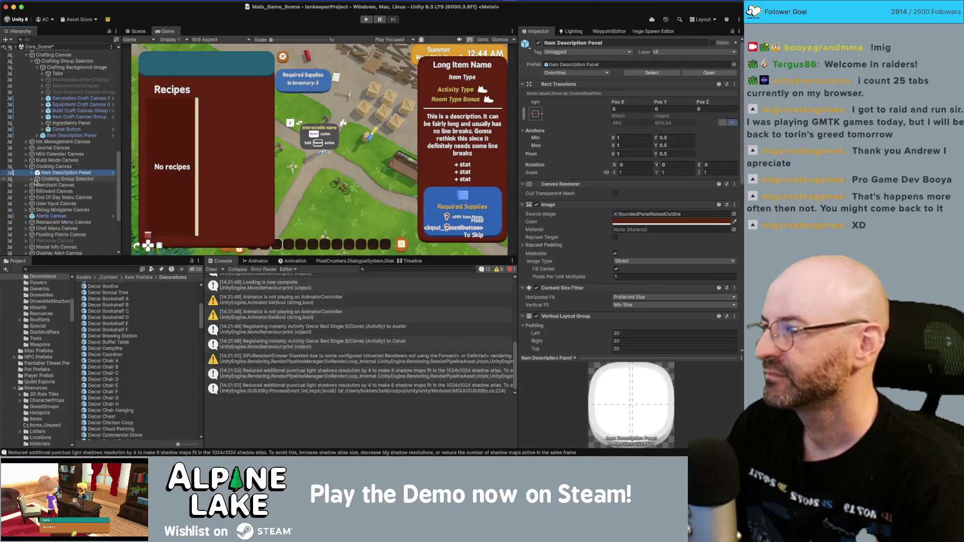
{"action": "left_click", "coordinate": [32, 180]}
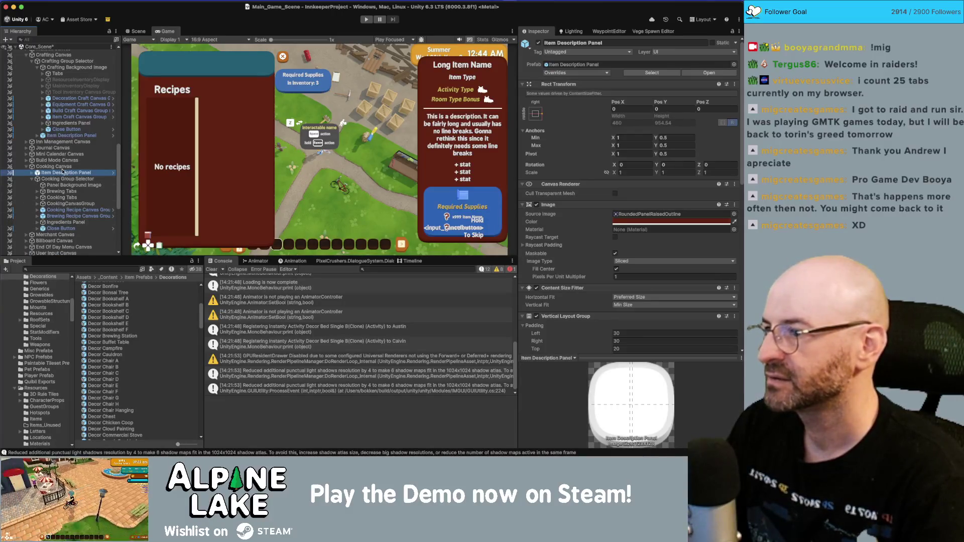
- Inspect the Cooking Canvas, Cooking Group Selector and Equipment Craft Canvas Group for reference
{"action": "left_click", "coordinate": [64, 168]}
{"action": "left_click", "coordinate": [65, 178]}
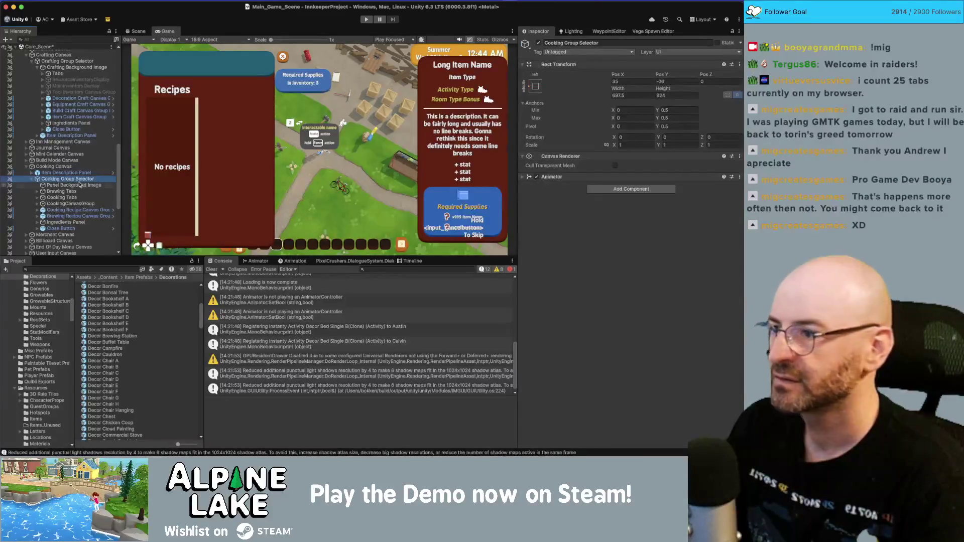
{"action": "left_click", "coordinate": [66, 167]}
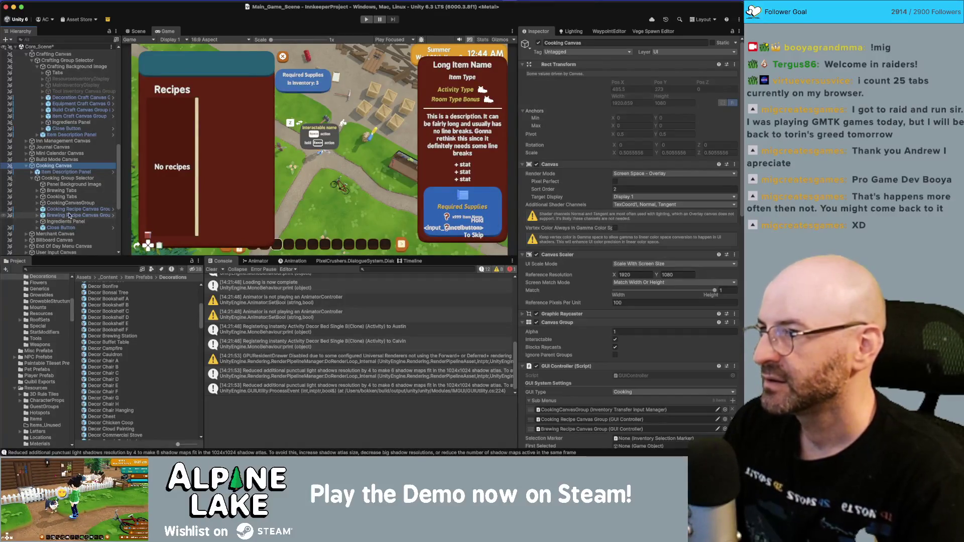
{"action": "left_click", "coordinate": [76, 103]}
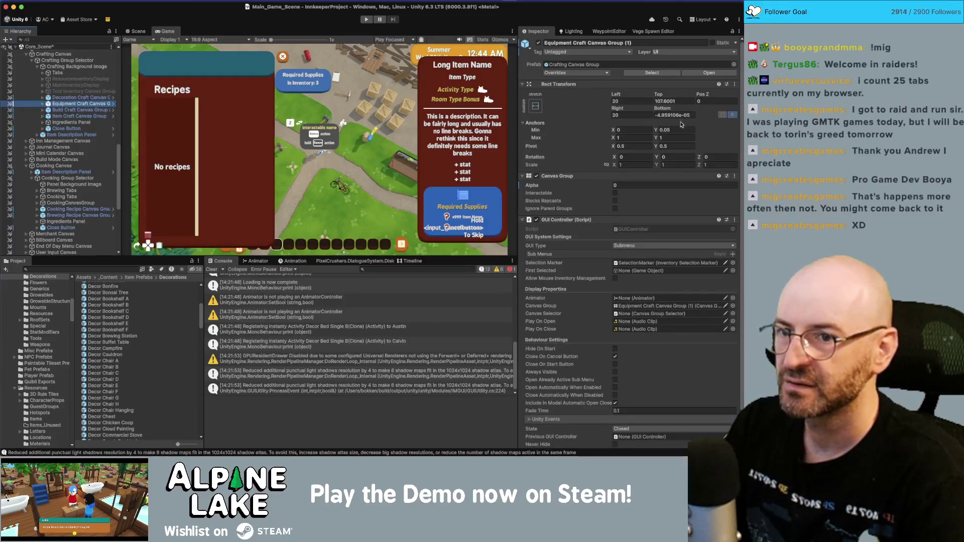
- Give the Cooking and Brewing Recipe Canvas Groups left and right offsets of 20, and set Anchors Max X to 1
{"action": "left_click", "coordinate": [80, 204]}
{"action": "left_click", "coordinate": [81, 209]}
{"action": "left_click", "coordinate": [80, 215], "text": "shift"}
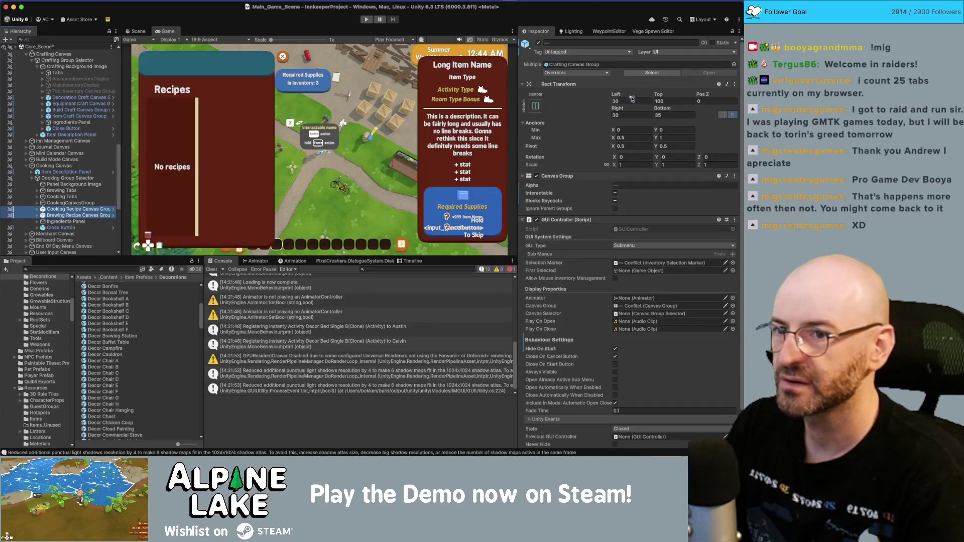
{"action": "left_click", "coordinate": [632, 101]}
{"action": "type", "text": "20"}
{"action": "key", "text": "Tab"}
{"action": "key", "text": "Tab"}
{"action": "key", "text": "Tab"}
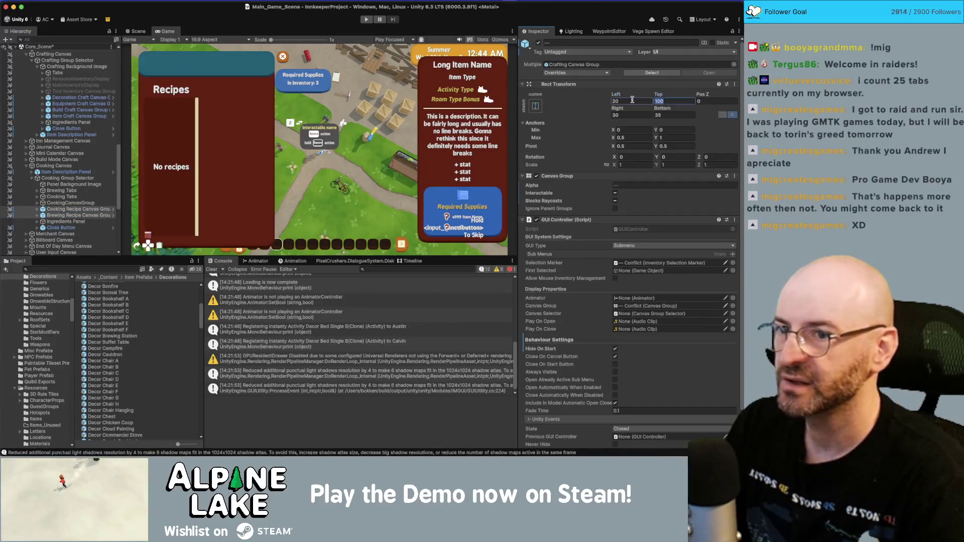
{"action": "type", "text": "20"}
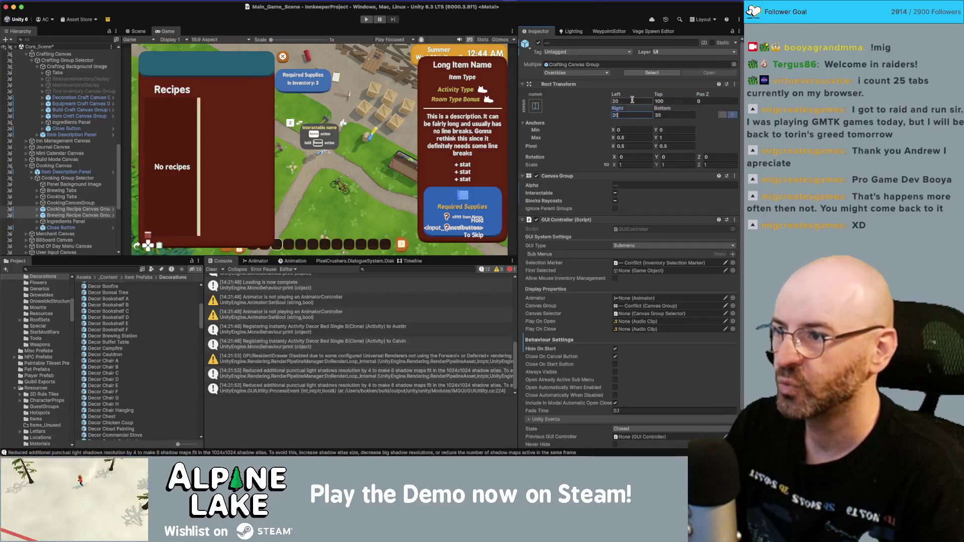
{"action": "left_click", "coordinate": [633, 138]}
{"action": "type", "text": "1"}
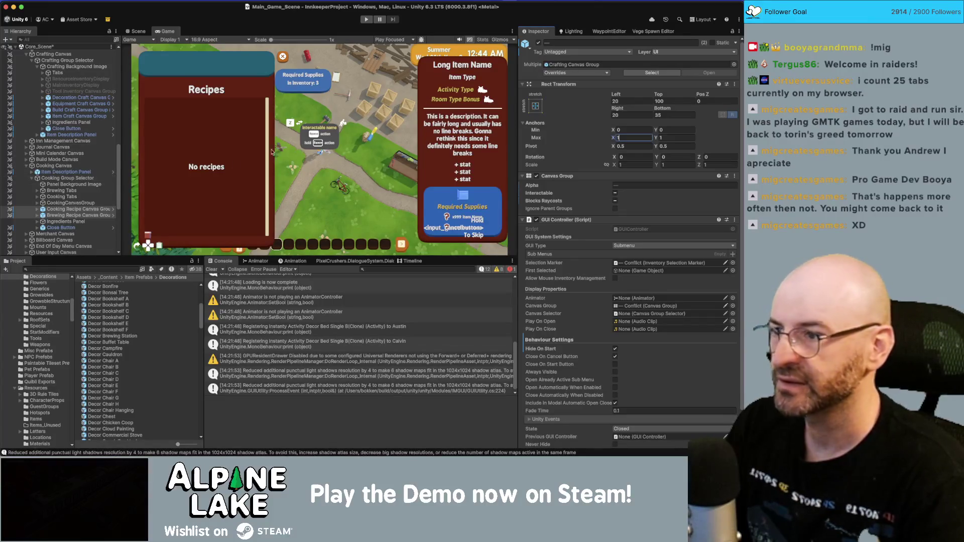
- Scale the cooking Item Description Panel to 0.8 on X and Y
{"action": "left_click", "coordinate": [77, 134]}
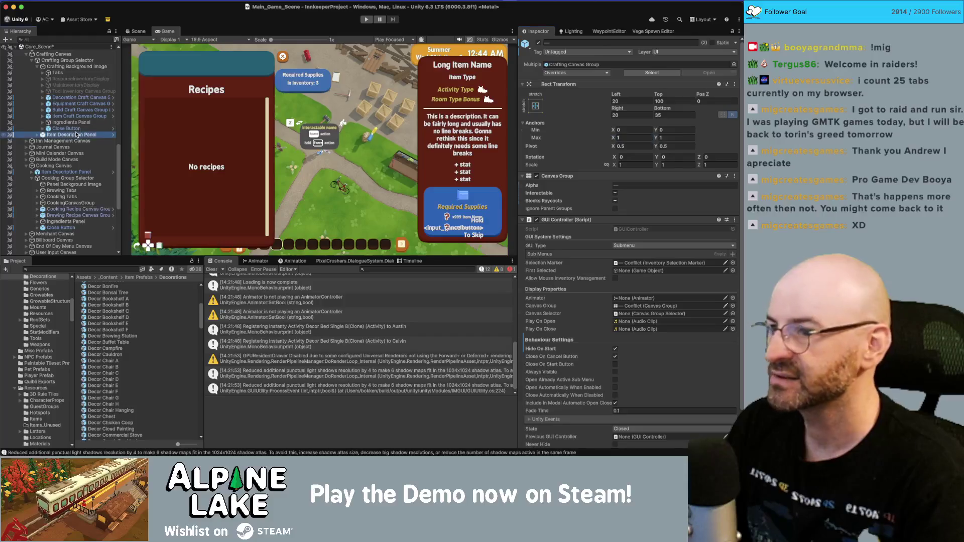
{"action": "left_click", "coordinate": [70, 172]}
{"action": "left_click", "coordinate": [644, 174]}
{"action": "type", "text": "0.8"}
{"action": "key", "text": "Tab"}
{"action": "type", "text": "0.8"}
{"action": "key", "text": "Tab"}
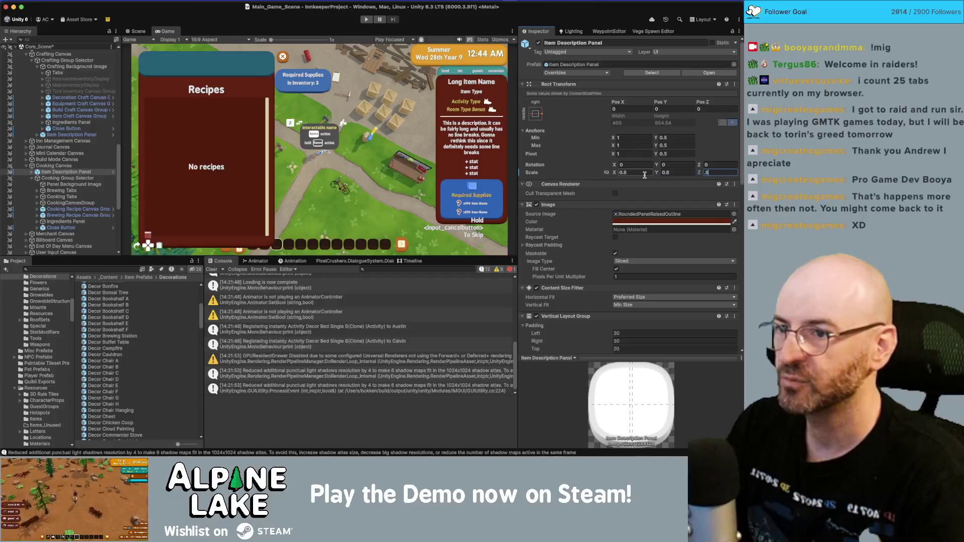
{"action": "key", "text": "Tab"}
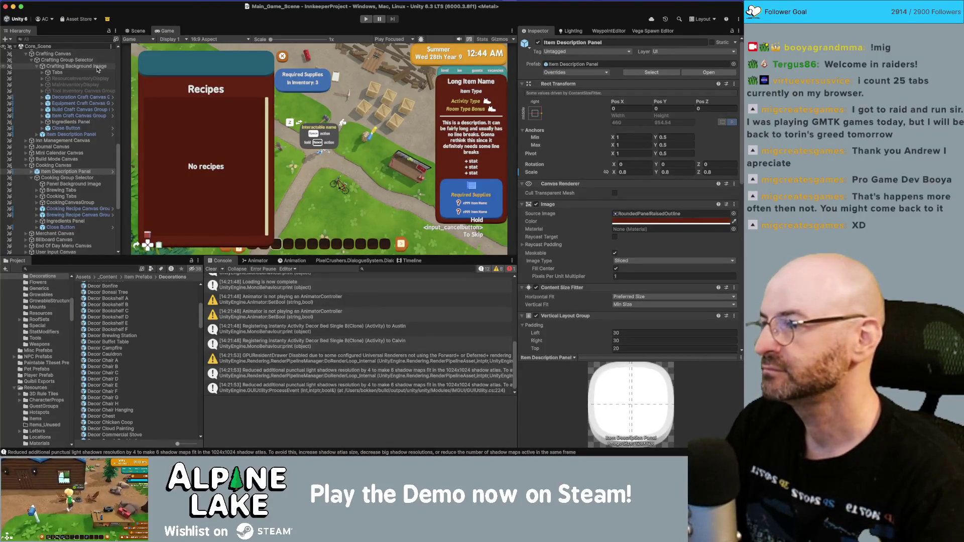
{"action": "scroll", "coordinate": [77, 158], "scroll_direction": "up", "scroll_amount": 5}
{"action": "scroll", "coordinate": [77, 158], "scroll_direction": "down", "scroll_amount": 5}
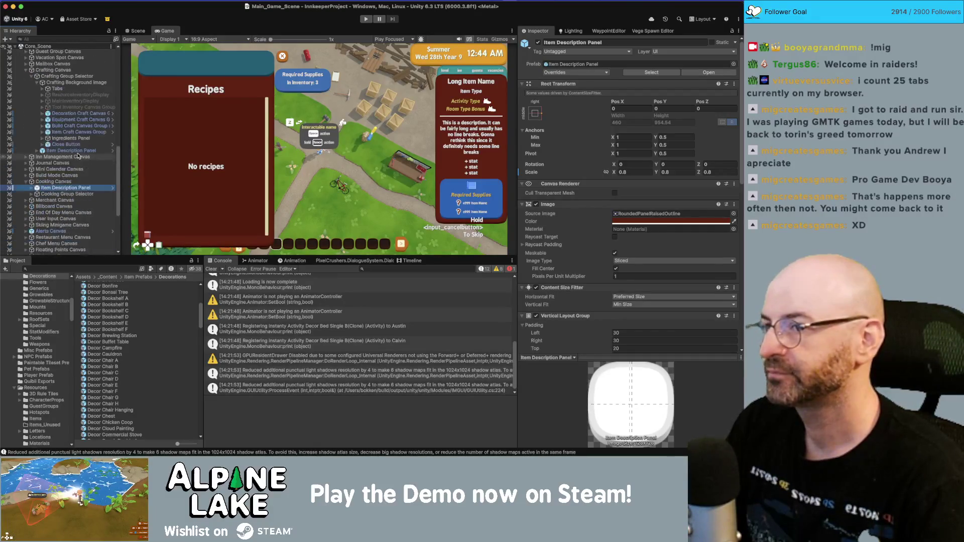
{"action": "left_click", "coordinate": [79, 268]}
{"action": "type", "text": "crafting"}
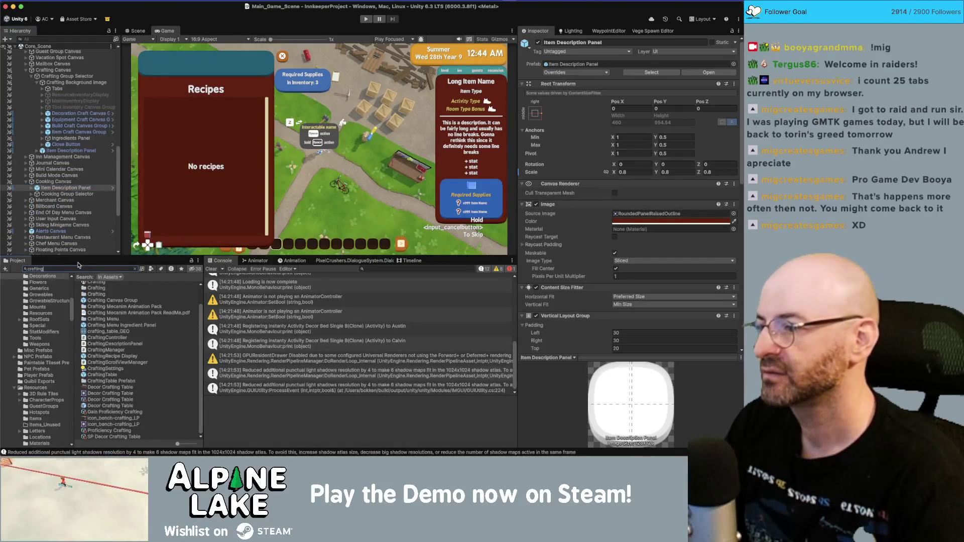
{"action": "type", "text": " table"}
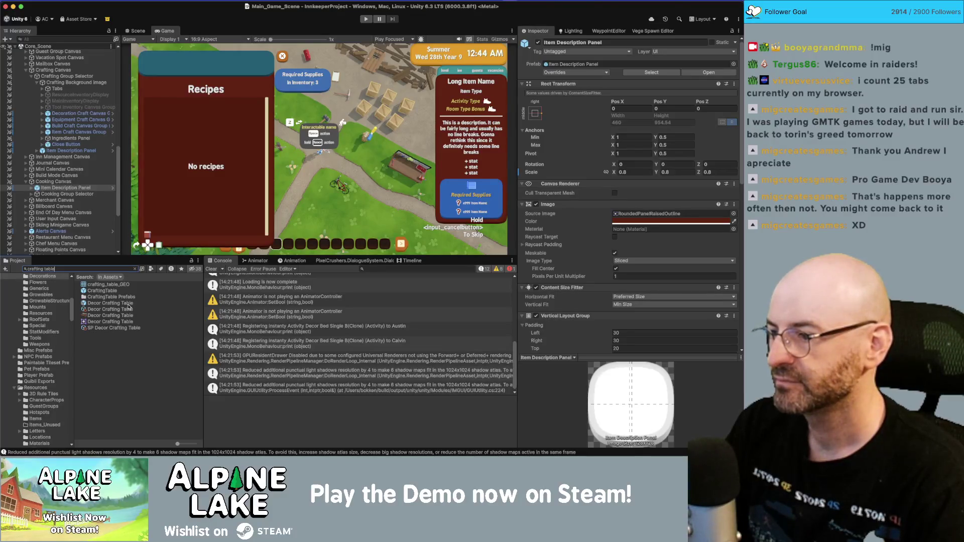
- Inspect Decor Crafting Table, then search the project for 'decor stove' and select Decor Stove
{"action": "left_click", "coordinate": [128, 304]}
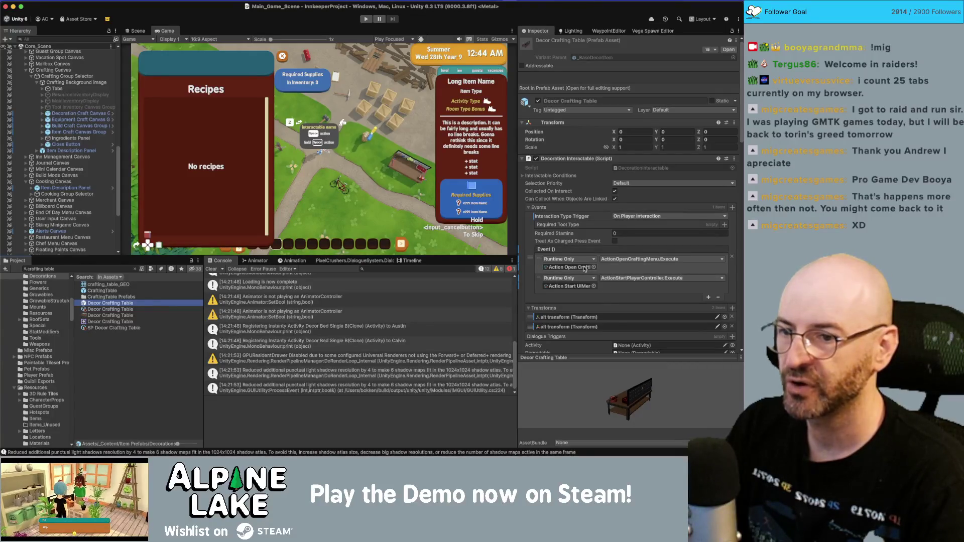
{"action": "left_click", "coordinate": [58, 267]}
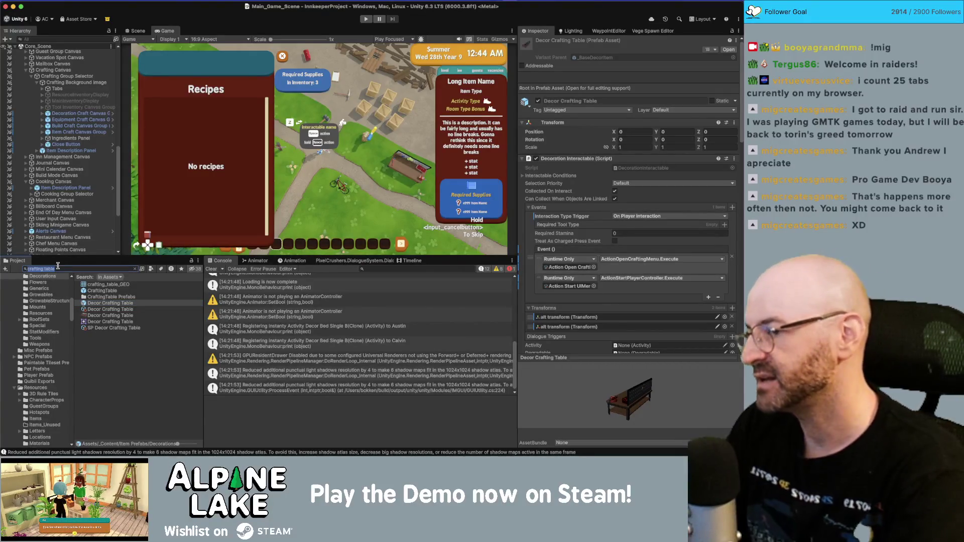
{"action": "type", "text": "deco"}
{"action": "key", "text": "BackSpace"}
{"action": "key", "text": "BackSpace"}
{"action": "key", "text": "BackSpace"}
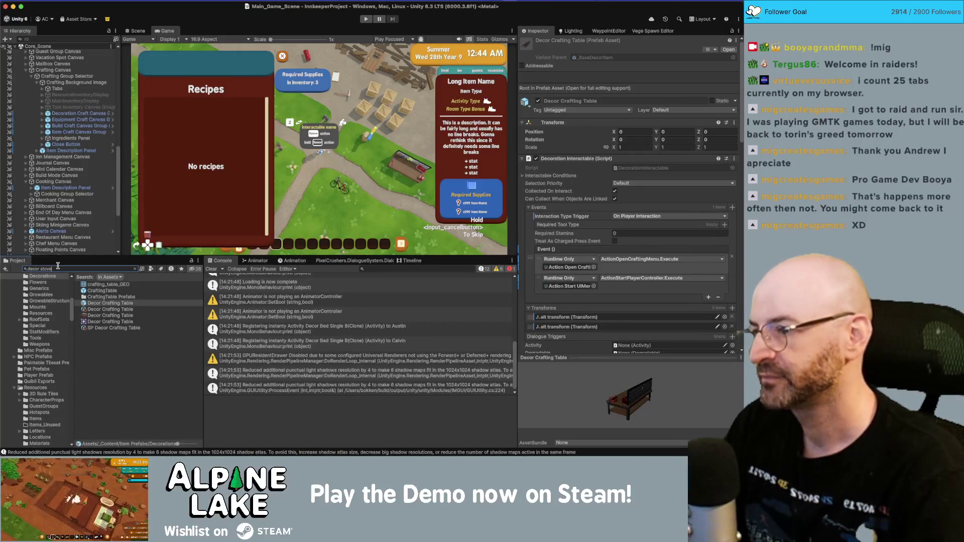
{"action": "type", "text": "ove"}
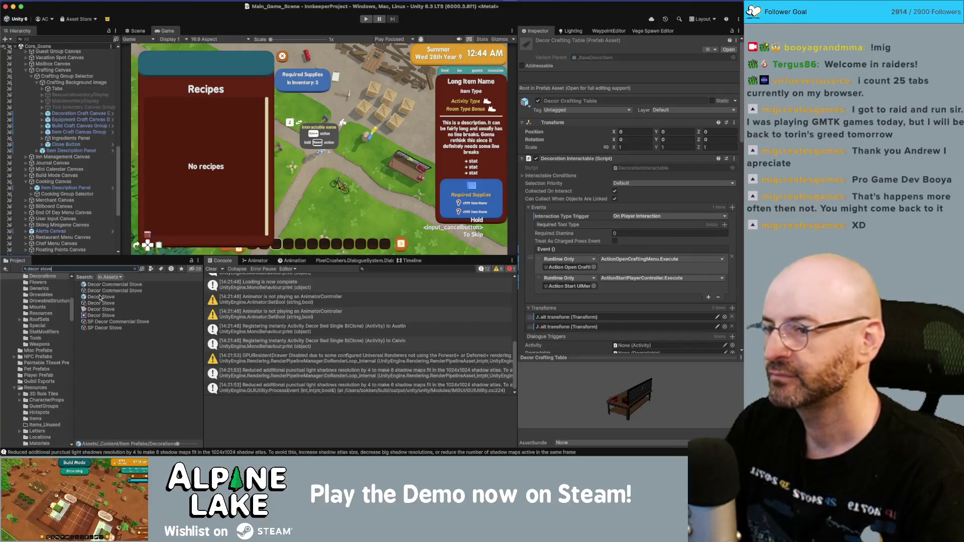
{"action": "left_click", "coordinate": [100, 297]}
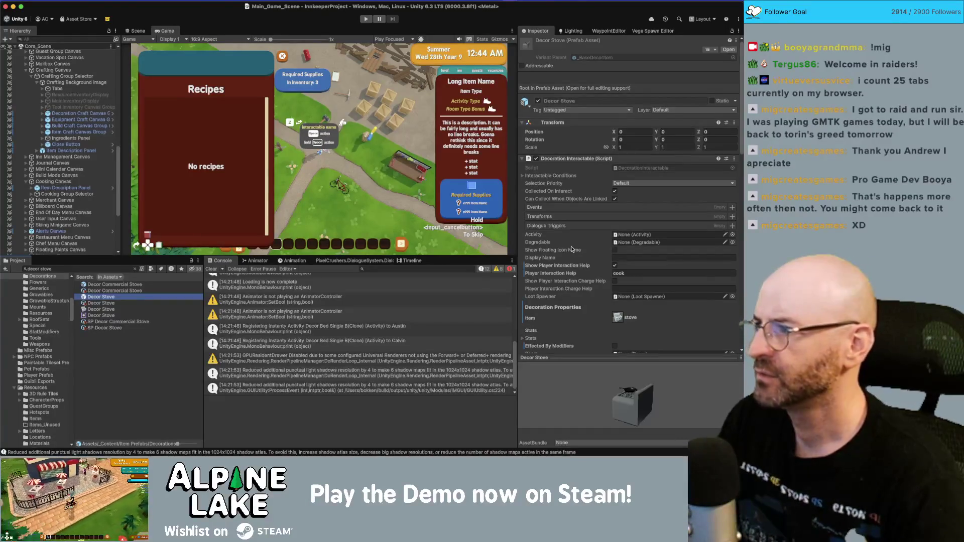
{"action": "scroll", "coordinate": [572, 249], "scroll_direction": "down", "scroll_amount": 15}
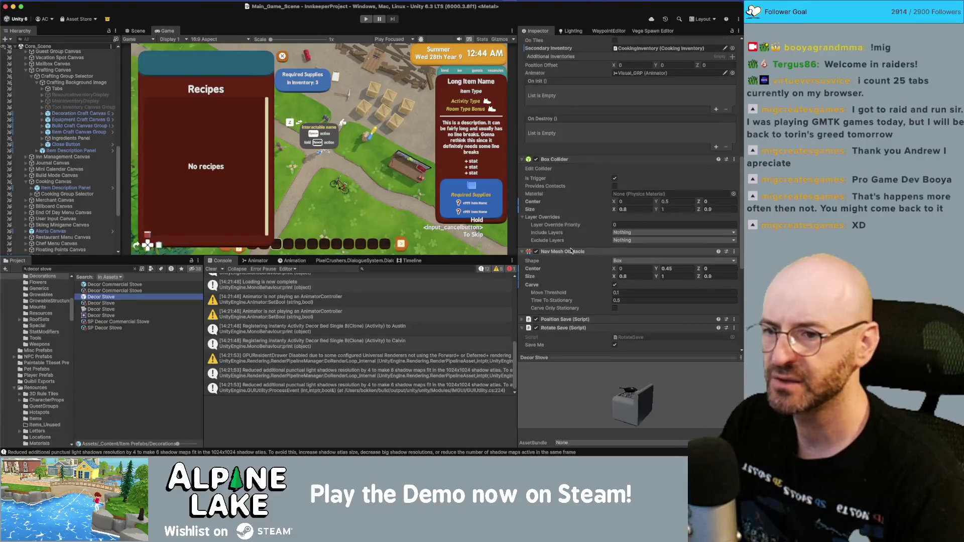
{"action": "scroll", "coordinate": [572, 251], "scroll_direction": "down", "scroll_amount": 5}
{"action": "scroll", "coordinate": [571, 254], "scroll_direction": "down", "scroll_amount": 4}
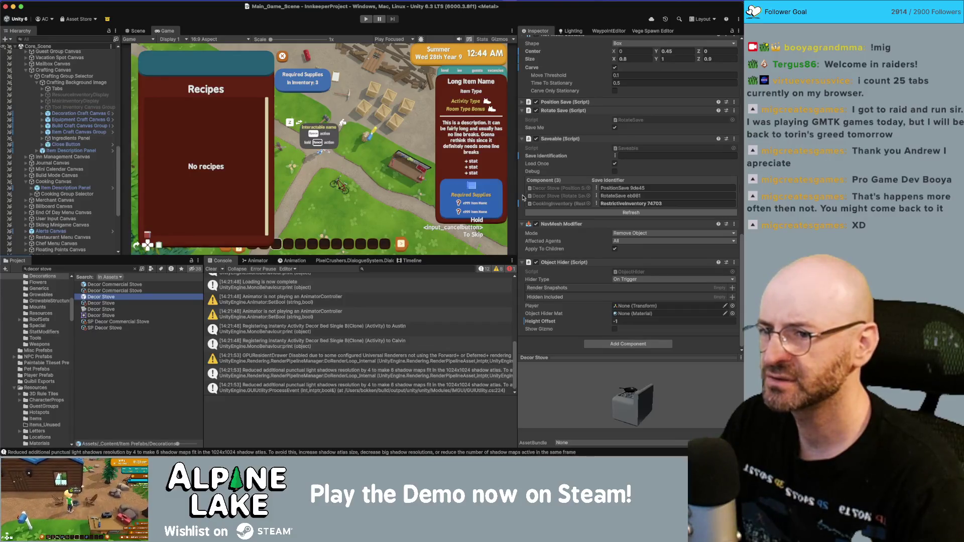
{"action": "scroll", "coordinate": [615, 226], "scroll_direction": "up", "scroll_amount": 5}
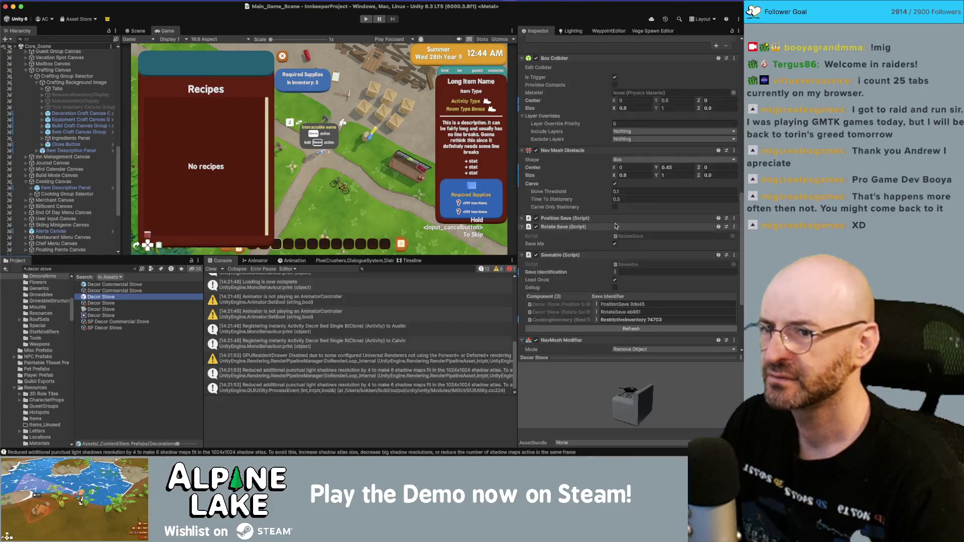
{"action": "scroll", "coordinate": [616, 226], "scroll_direction": "up", "scroll_amount": 9}
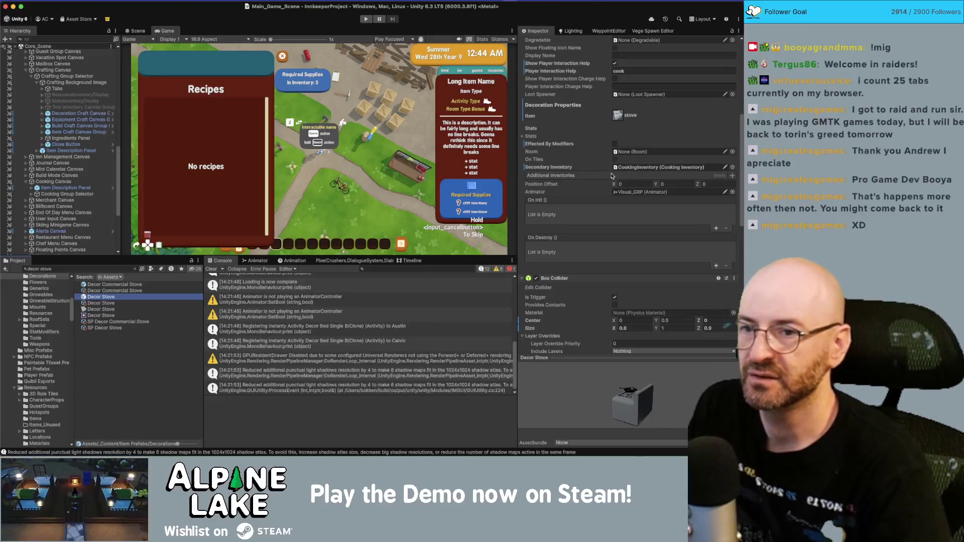
{"action": "scroll", "coordinate": [601, 224], "scroll_direction": "up", "scroll_amount": 5}
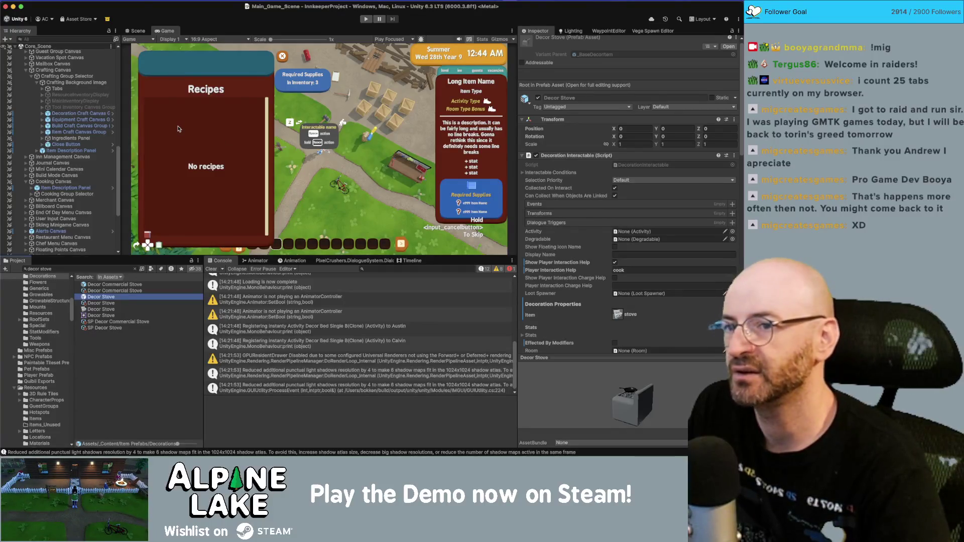
- Expand the cooking recipe Scroll View and drag a RecipeSlot - Craft into its Viewport Content
{"action": "scroll", "coordinate": [83, 132], "scroll_direction": "down", "scroll_amount": 3}
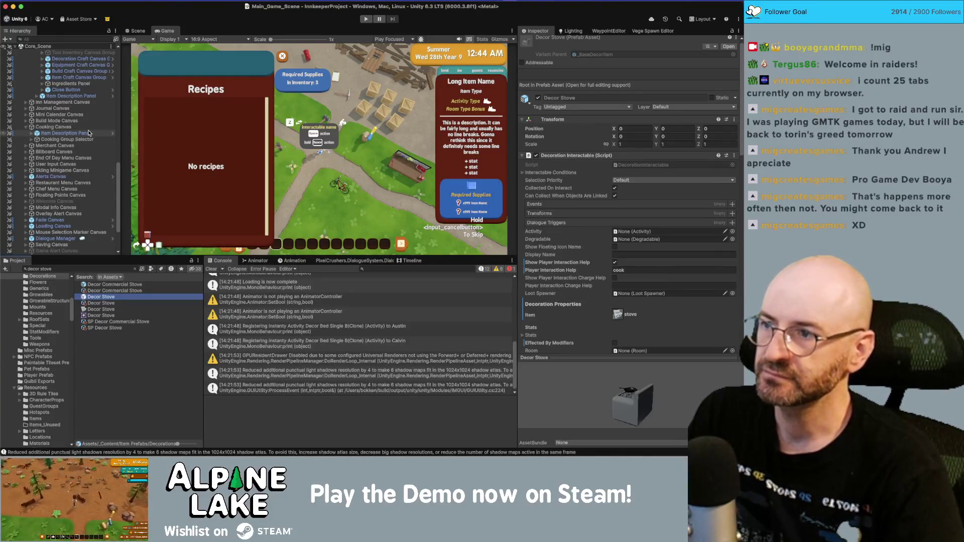
{"action": "scroll", "coordinate": [86, 133], "scroll_direction": "up", "scroll_amount": 8}
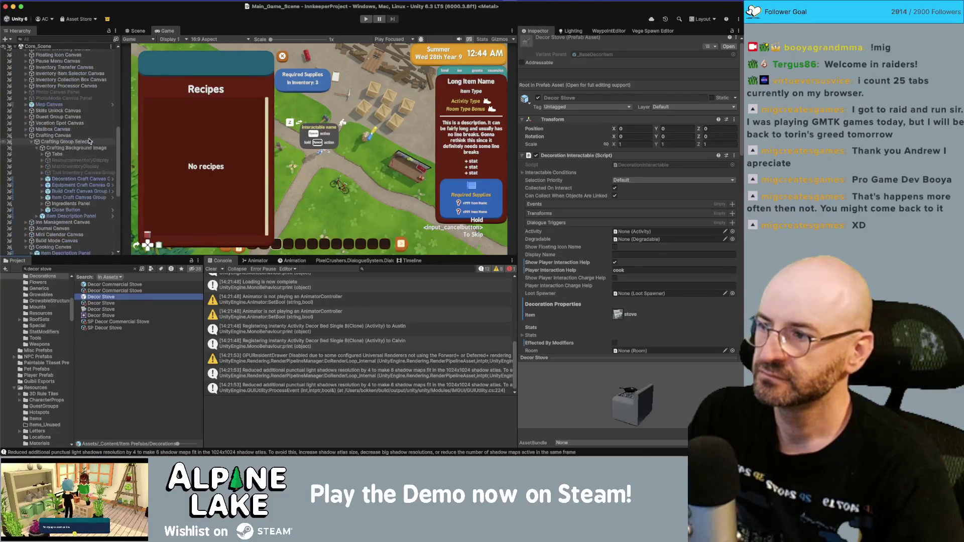
{"action": "left_click", "coordinate": [26, 136]}
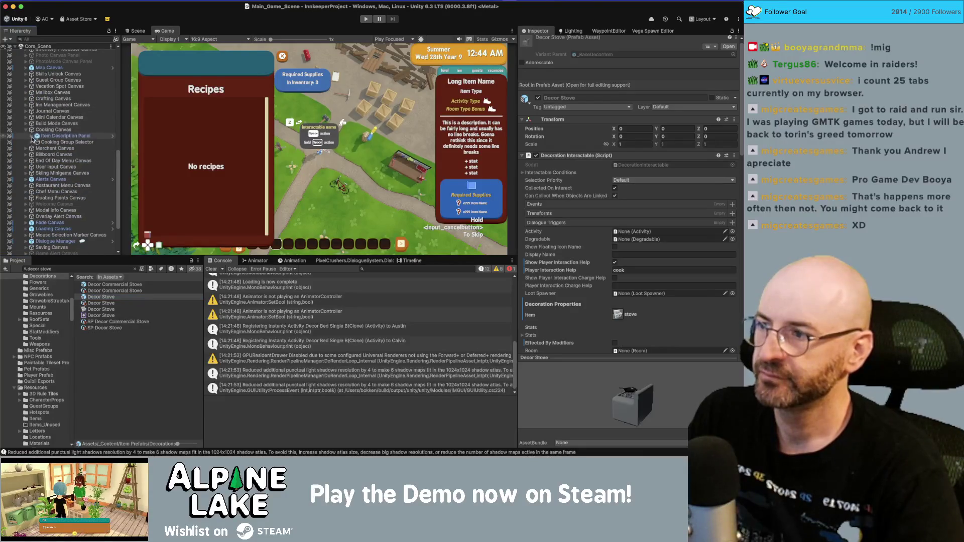
{"action": "left_click", "coordinate": [32, 142]}
{"action": "left_click", "coordinate": [37, 173]}
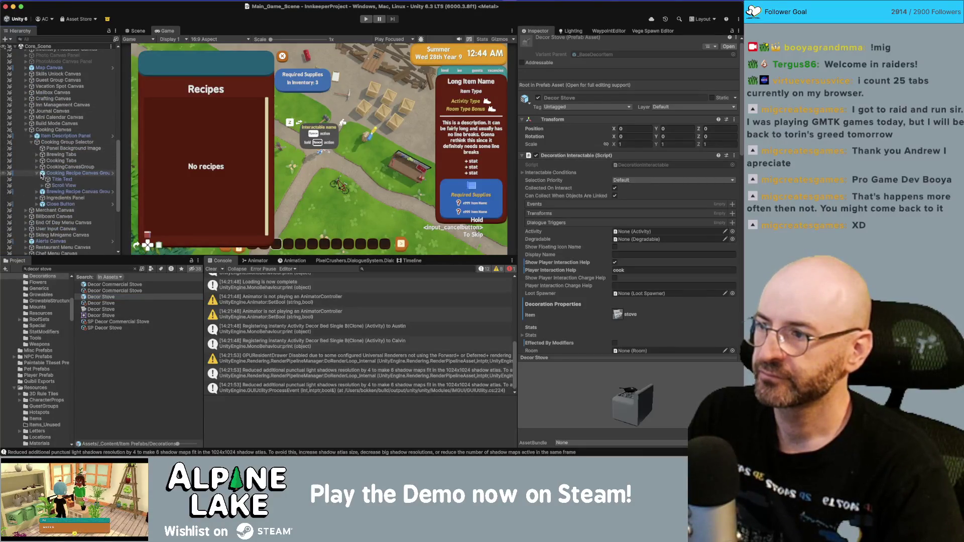
{"action": "left_click", "coordinate": [42, 185]}
{"action": "left_click", "coordinate": [63, 185]}
{"action": "scroll", "coordinate": [593, 251], "scroll_direction": "down", "scroll_amount": 1}
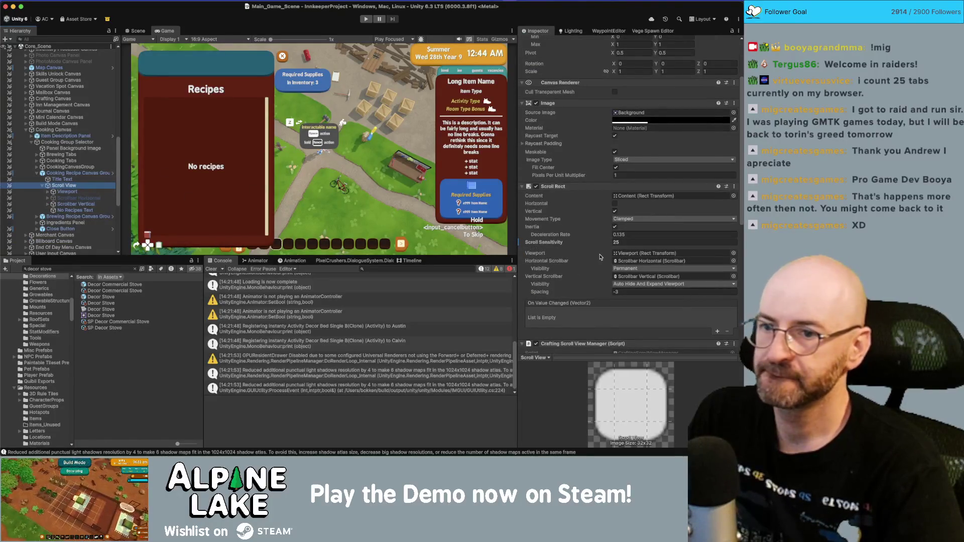
{"action": "scroll", "coordinate": [637, 226], "scroll_direction": "down", "scroll_amount": 5}
{"action": "left_click", "coordinate": [631, 244]}
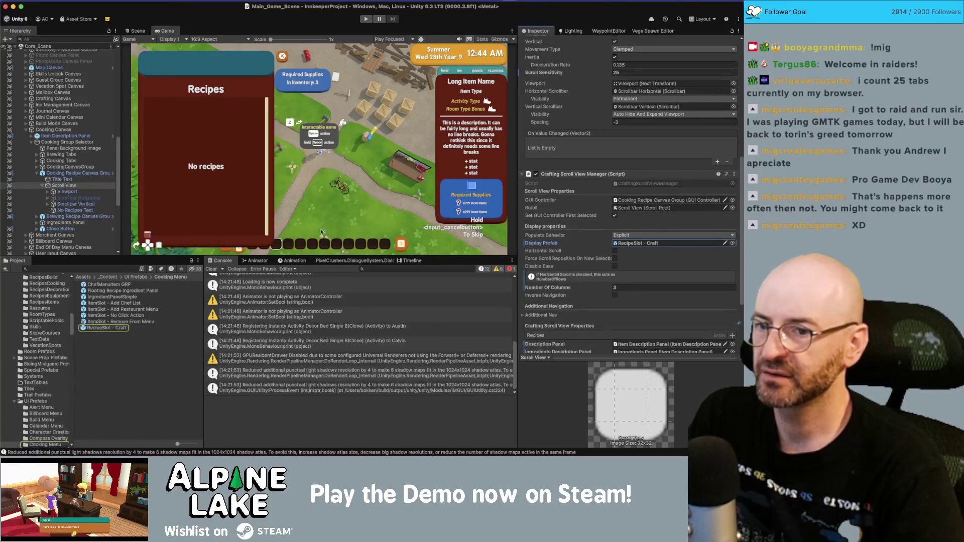
{"action": "mouse_move", "coordinate": [103, 328]}
{"action": "left_mouse_down"}
{"action": "mouse_move", "coordinate": [49, 187]}
{"action": "mouse_move", "coordinate": [69, 193]}
{"action": "left_mouse_up"}
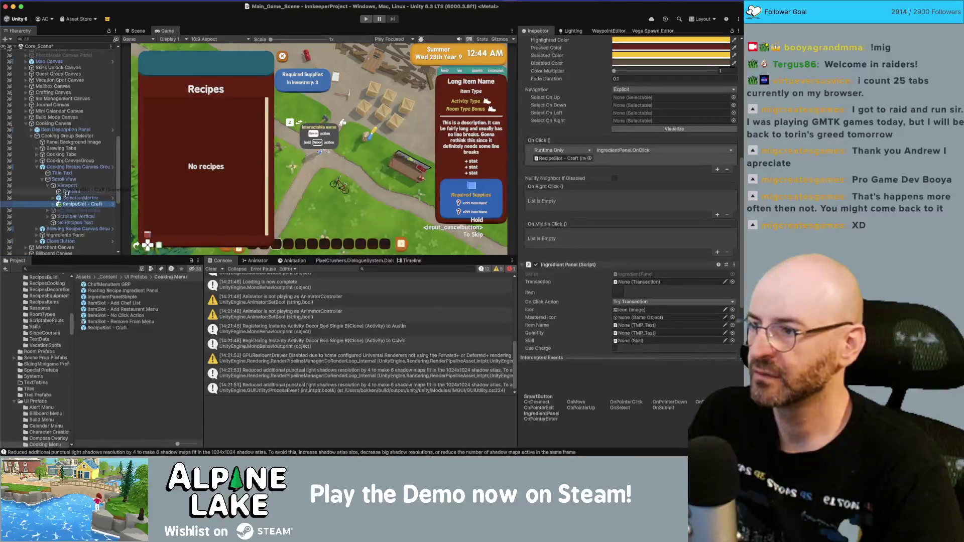
- Duplicate the RecipeSlot - Craft in Content until there are twelve copies
{"action": "left_click", "coordinate": [83, 197]}
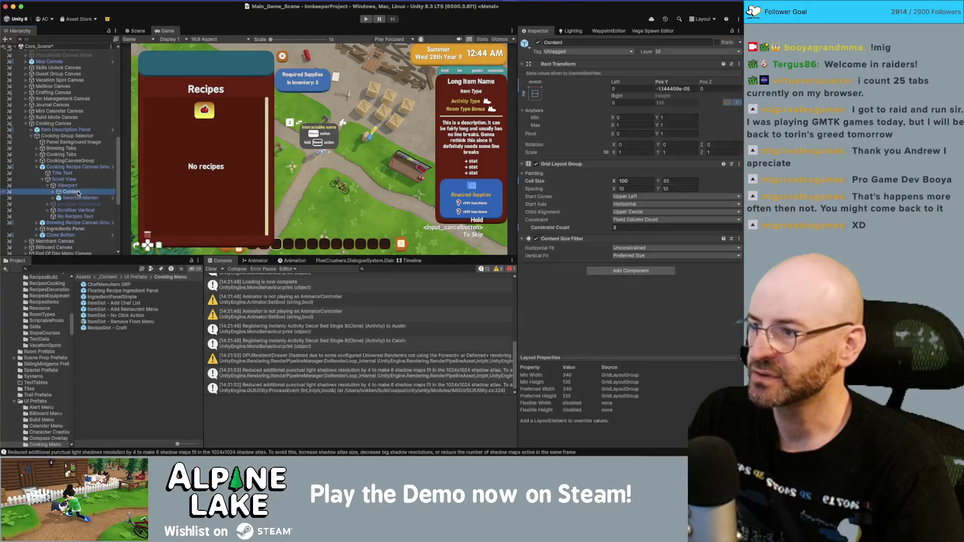
{"action": "left_click", "coordinate": [54, 192]}
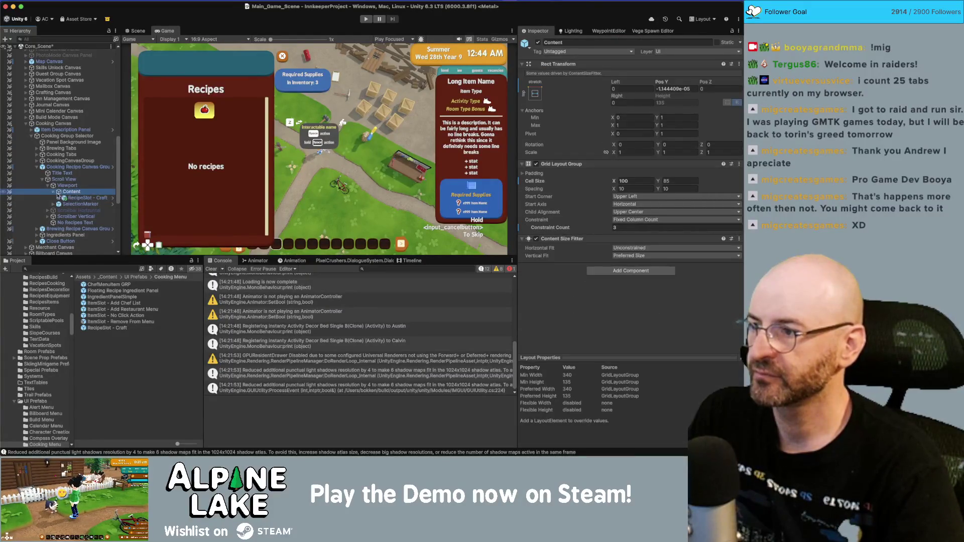
{"action": "left_click", "coordinate": [81, 198]}
{"action": "key", "text": "super+d"}
{"action": "key", "text": "super+d"}
{"action": "key", "text": "super+d"}
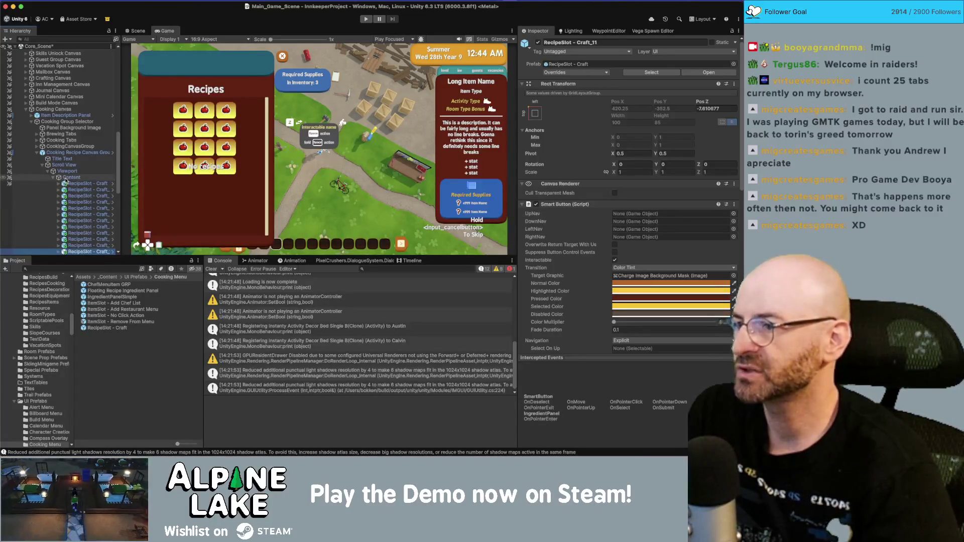
{"action": "left_click", "coordinate": [74, 171]}
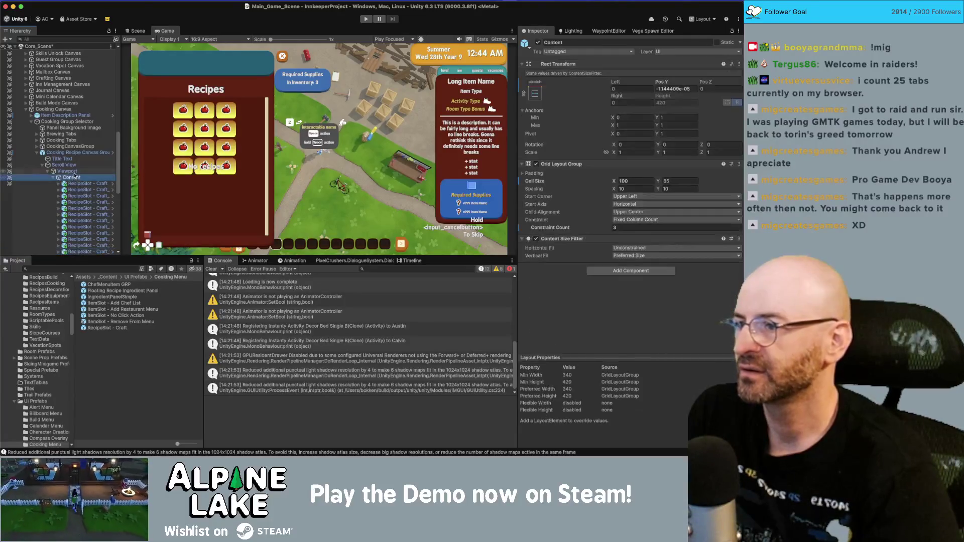
- Set the cooking Scroll View's Number Of Columns to 3
{"action": "left_click", "coordinate": [71, 177]}
{"action": "left_click", "coordinate": [64, 164]}
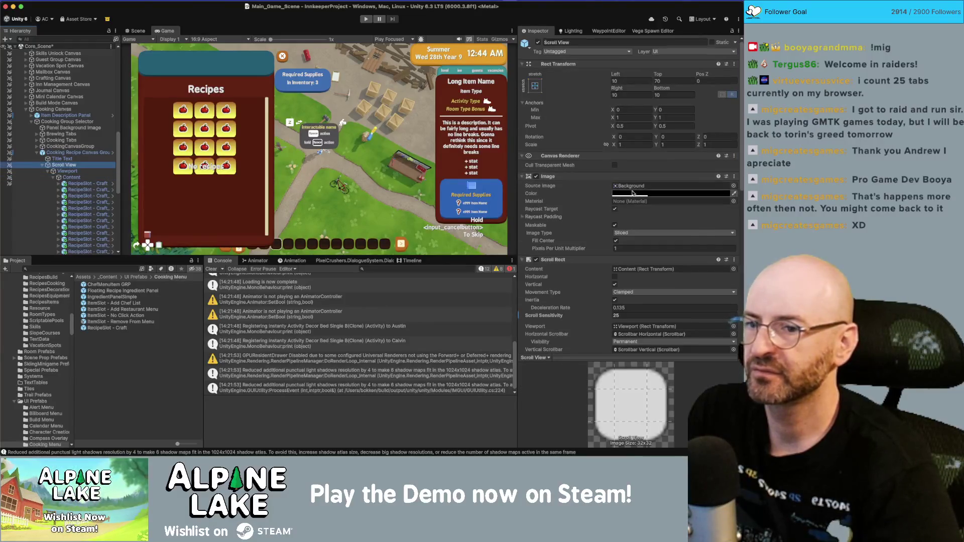
{"action": "scroll", "coordinate": [632, 192], "scroll_direction": "down", "scroll_amount": 5}
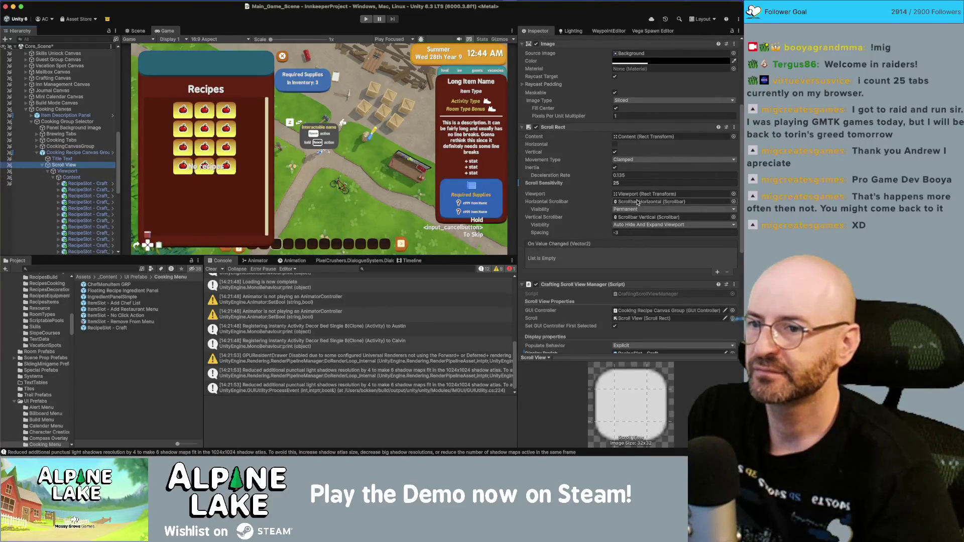
{"action": "scroll", "coordinate": [597, 219], "scroll_direction": "down", "scroll_amount": 4}
{"action": "left_click", "coordinate": [613, 301]}
{"action": "type", "text": "3"}
{"action": "left_click", "coordinate": [621, 301]}
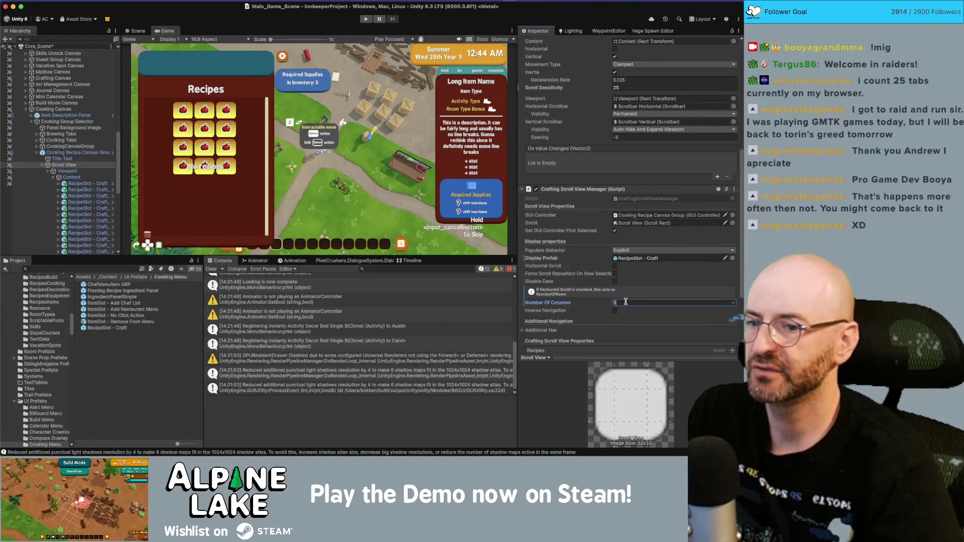
- Set Content's Grid Layout Group Constraint Count to 5 and apply it to the Crafting Canvas Group prefab
{"action": "left_click", "coordinate": [71, 177]}
{"action": "left_click", "coordinate": [622, 227]}
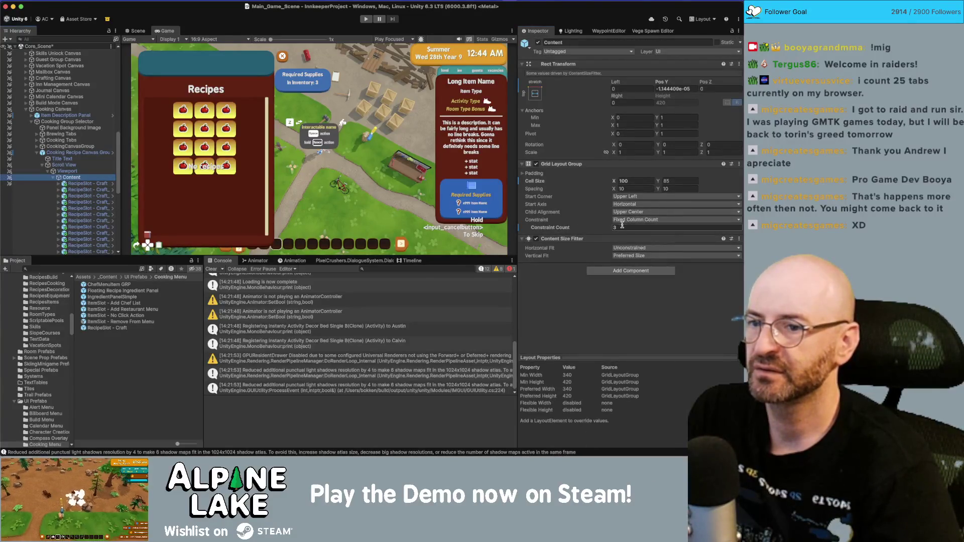
{"action": "type", "text": "5"}
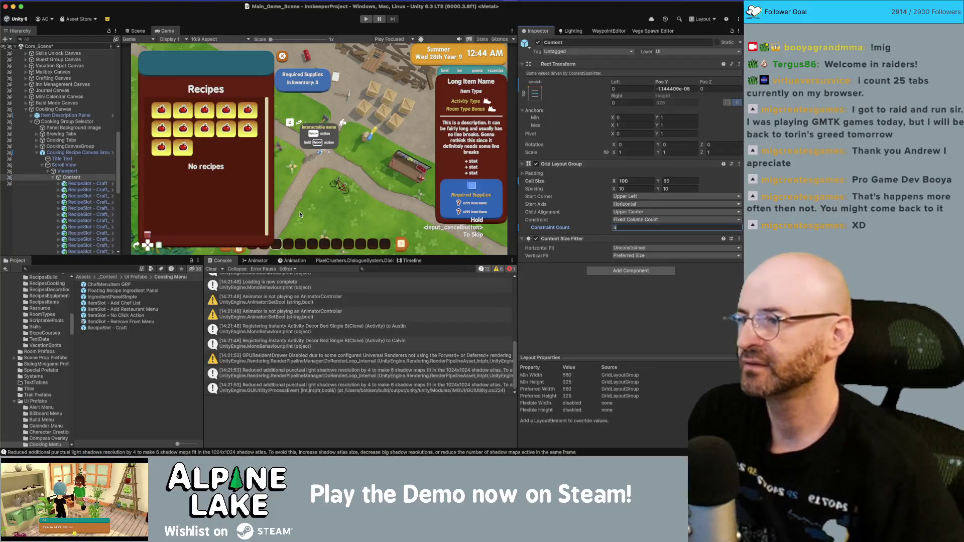
{"action": "right_click", "coordinate": [547, 227]}
{"action": "left_click", "coordinate": [569, 249]}
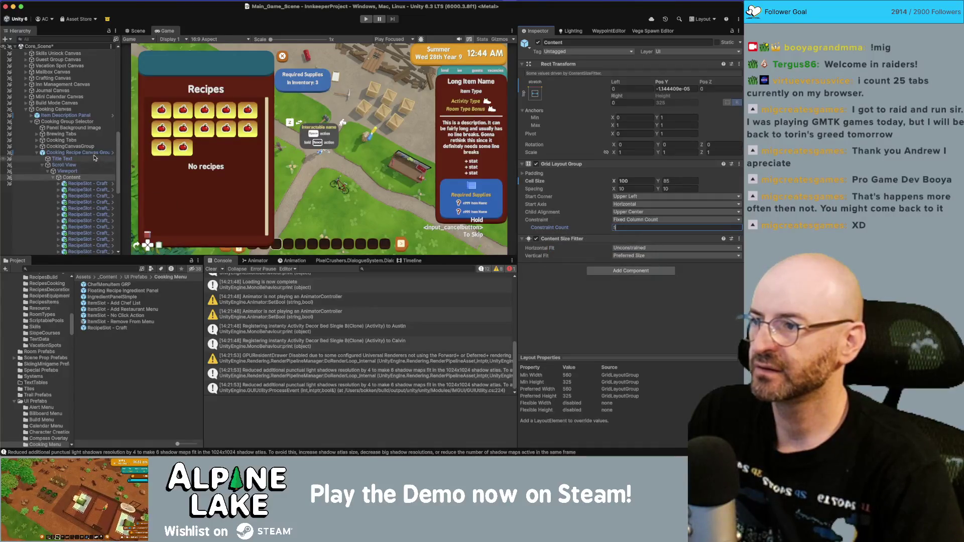
- Review the cooking Scroll View's settings, then collapse its branch
{"action": "left_click", "coordinate": [64, 164]}
{"action": "scroll", "coordinate": [578, 259], "scroll_direction": "down", "scroll_amount": 5}
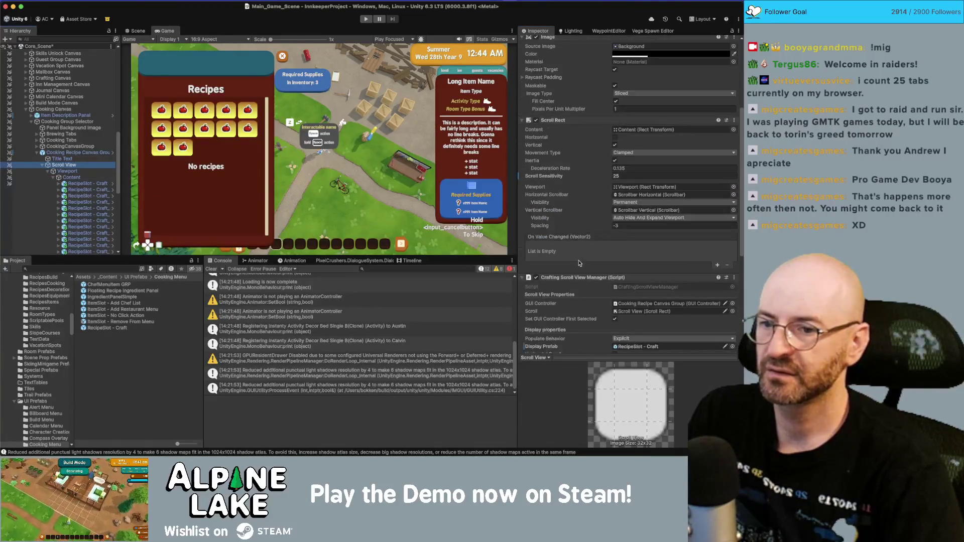
{"action": "scroll", "coordinate": [563, 237], "scroll_direction": "down", "scroll_amount": 3}
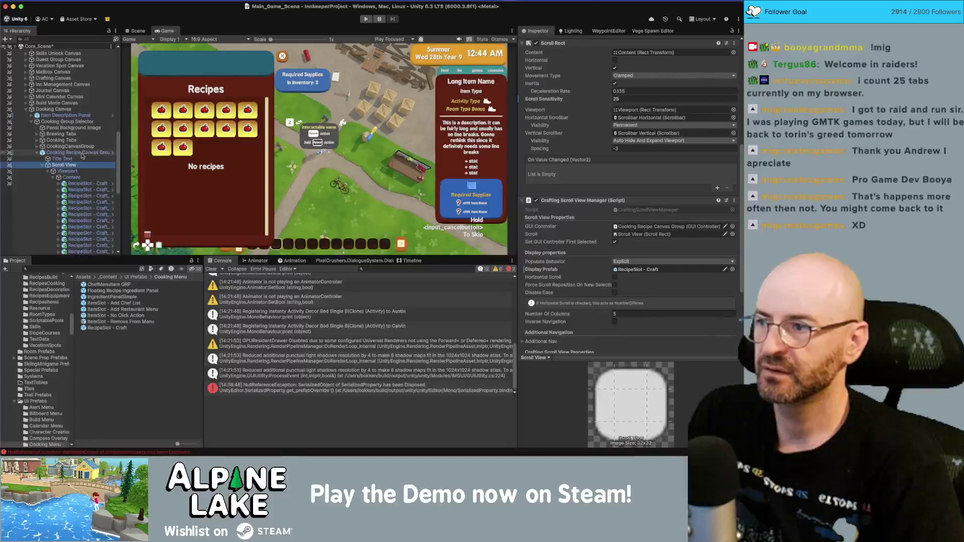
{"action": "left_click", "coordinate": [42, 165]}
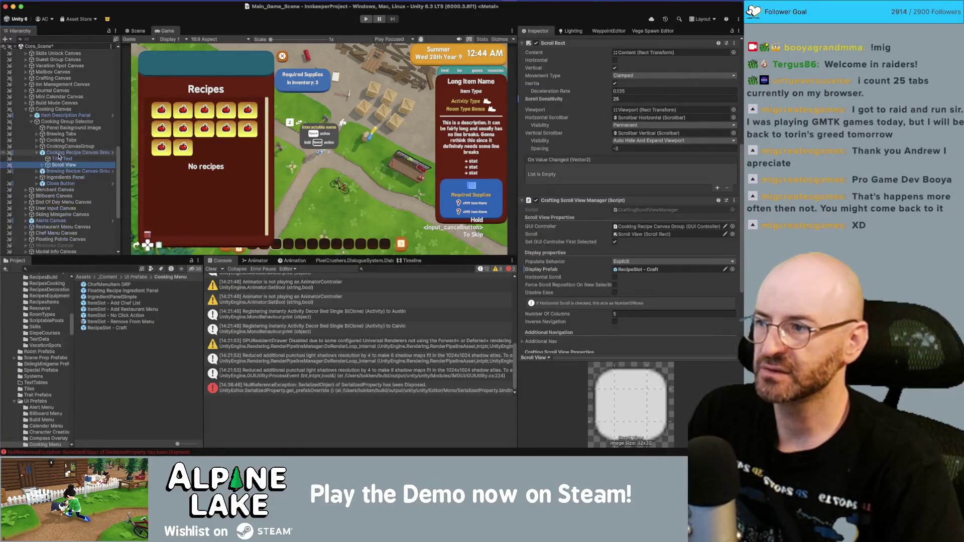
- Drop a RecipeSlot - Craft into the brewing grid's Content and duplicate it as test slots
{"action": "left_click", "coordinate": [58, 153]}
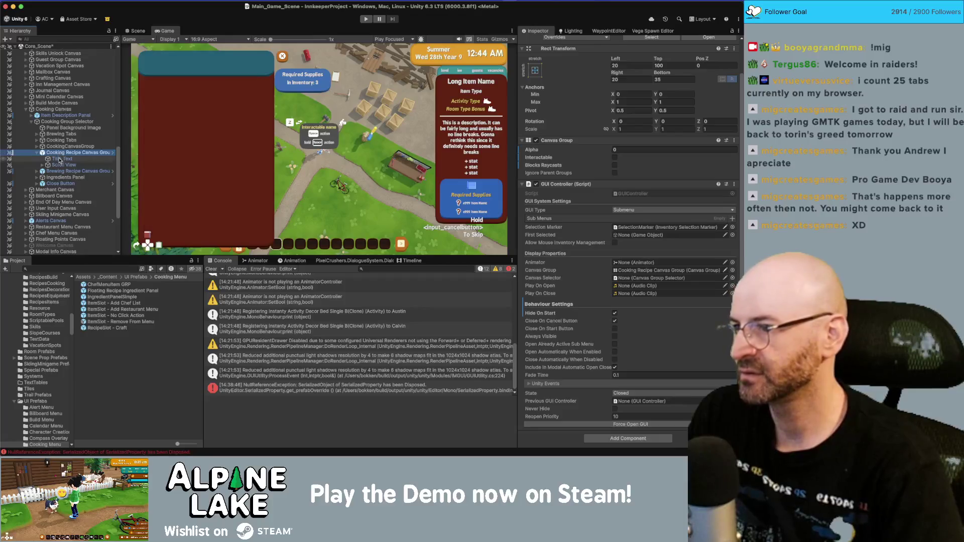
{"action": "left_click", "coordinate": [70, 172]}
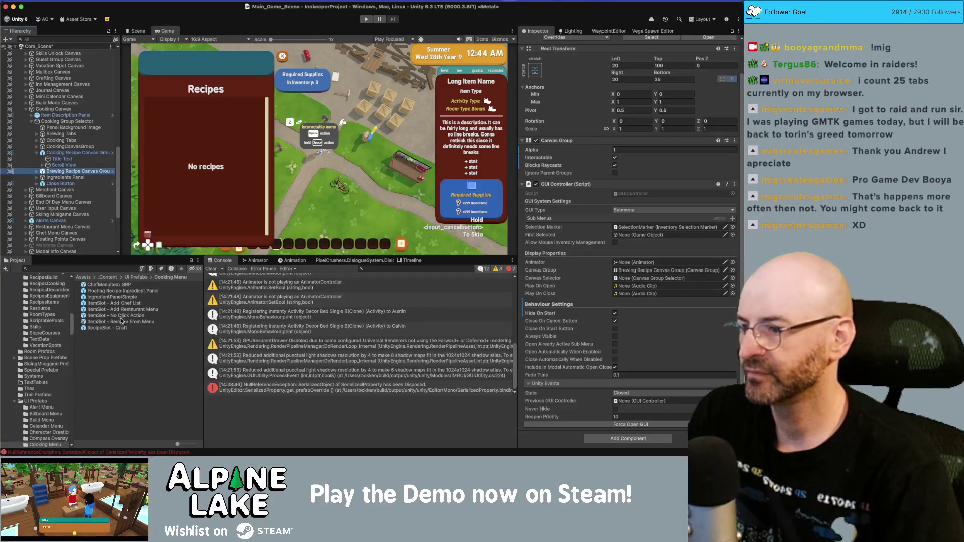
{"action": "mouse_move", "coordinate": [112, 336]}
{"action": "left_mouse_down"}
{"action": "mouse_move", "coordinate": [95, 281]}
{"action": "mouse_move", "coordinate": [38, 174]}
{"action": "mouse_move", "coordinate": [63, 200]}
{"action": "mouse_move", "coordinate": [77, 198]}
{"action": "left_mouse_up"}
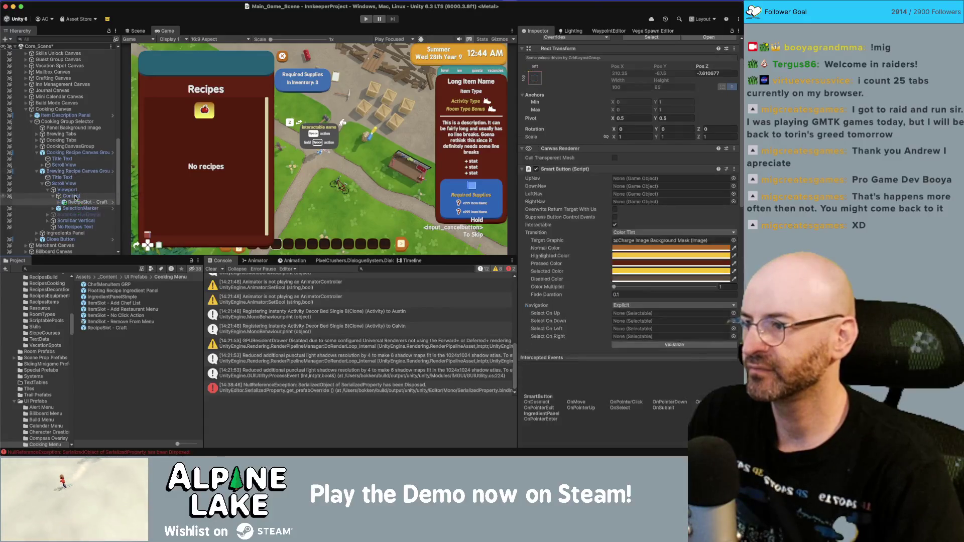
{"action": "key", "text": "super+d"}
{"action": "key", "text": "super+d"}
{"action": "key", "text": "super+d"}
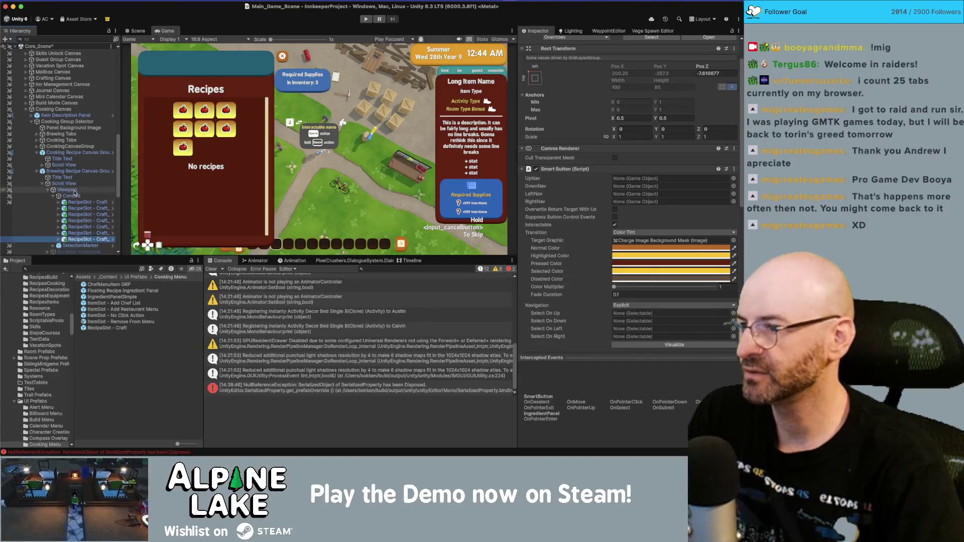
- Raise the brewing grid's Constraint Count from 3 to 5 and check the Scroll View's Number Of Columns
{"action": "left_click", "coordinate": [74, 197]}
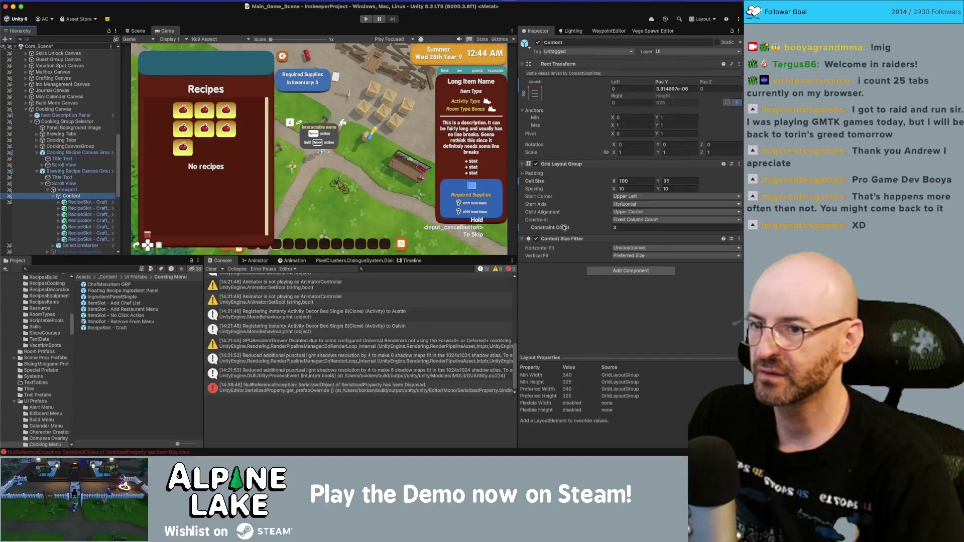
{"action": "left_click_drag", "start_coordinate": [564, 228], "coordinate": [573, 228]}
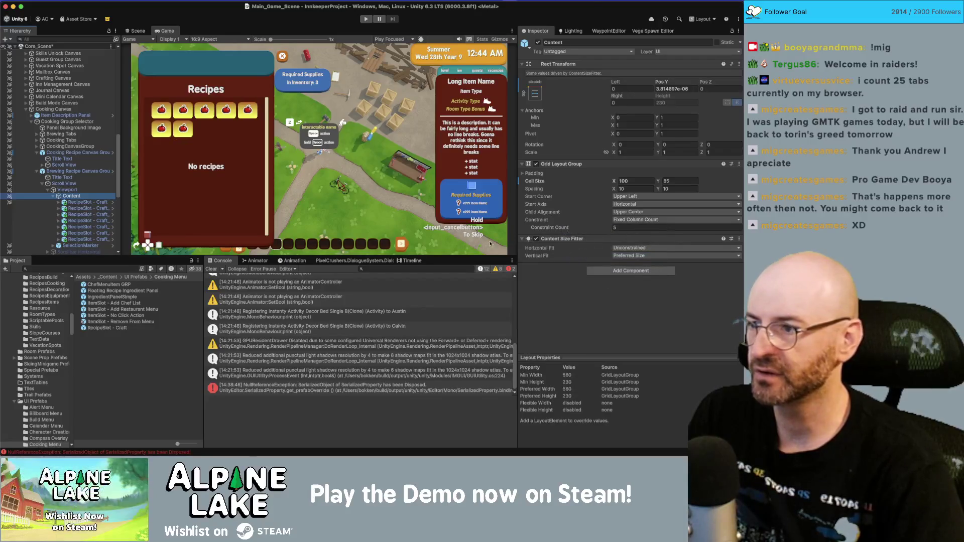
{"action": "left_click", "coordinate": [82, 184]}
{"action": "scroll", "coordinate": [584, 307], "scroll_direction": "down", "scroll_amount": 5}
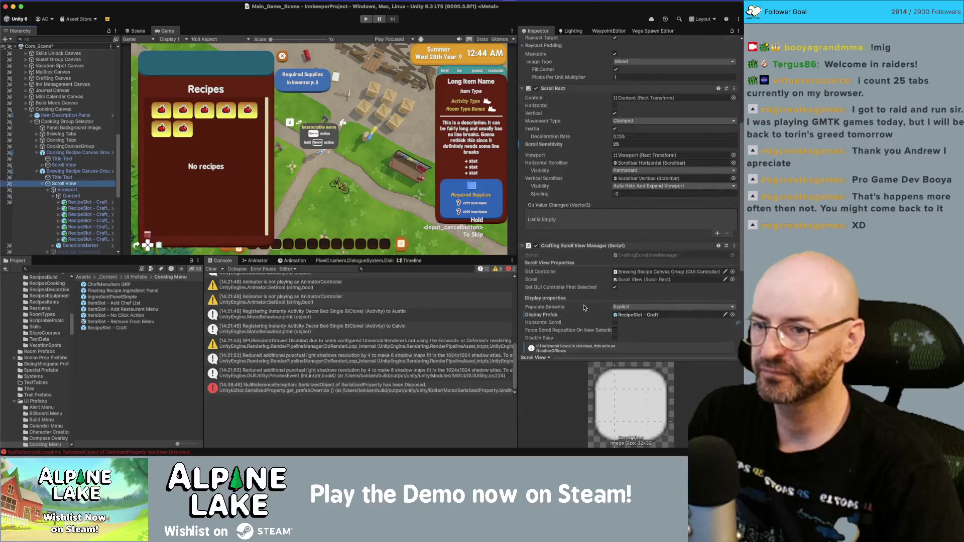
{"action": "scroll", "coordinate": [584, 308], "scroll_direction": "down", "scroll_amount": 3}
{"action": "right_click", "coordinate": [562, 200]}
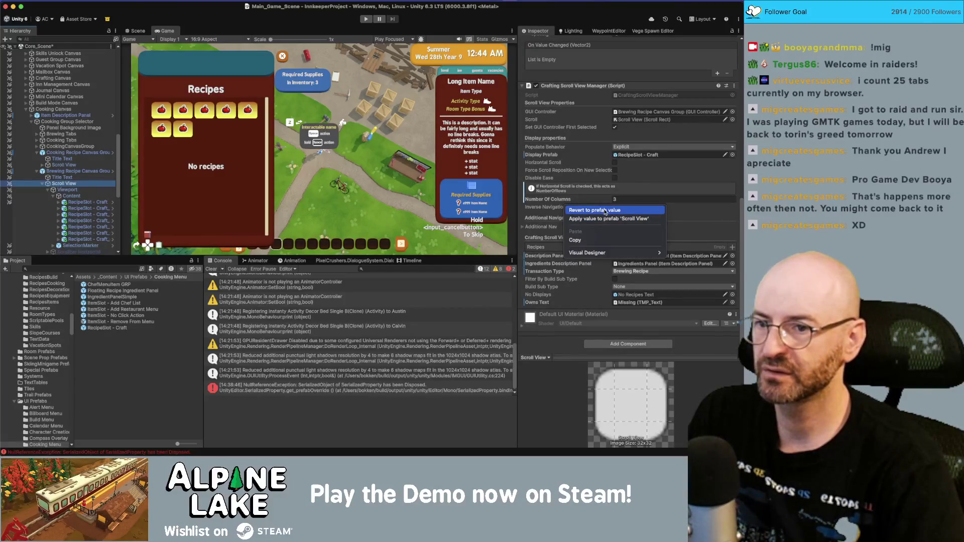
{"action": "left_click", "coordinate": [605, 211]}
- Delete the seven brewing test recipe slots
{"action": "left_click", "coordinate": [86, 201]}
{"action": "left_click", "coordinate": [86, 238], "text": "shift"}
{"action": "key", "text": "super+BackSpace"}
{"action": "left_click", "coordinate": [79, 171]}
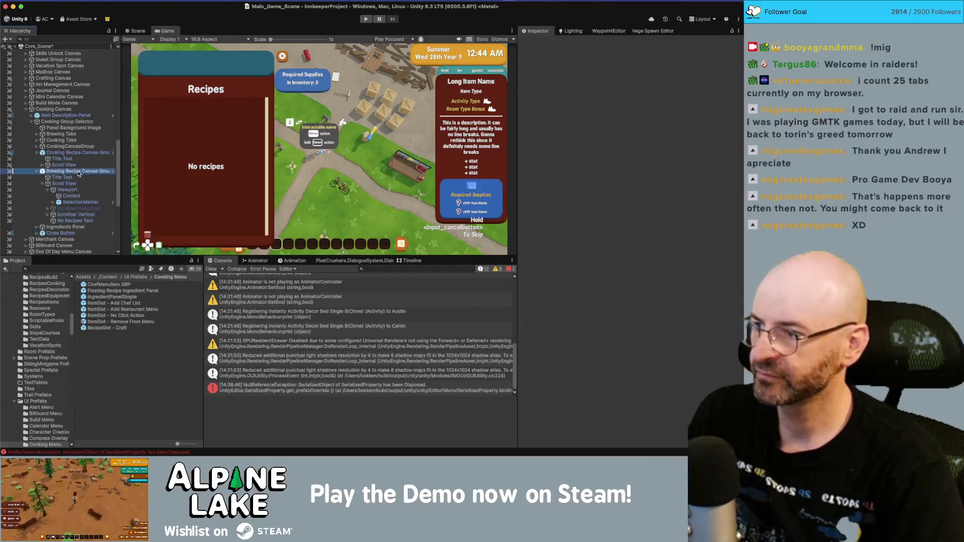
- Select all twelve RecipeSlot - Craft copies in the cooking Scroll View Content and delete them
{"action": "left_click", "coordinate": [85, 153]}
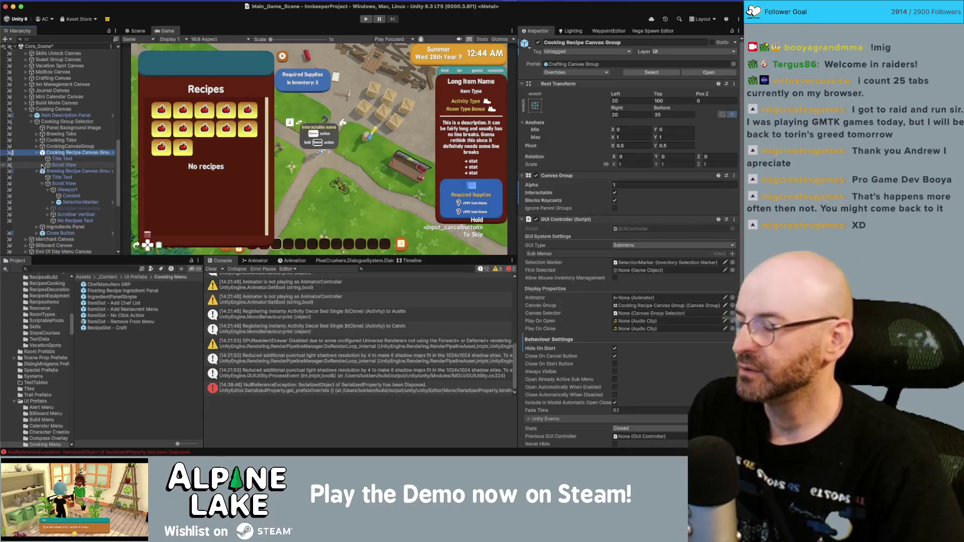
{"action": "left_click", "coordinate": [42, 165]}
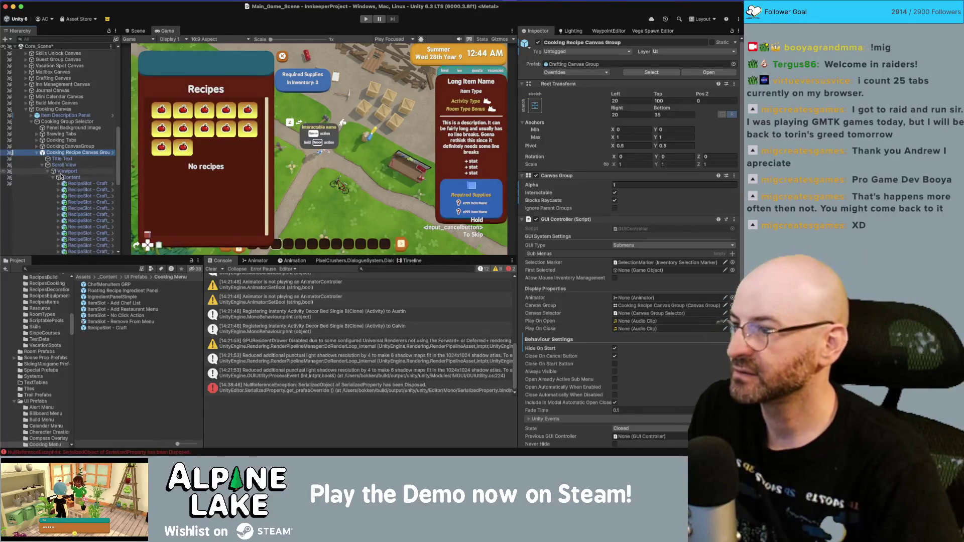
{"action": "left_click", "coordinate": [57, 179]}
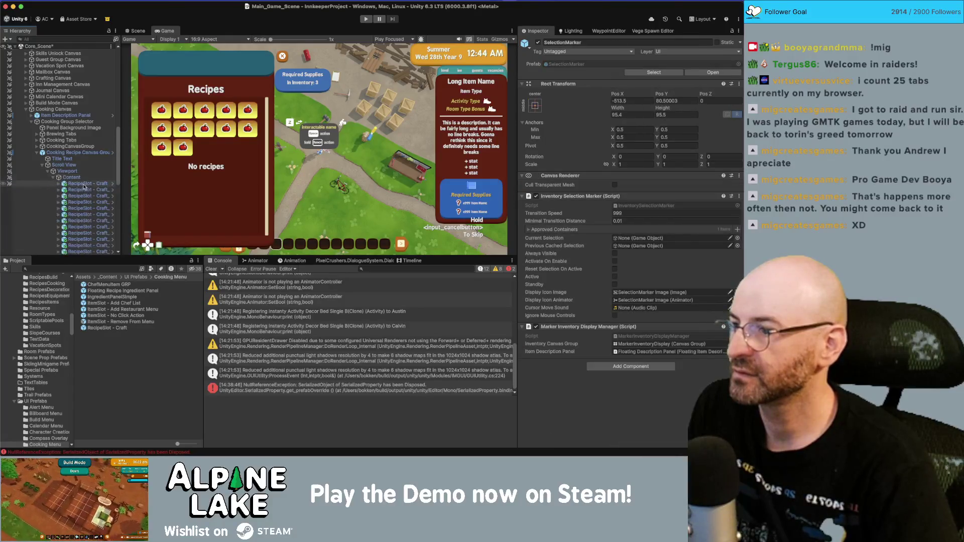
{"action": "left_click", "coordinate": [83, 186]}
{"action": "scroll", "coordinate": [88, 151], "scroll_direction": "down", "scroll_amount": 4}
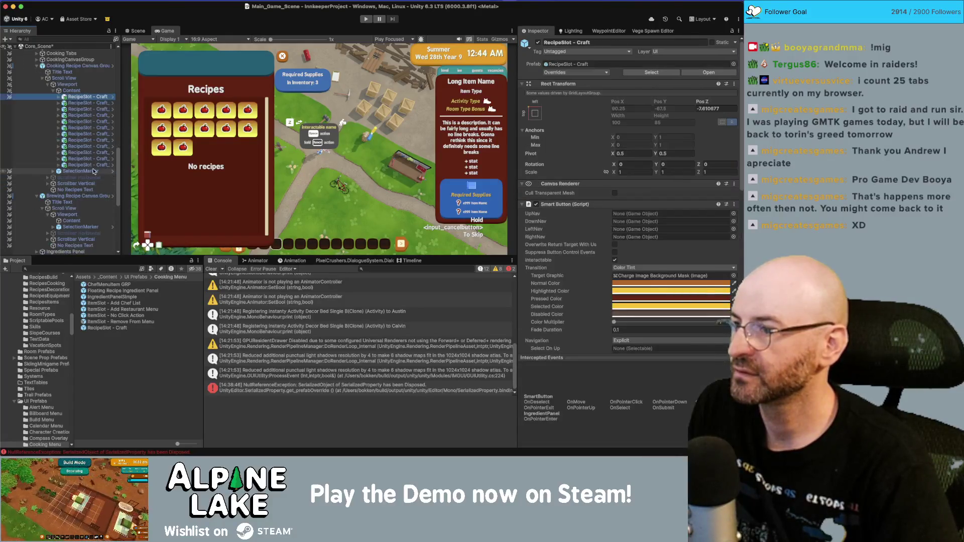
{"action": "left_click", "coordinate": [90, 97], "text": "shift"}
{"action": "key", "text": "Delete"}
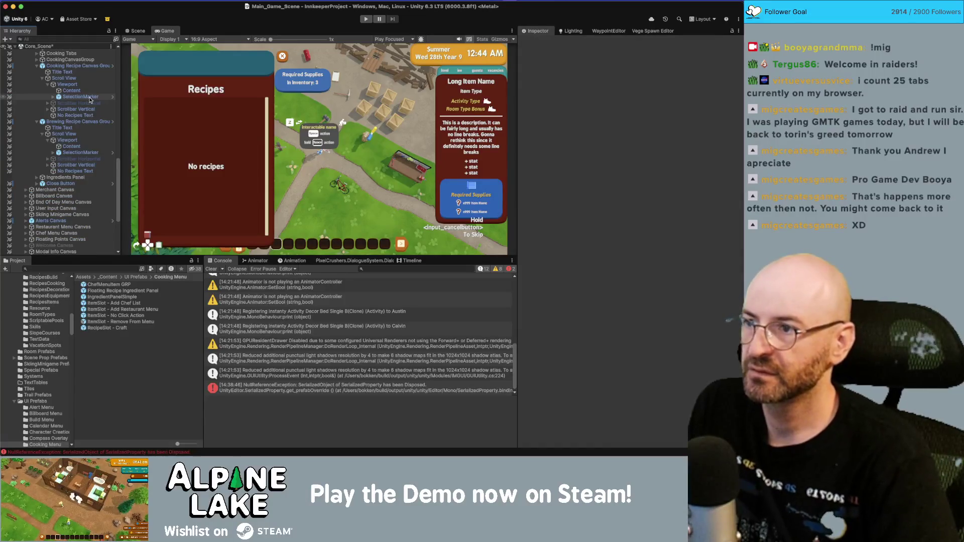
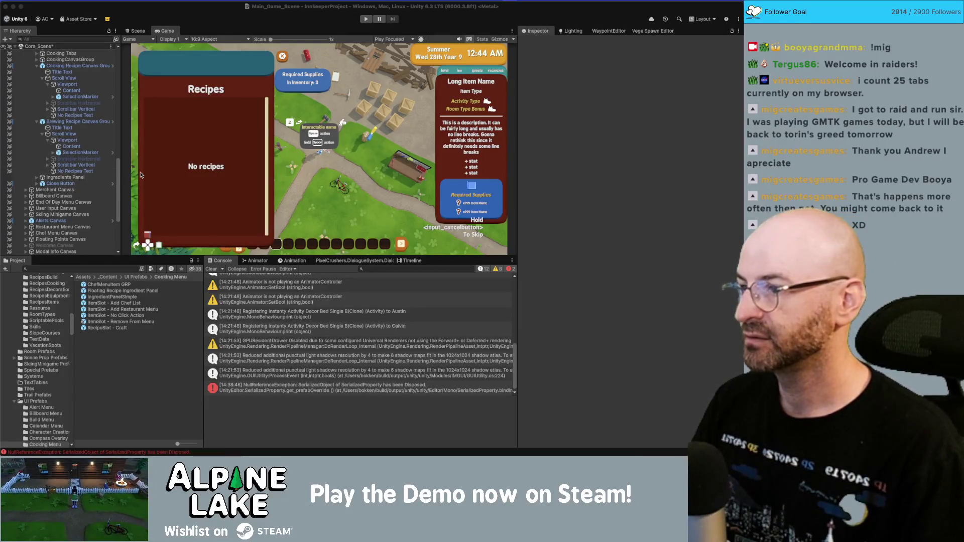
- Clear the Console and collapse the Cooking and Brewing Recipe Canvas Groups in the Hierarchy
{"action": "left_click", "coordinate": [210, 269]}
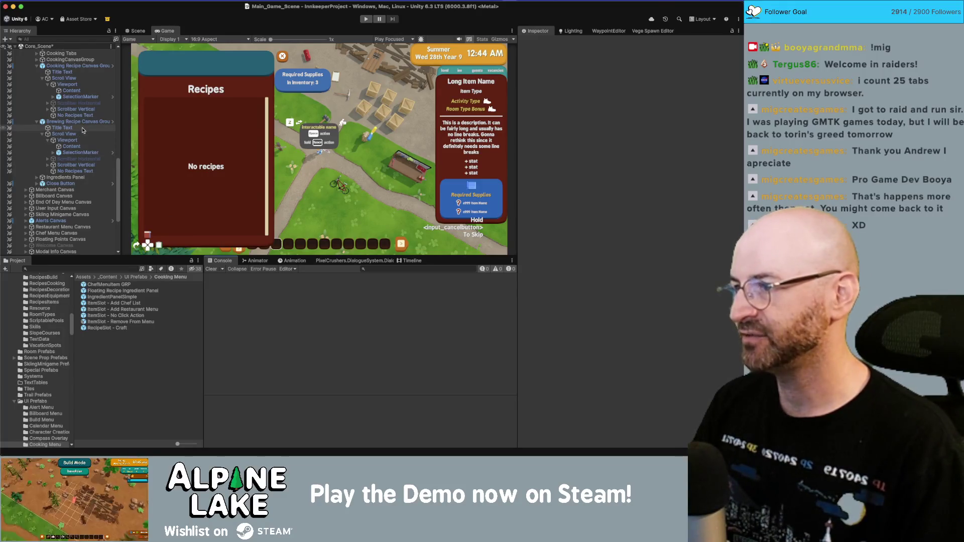
{"action": "left_click", "coordinate": [85, 67]}
{"action": "key", "text": "Left"}
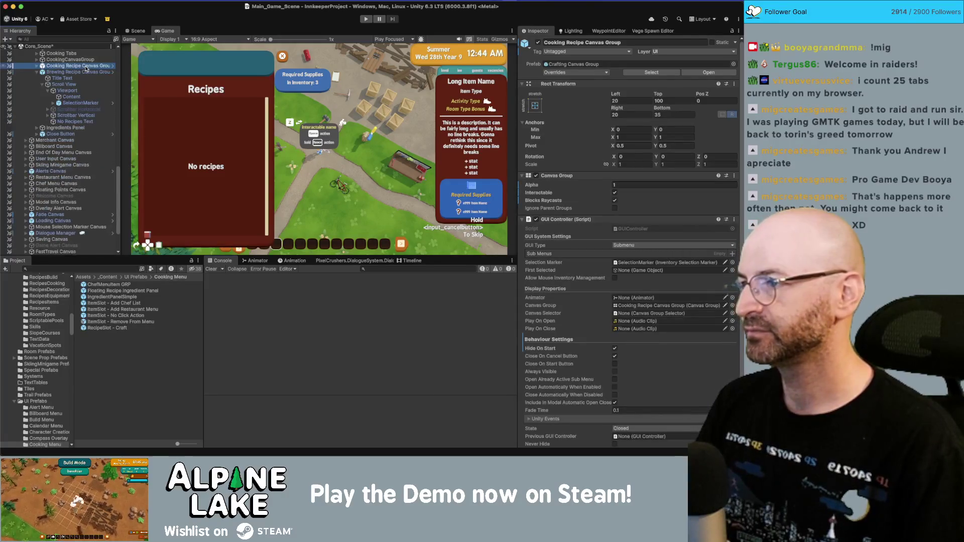
{"action": "key", "text": "Down"}
{"action": "key", "text": "Left"}
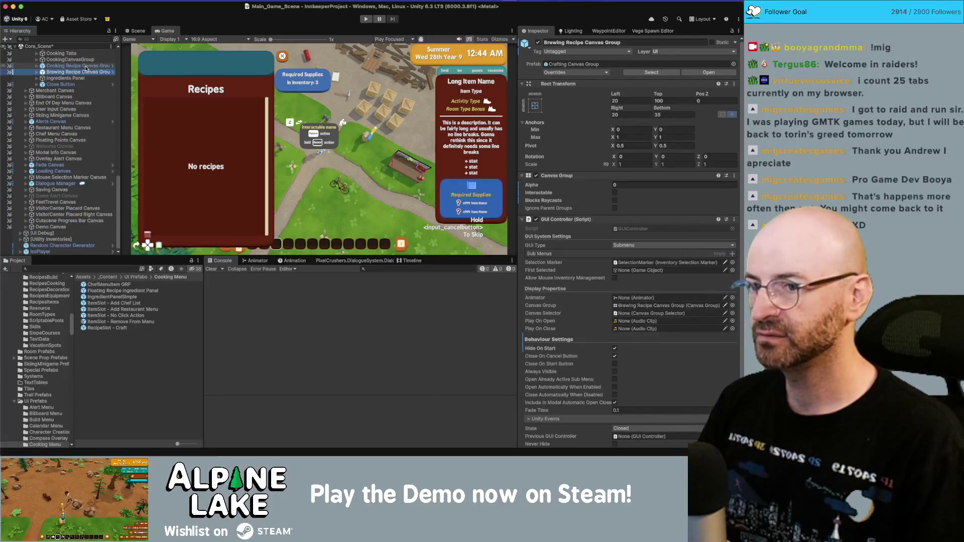
{"action": "scroll", "coordinate": [73, 105], "scroll_direction": "up", "scroll_amount": 5}
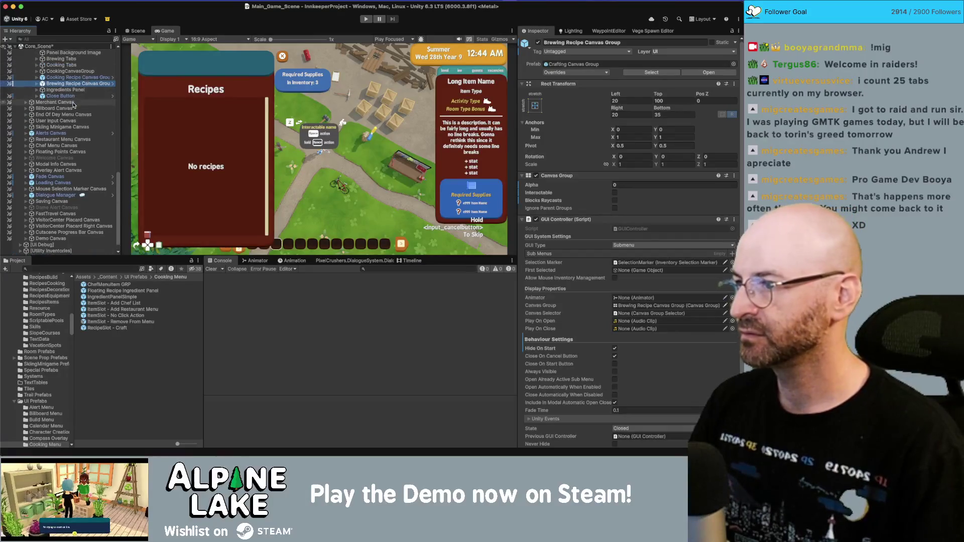
- Remove CookingCanvasGroup from the Cooking Canvas GUI Controller's Sub Menus list
{"action": "left_click", "coordinate": [72, 100]}
{"action": "scroll", "coordinate": [603, 172], "scroll_direction": "down", "scroll_amount": 5}
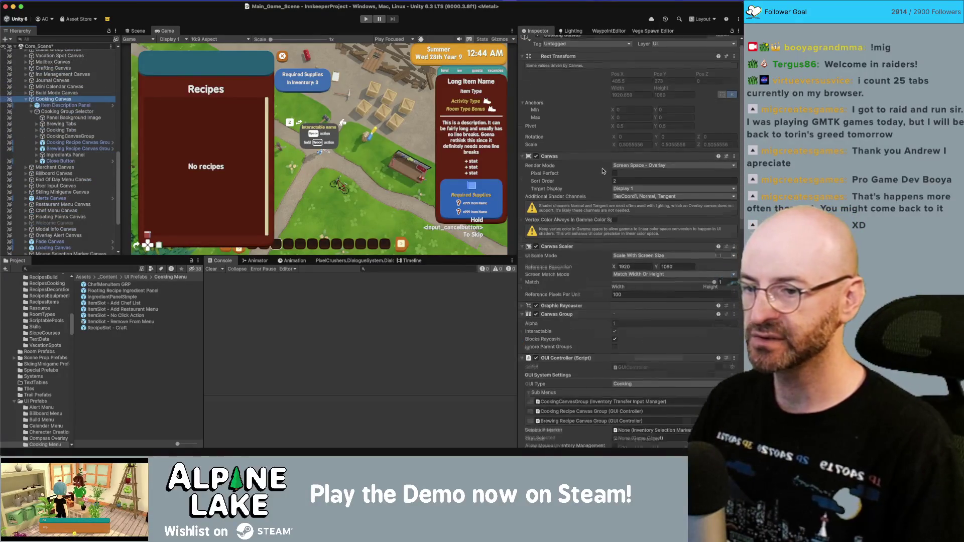
{"action": "scroll", "coordinate": [603, 171], "scroll_direction": "down", "scroll_amount": 2}
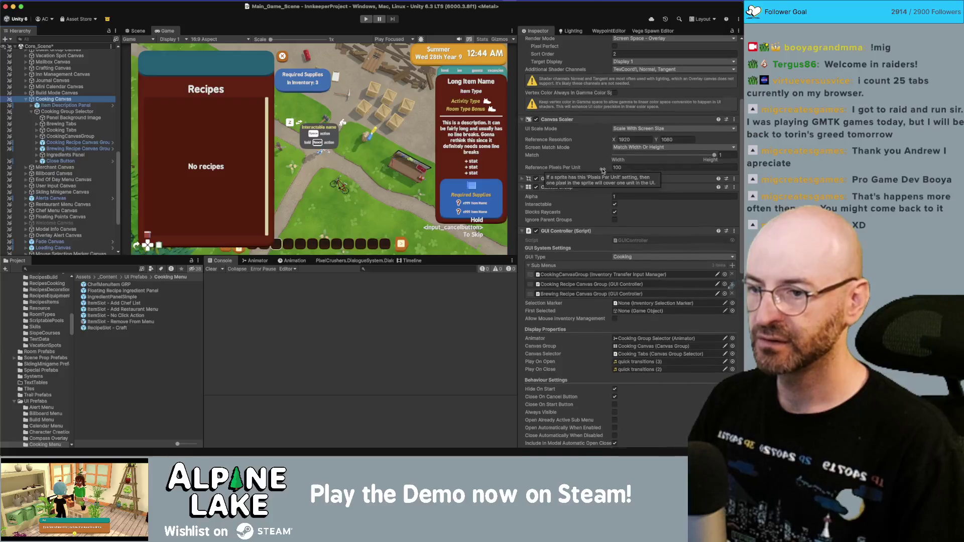
{"action": "scroll", "coordinate": [600, 151], "scroll_direction": "down", "scroll_amount": 1}
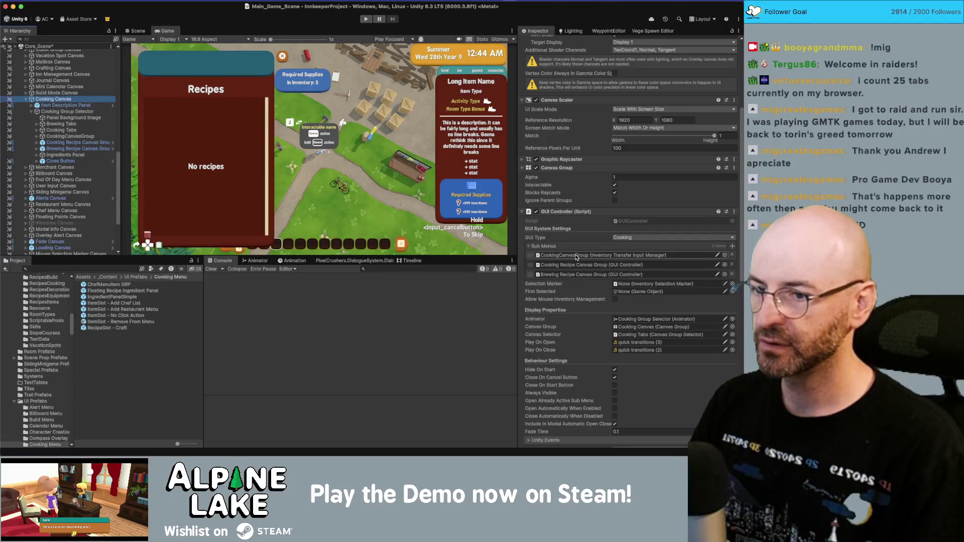
{"action": "left_click", "coordinate": [577, 256]}
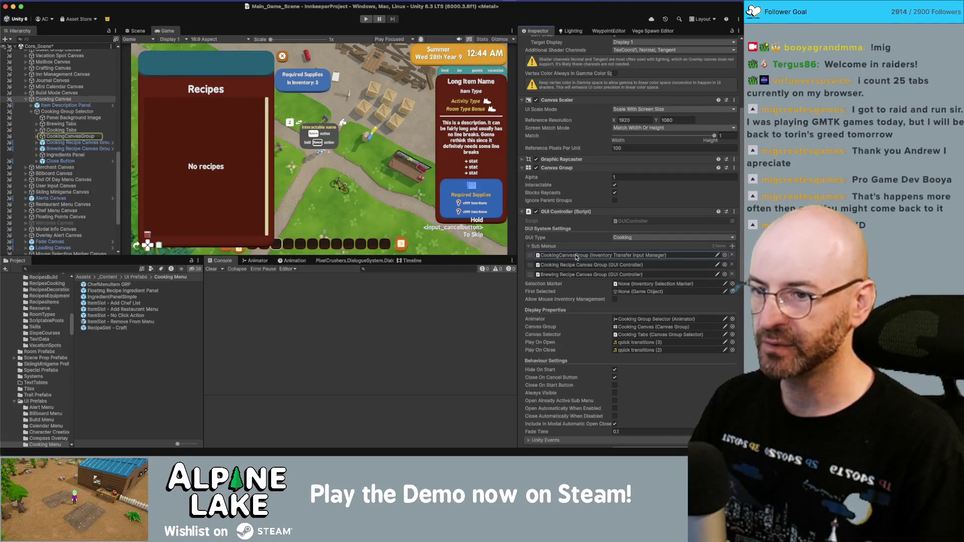
{"action": "left_click", "coordinate": [732, 255]}
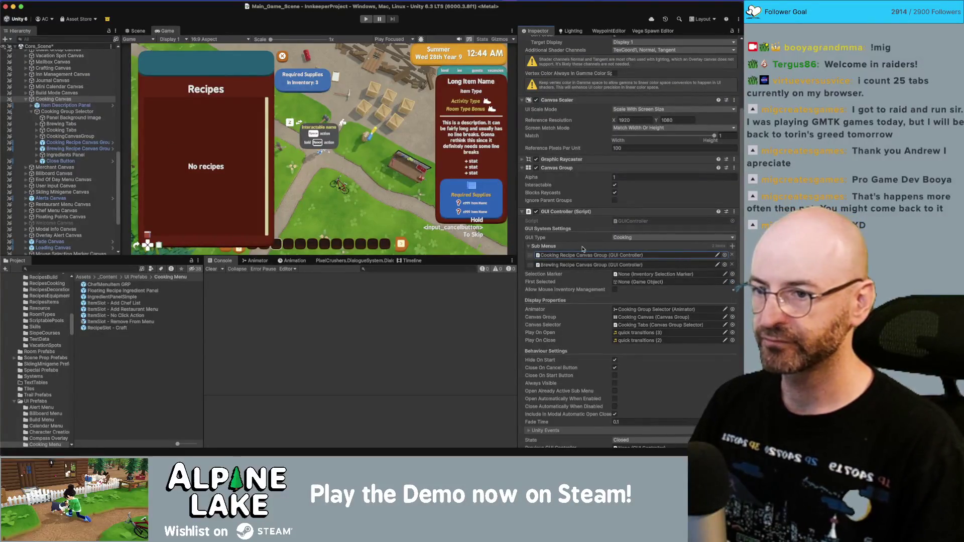
- Select the CookingCanvasGroup object in the Hierarchy
{"action": "scroll", "coordinate": [586, 250], "scroll_direction": "down", "scroll_amount": 1}
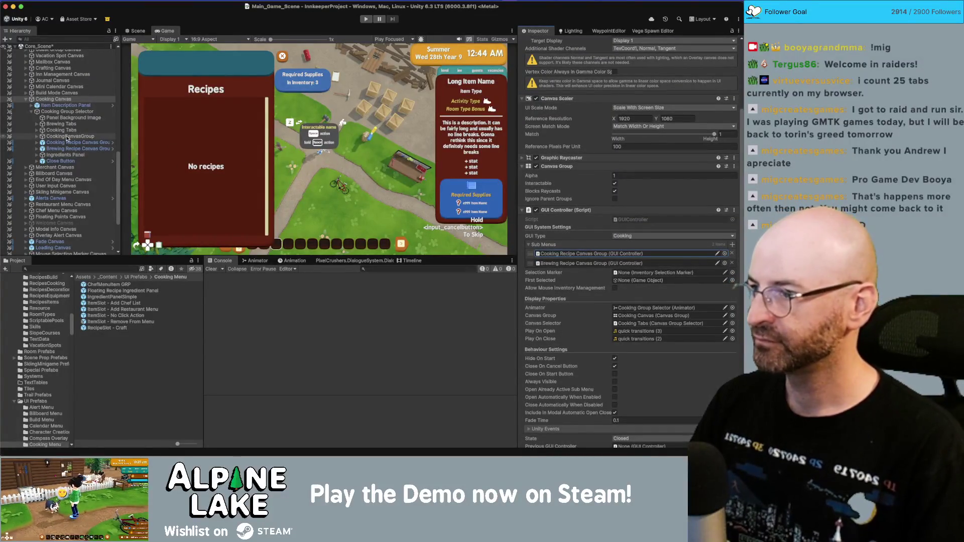
{"action": "left_click", "coordinate": [69, 137]}
{"action": "scroll", "coordinate": [525, 50], "scroll_direction": "up", "scroll_amount": 3}
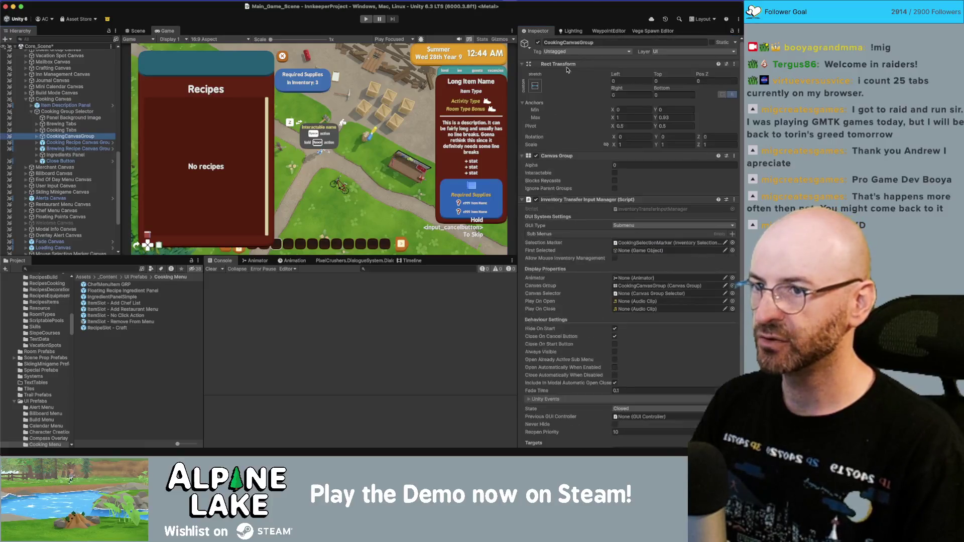
- Deactivate CookingCanvasGroup and expand Cooking Tabs, Brewing Tabs and the Cooking Recipe Canvas Group
{"action": "left_click", "coordinate": [538, 42]}
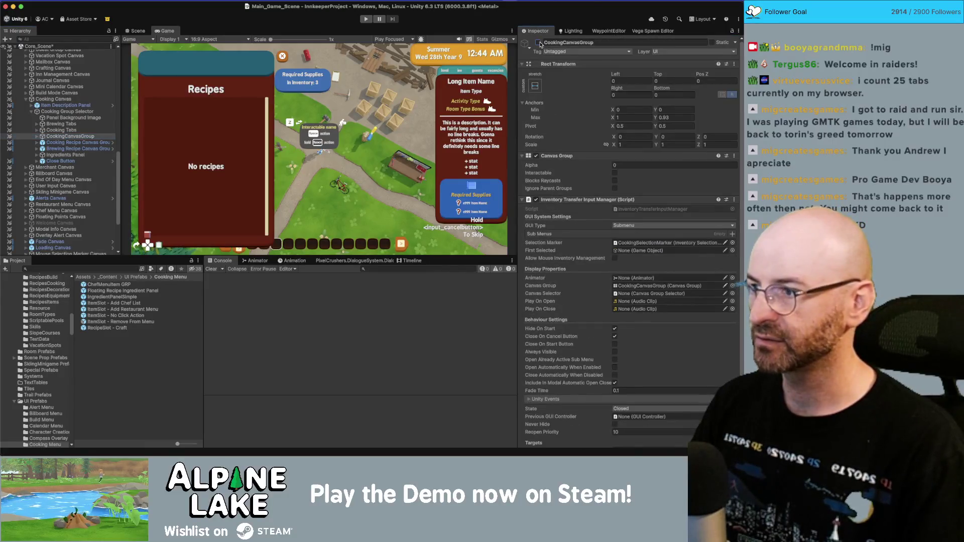
{"action": "left_click", "coordinate": [37, 130]}
{"action": "left_click", "coordinate": [36, 124]}
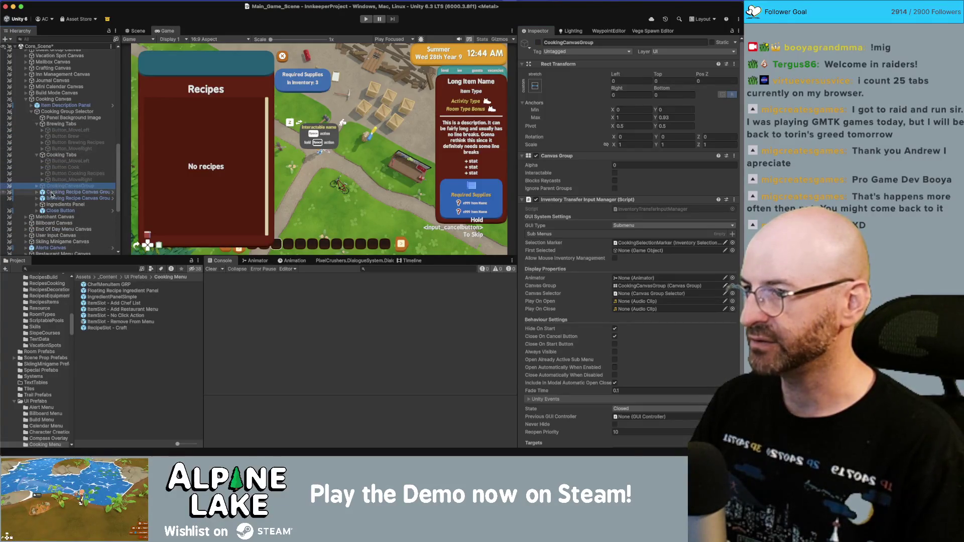
{"action": "left_click", "coordinate": [37, 192]}
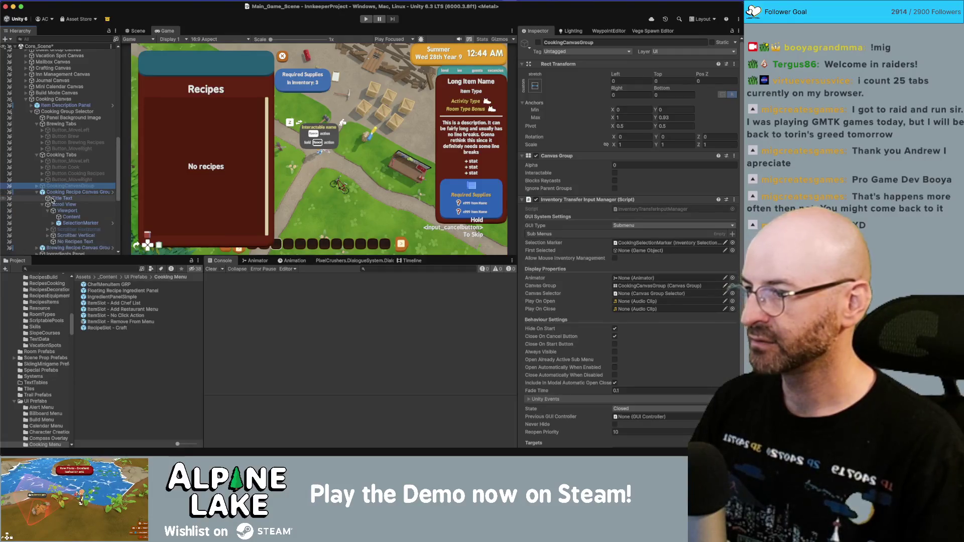
- Paste a copy of the recipe panel's Title Text into Brewing Tabs
{"action": "left_click", "coordinate": [62, 198]}
{"action": "left_click", "coordinate": [61, 124]}
{"action": "key", "text": "ctrl+shift+v"}
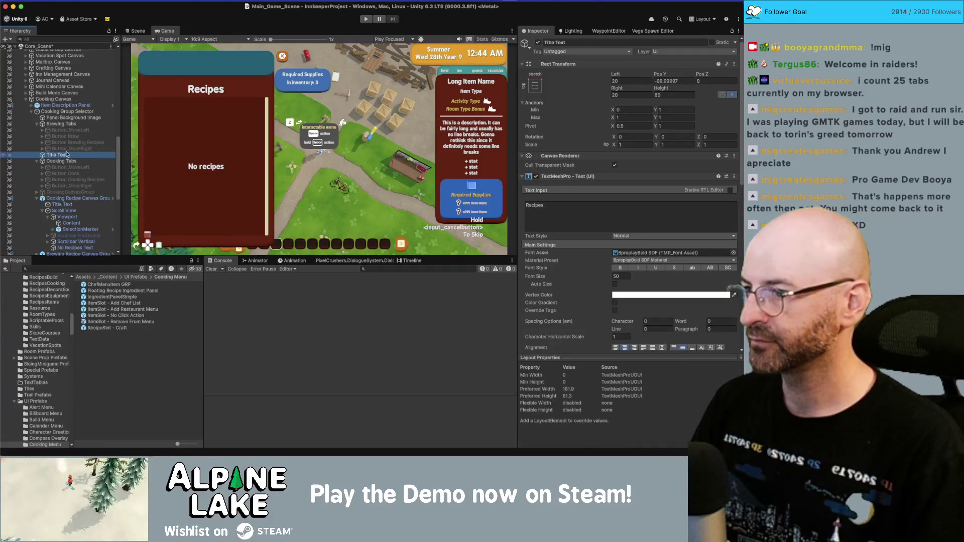
- Set the Brewing Tabs Title Text anchor preset to stretch-stretch so it fills the bar
{"action": "left_click", "coordinate": [535, 86]}
{"action": "left_click", "coordinate": [579, 164], "text": "alt+shift"}
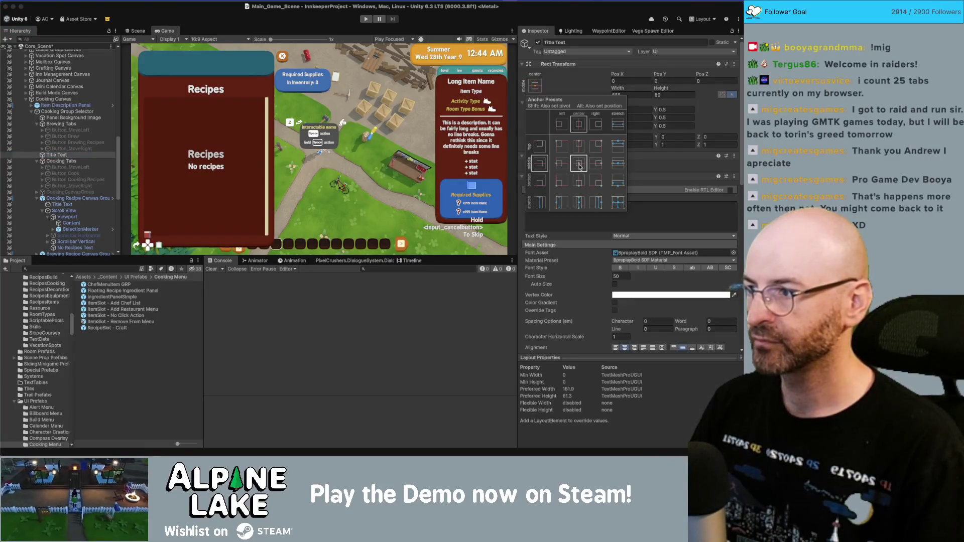
{"action": "mouse_move", "coordinate": [61, 157]}
{"action": "left_mouse_down"}
{"action": "mouse_move", "coordinate": [61, 131]}
{"action": "mouse_move", "coordinate": [59, 153]}
{"action": "left_mouse_up"}
{"action": "left_click", "coordinate": [535, 86]}
{"action": "key", "text": "shift+alt"}
{"action": "left_click", "coordinate": [618, 202], "text": "alt+shift"}
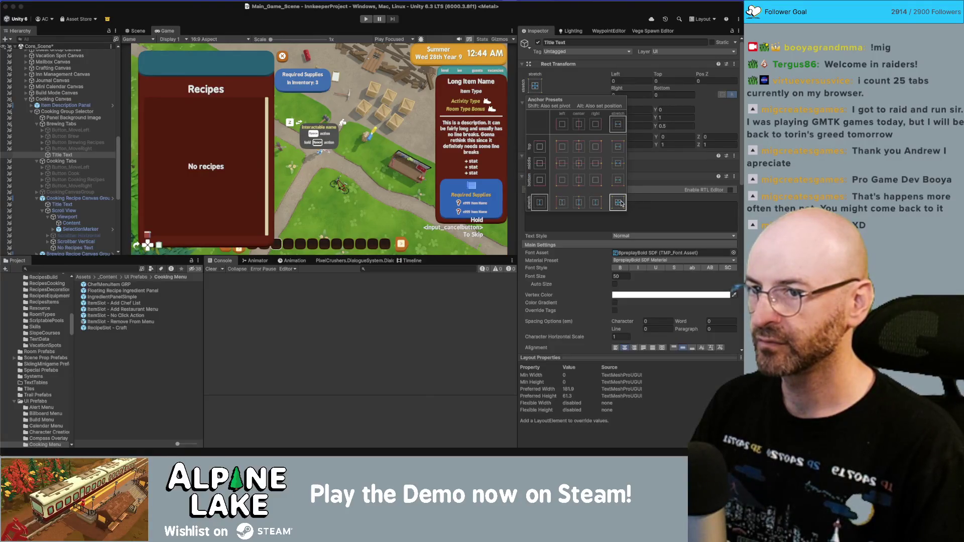
{"action": "left_click", "coordinate": [579, 165]}
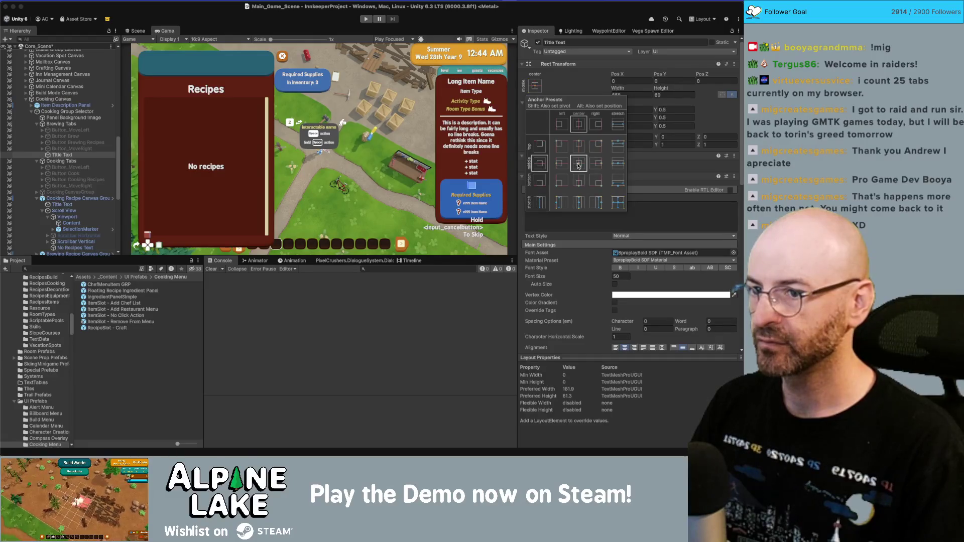
{"action": "left_click", "coordinate": [56, 125]}
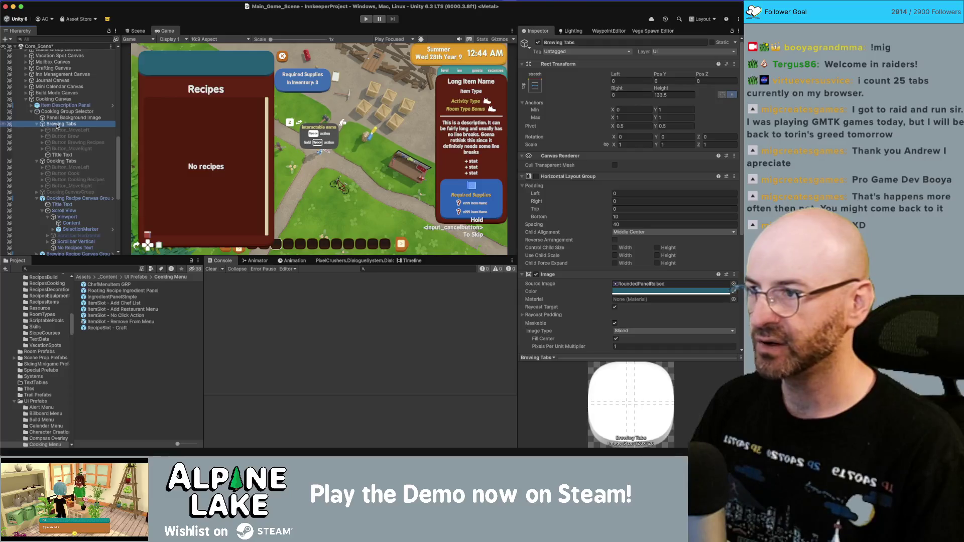
{"action": "left_click", "coordinate": [63, 156]}
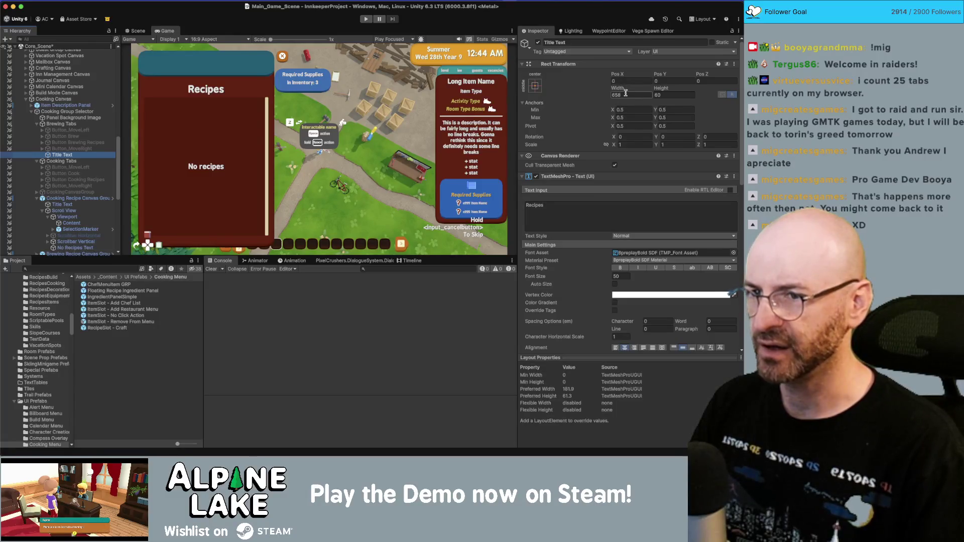
{"action": "left_click", "coordinate": [535, 86]}
{"action": "left_click", "coordinate": [619, 202], "text": "alt"}
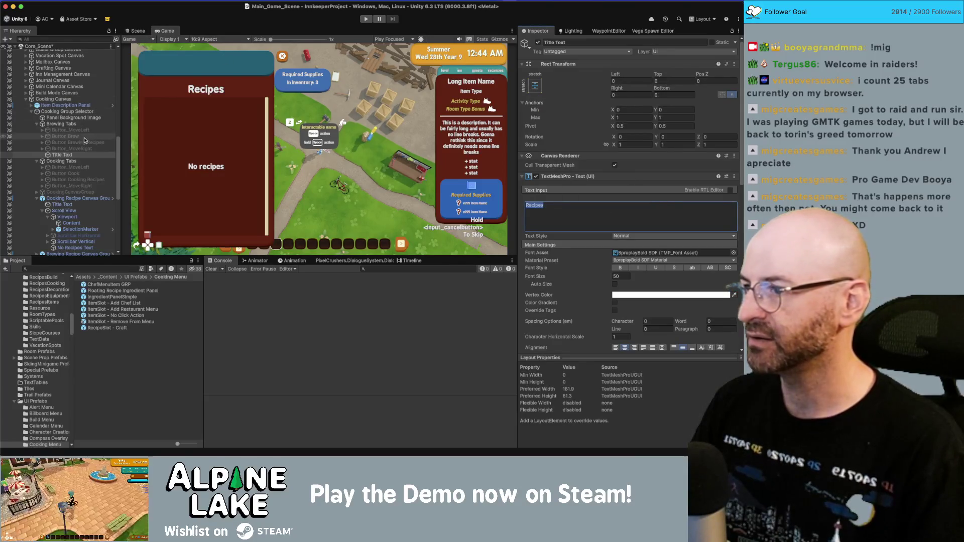
- Duplicate the Brewing Tabs title and move the copy under Cooking Tabs
{"action": "left_click", "coordinate": [69, 156]}
{"action": "key", "text": "super+d"}
{"action": "left_click_drag", "start_coordinate": [67, 161], "coordinate": [70, 171]}
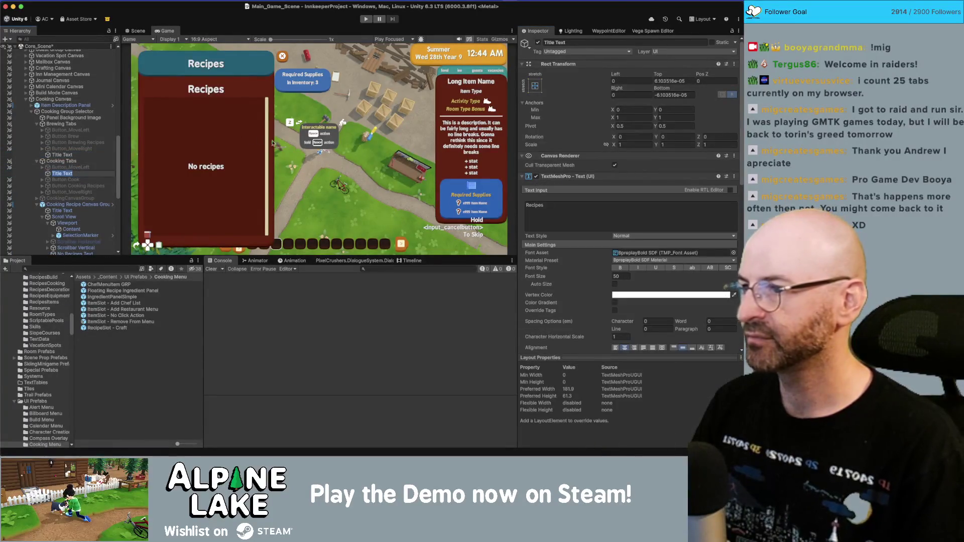
- Change the two tab title texts from 'Recipes' to 'Cooking' and 'Brewing'
{"action": "left_click", "coordinate": [62, 162]}
{"action": "left_click", "coordinate": [62, 173]}
{"action": "double_click", "coordinate": [587, 215]}
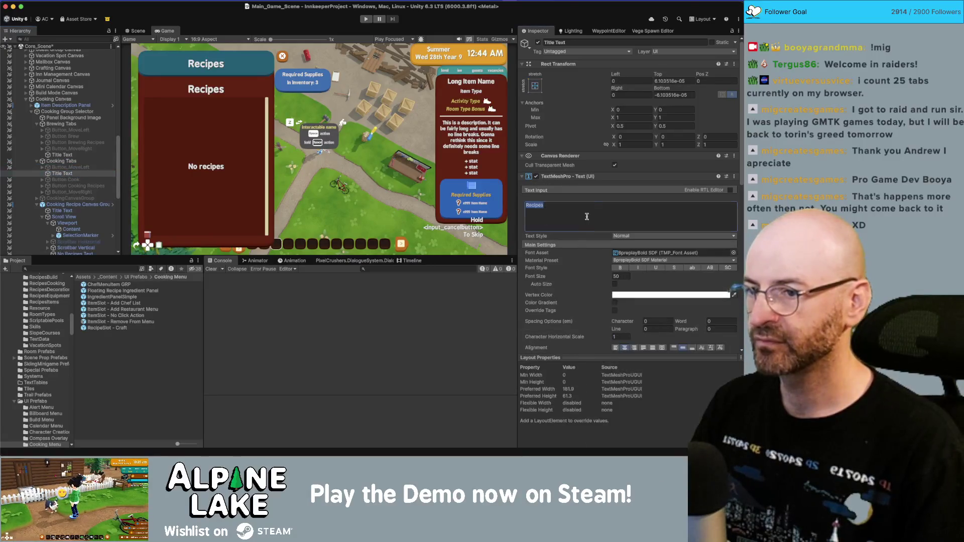
{"action": "type", "text": "Cooking"}
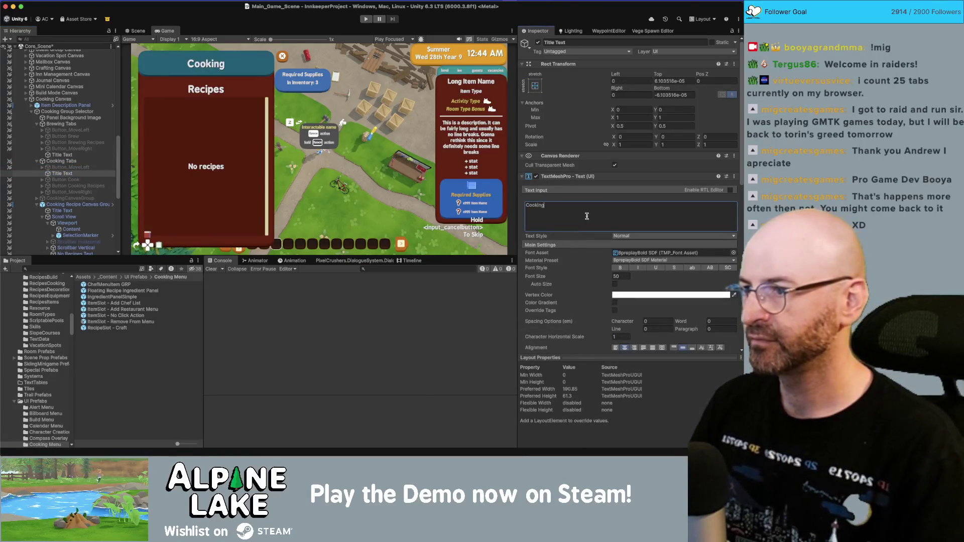
{"action": "left_click", "coordinate": [83, 156]}
{"action": "double_click", "coordinate": [587, 214]}
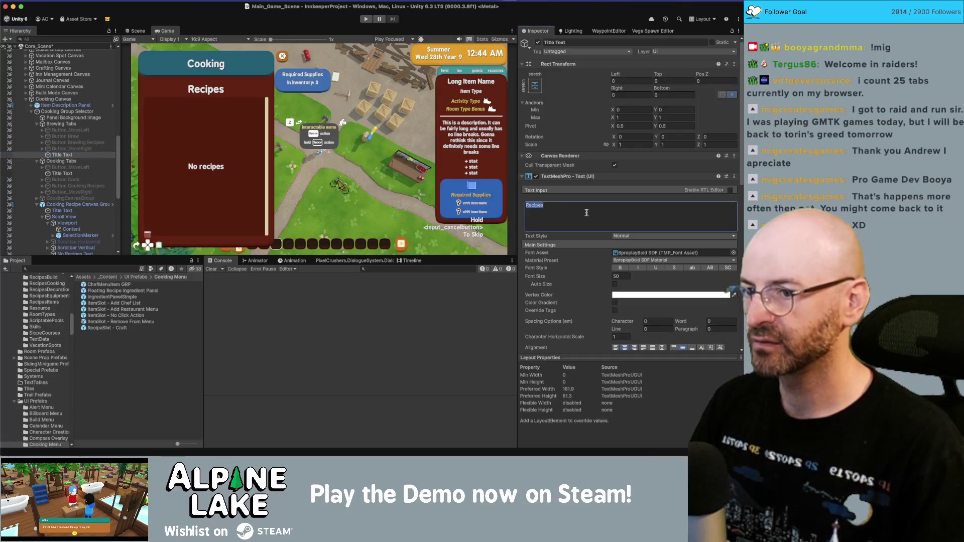
{"action": "type", "text": "Brewing"}
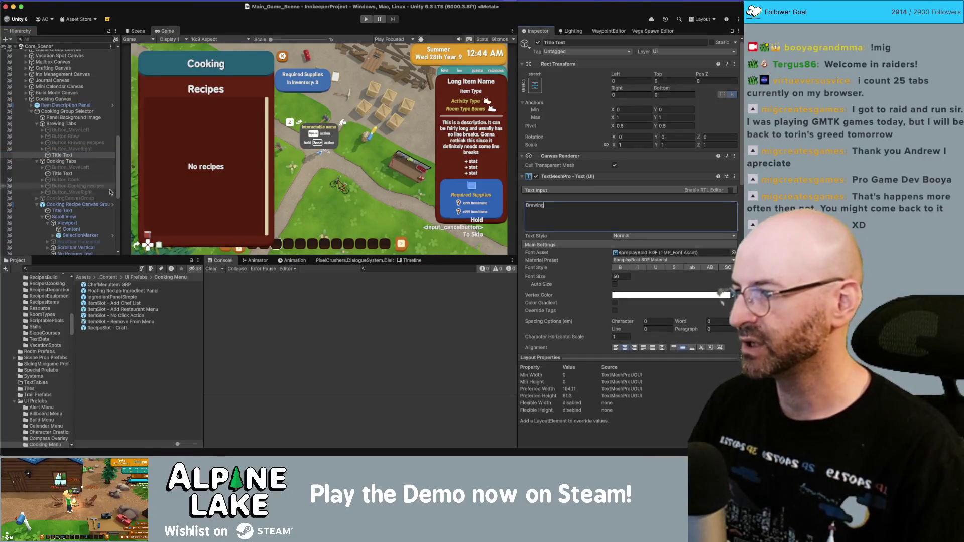
- Move the pot and mug images into Cooking and Brewing Tabs; enable Brewing Tabs' Horizontal Layout Group
{"action": "left_click", "coordinate": [102, 199]}
{"action": "key", "text": "Right"}
{"action": "key", "text": "Down"}
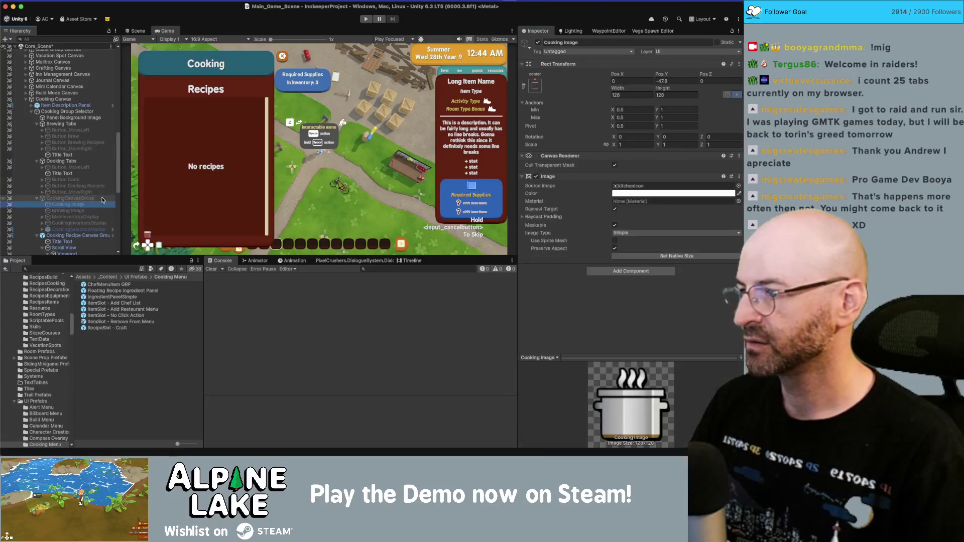
{"action": "mouse_move", "coordinate": [90, 205]}
{"action": "left_mouse_down"}
{"action": "mouse_move", "coordinate": [96, 192]}
{"action": "mouse_move", "coordinate": [78, 172]}
{"action": "left_mouse_up"}
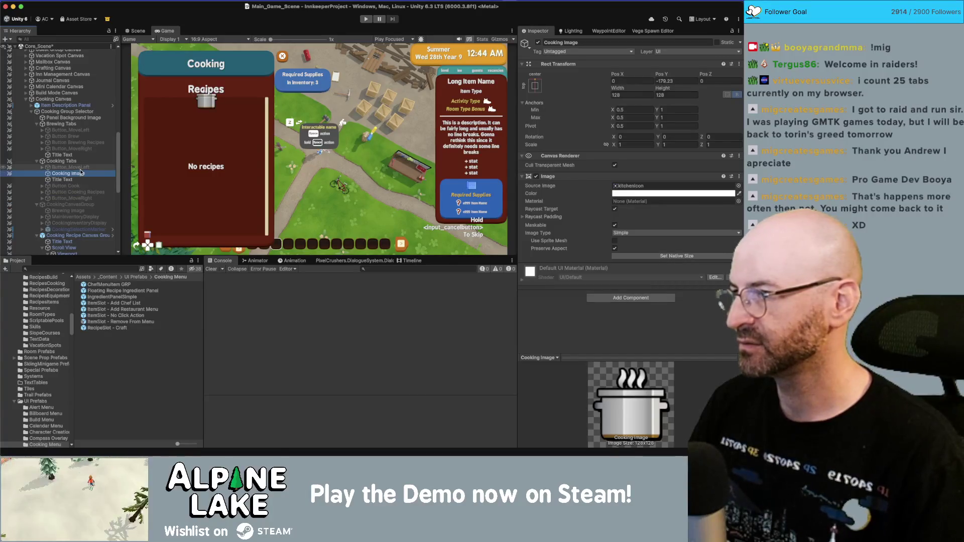
{"action": "key", "text": "super+z"}
{"action": "left_click_drag", "start_coordinate": [75, 205], "coordinate": [70, 177]}
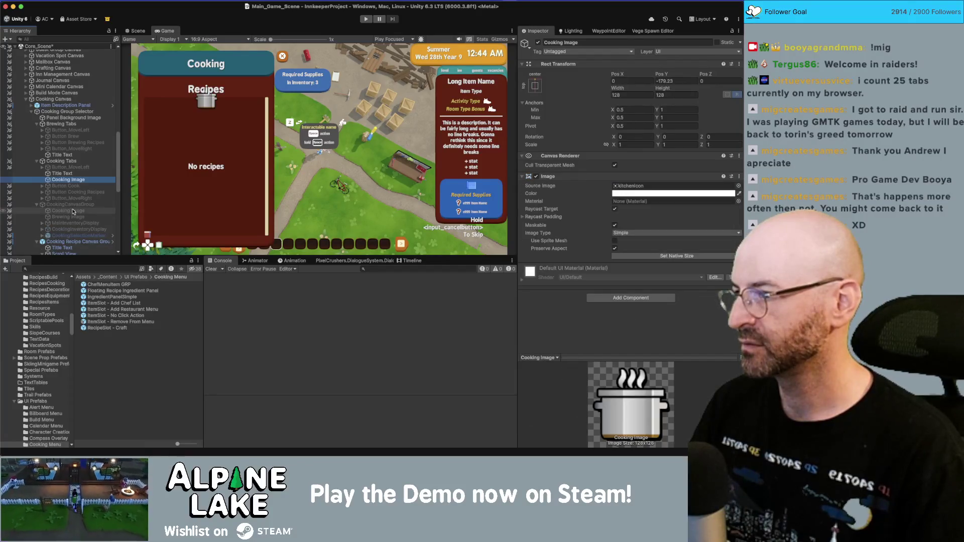
{"action": "left_click_drag", "start_coordinate": [71, 216], "coordinate": [70, 157]}
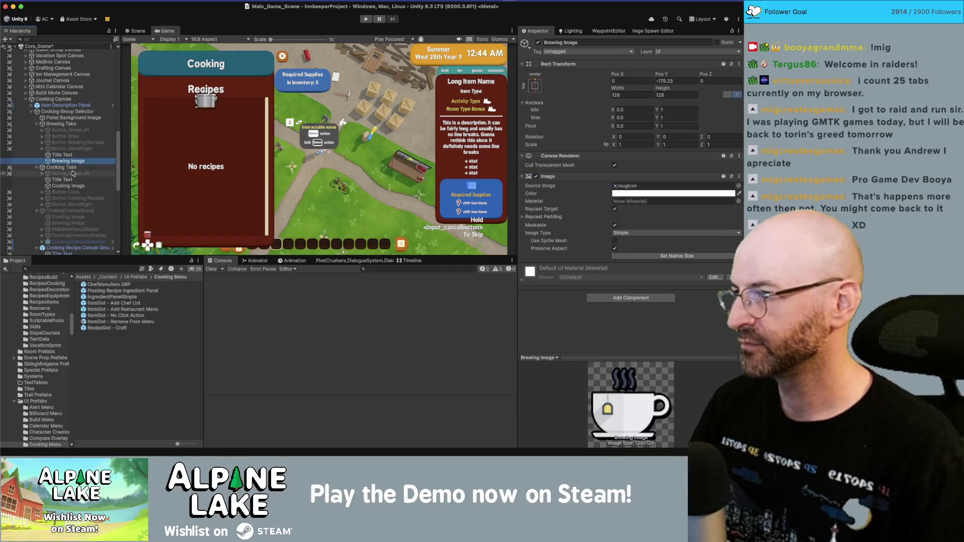
{"action": "left_click", "coordinate": [62, 124]}
{"action": "left_click", "coordinate": [537, 176]}
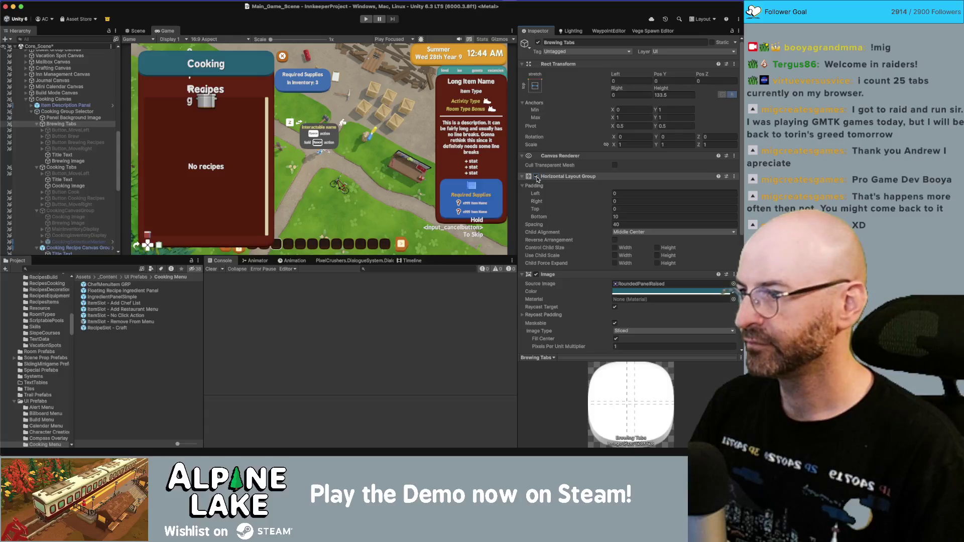
- Give Brewing Tabs and Cooking Tabs a Horizontal Layout Group controlling child width
{"action": "scroll", "coordinate": [545, 188], "scroll_direction": "down", "scroll_amount": 5}
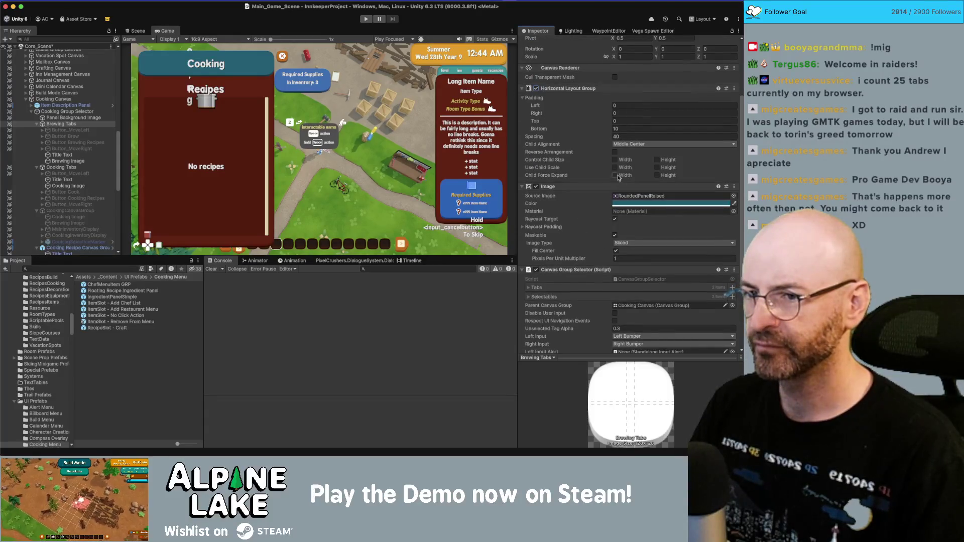
{"action": "left_click", "coordinate": [615, 159]}
{"action": "left_click", "coordinate": [615, 176]}
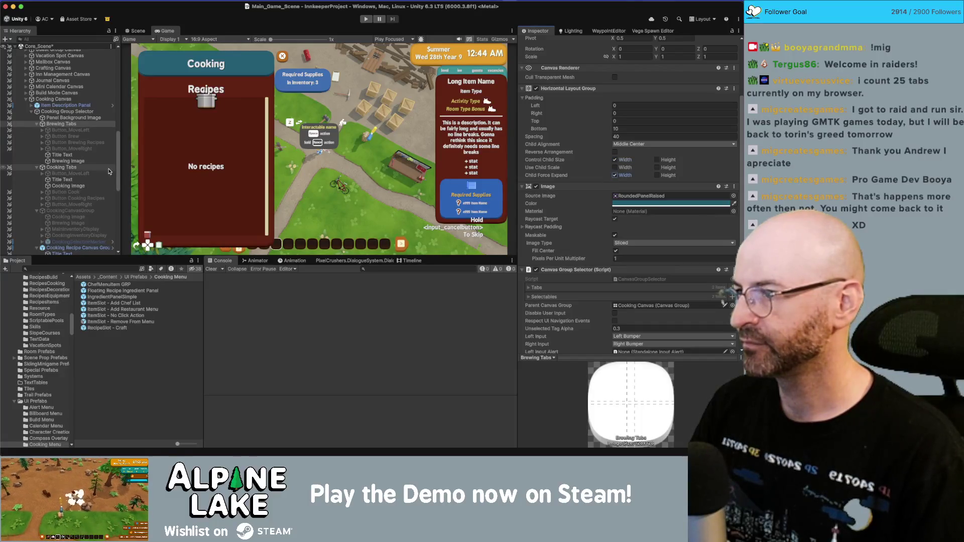
{"action": "left_click", "coordinate": [63, 168]}
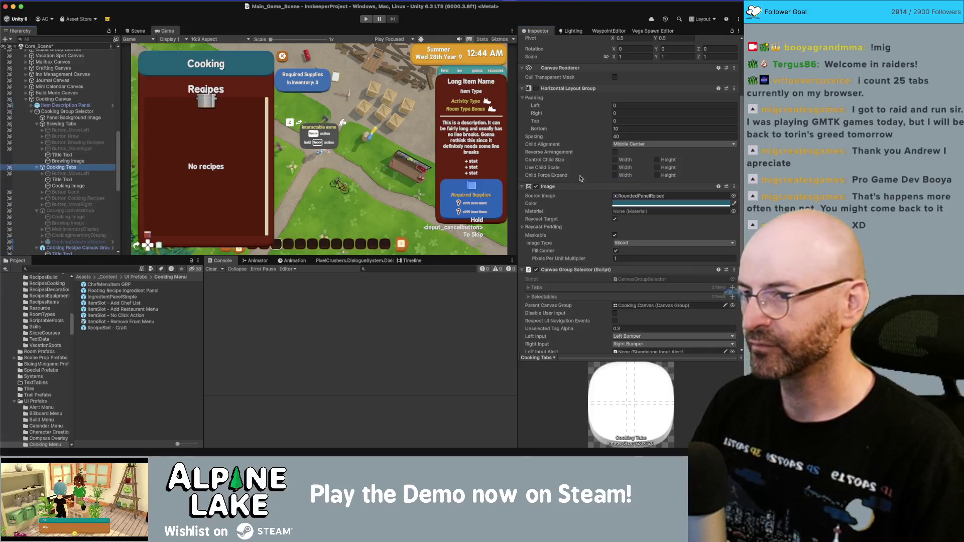
{"action": "left_click", "coordinate": [536, 88]}
{"action": "left_click", "coordinate": [614, 159]}
{"action": "left_click", "coordinate": [615, 175]}
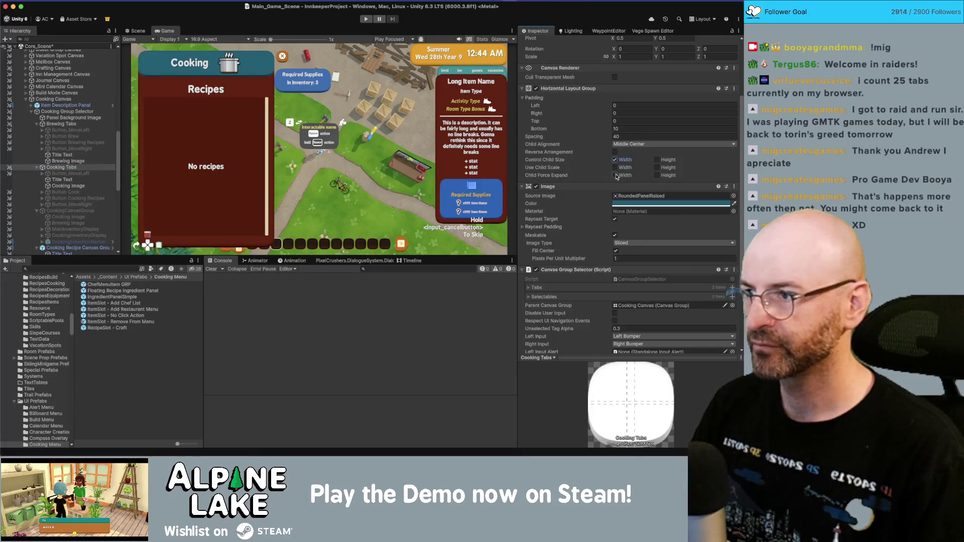
{"action": "left_click", "coordinate": [616, 175]}
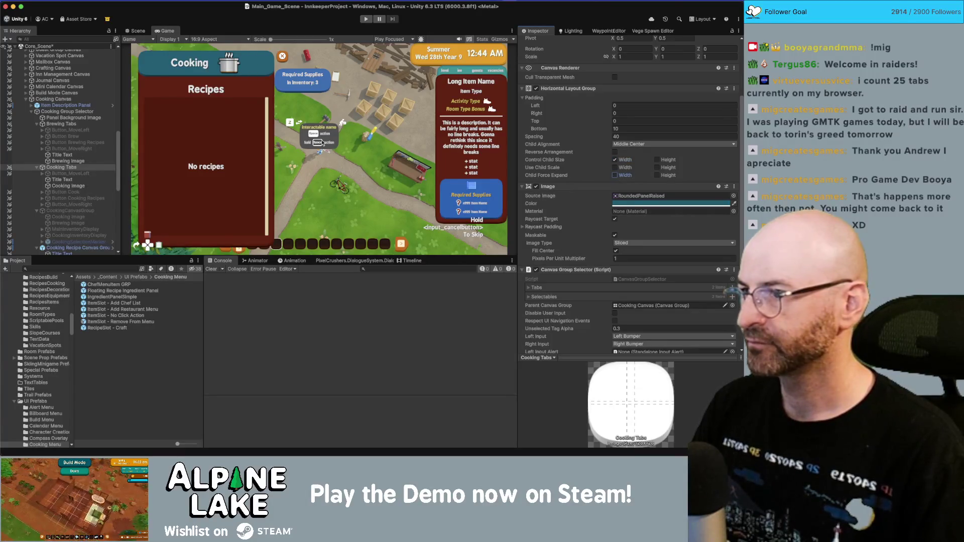
- Place the Brewing Image before its title and reduce both tab icons' height
{"action": "left_click_drag", "start_coordinate": [60, 162], "coordinate": [64, 180]}
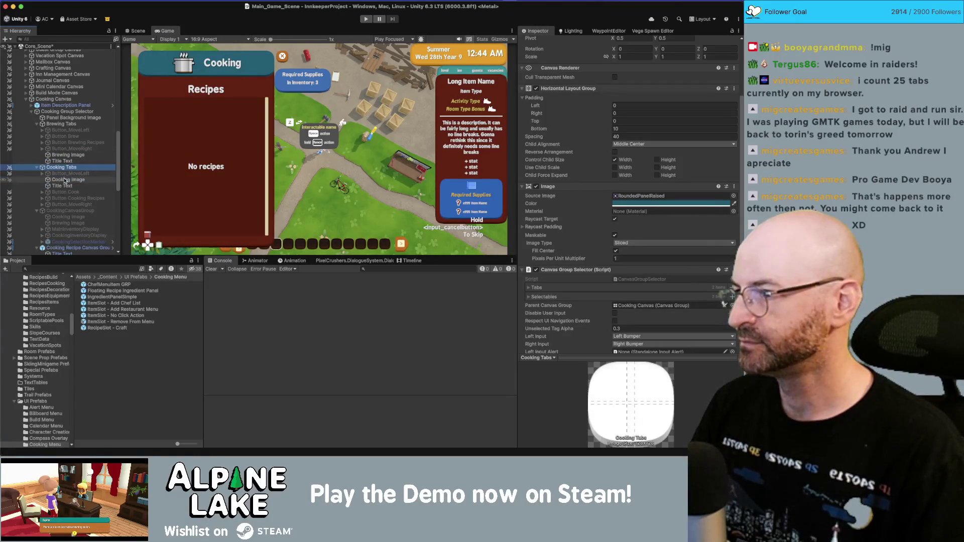
{"action": "left_click", "coordinate": [62, 186]}
{"action": "left_click", "coordinate": [62, 179]}
{"action": "left_click", "coordinate": [60, 154], "text": "super"}
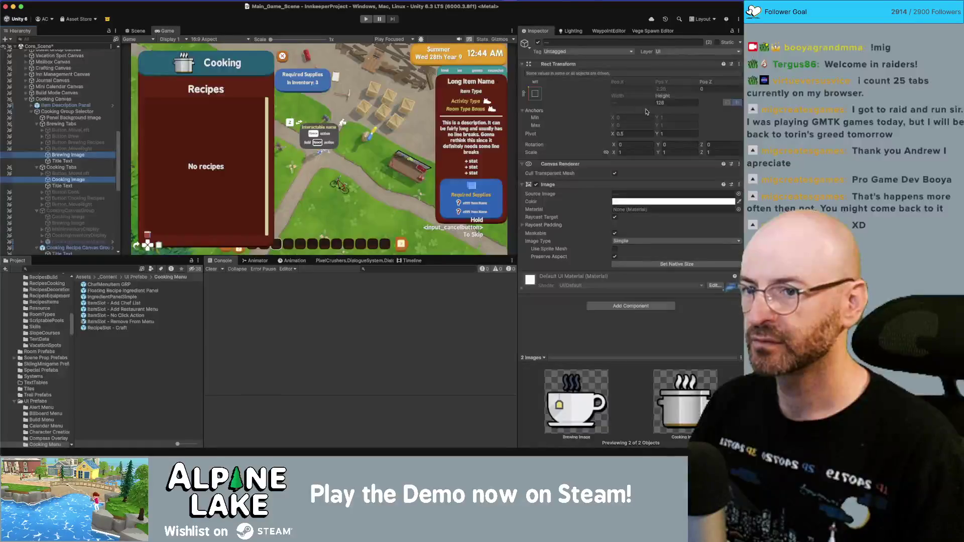
{"action": "mouse_move", "coordinate": [663, 96]}
{"action": "left_mouse_down"}
{"action": "mouse_move", "coordinate": [600, 116]}
{"action": "mouse_move", "coordinate": [551, 111]}
{"action": "left_mouse_up"}
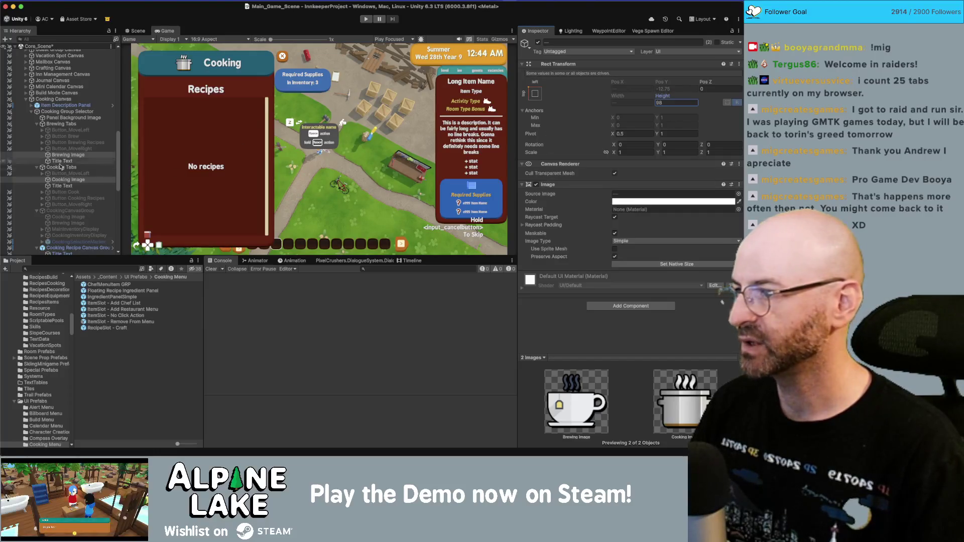
{"action": "left_click", "coordinate": [66, 174]}
- Reselect both tab icons, then select the Brewing and Cooking title texts together
{"action": "left_click", "coordinate": [66, 179]}
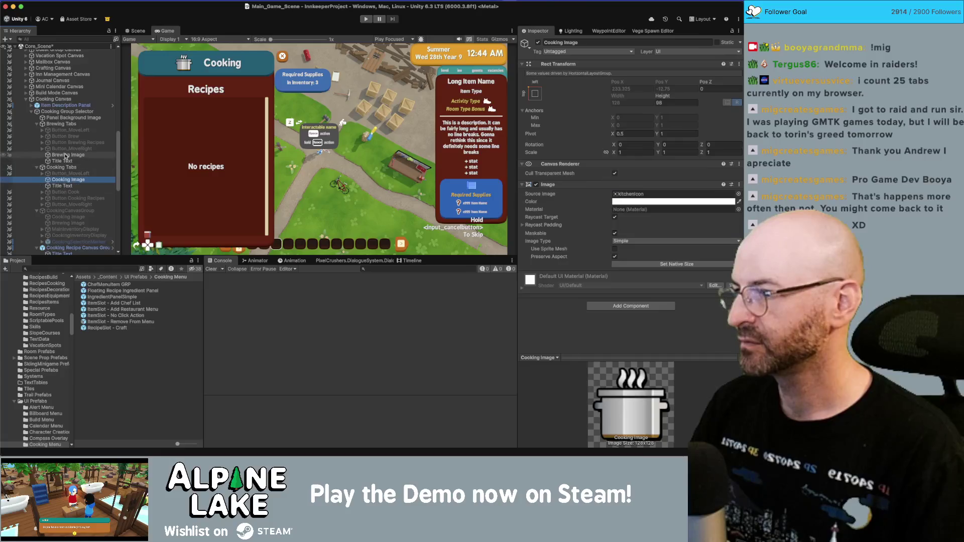
{"action": "left_click", "coordinate": [66, 154], "text": "super"}
{"action": "left_click", "coordinate": [62, 161]}
{"action": "left_click", "coordinate": [62, 186], "text": "super"}
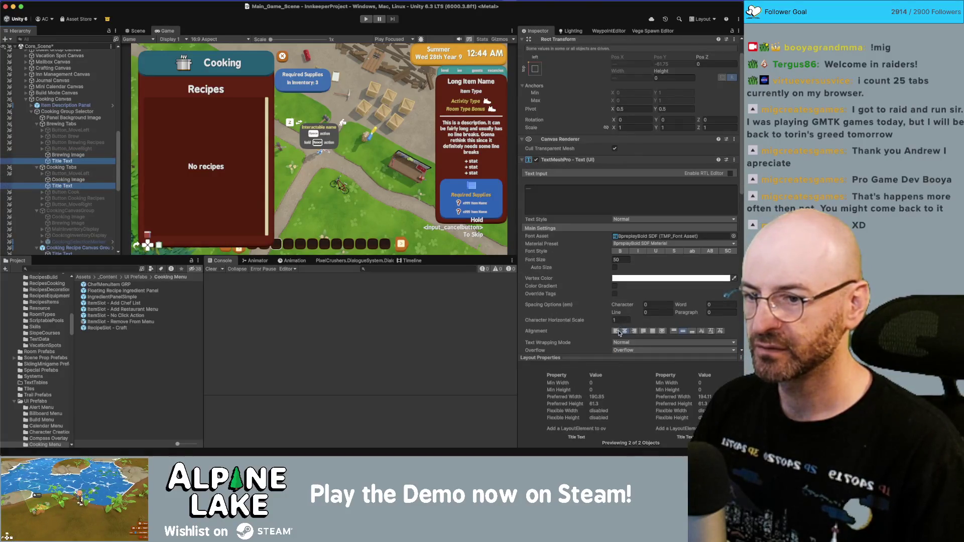
- Deactivate both tab Title Text objects, then select the Brewing and Cooking Images
{"action": "left_click", "coordinate": [617, 331]}
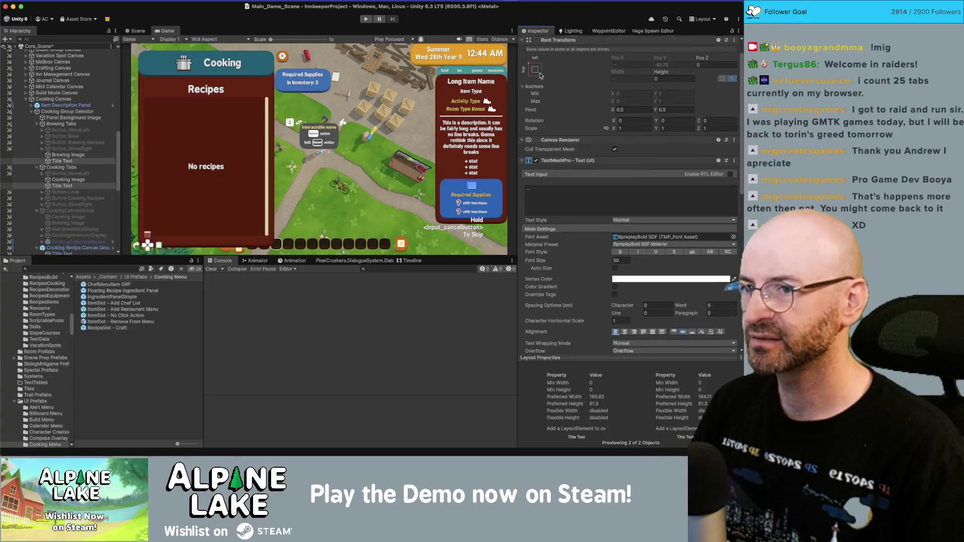
{"action": "scroll", "coordinate": [538, 49], "scroll_direction": "up", "scroll_amount": 2}
{"action": "left_click", "coordinate": [538, 43]}
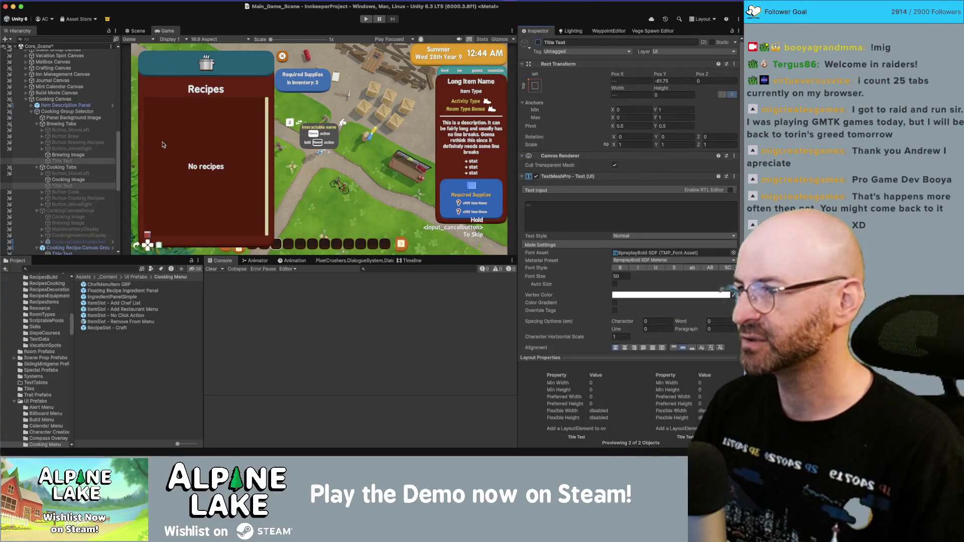
{"action": "left_click", "coordinate": [89, 157]}
{"action": "left_click", "coordinate": [87, 180]}
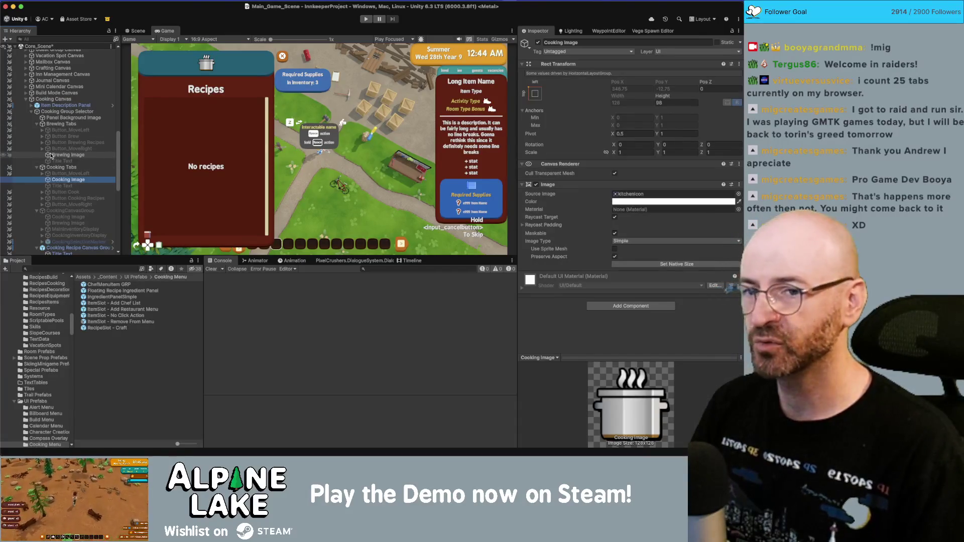
- Collapse the Cooking Group Selector in the Hierarchy and select Cooking Canvas
{"action": "key", "text": "super+Tab"}
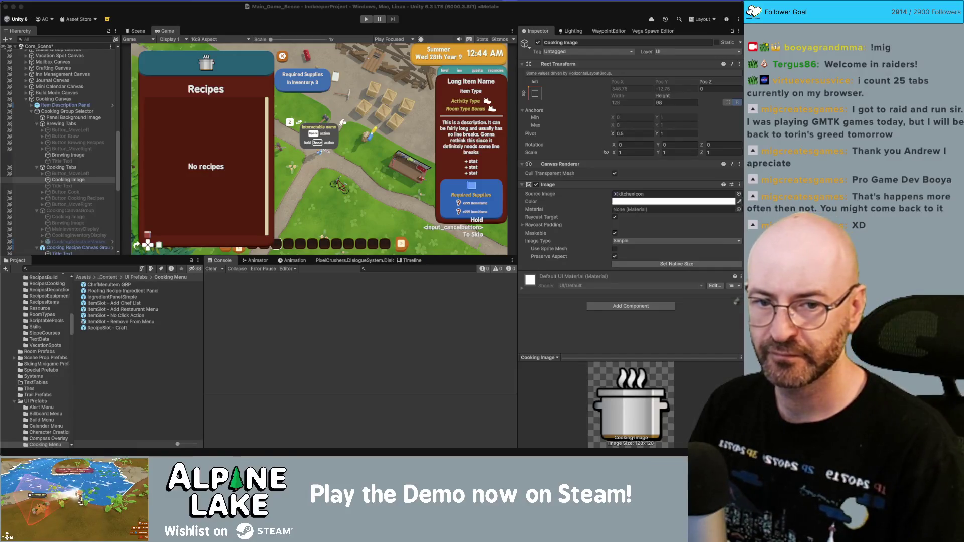
{"action": "left_click", "coordinate": [257, 19]}
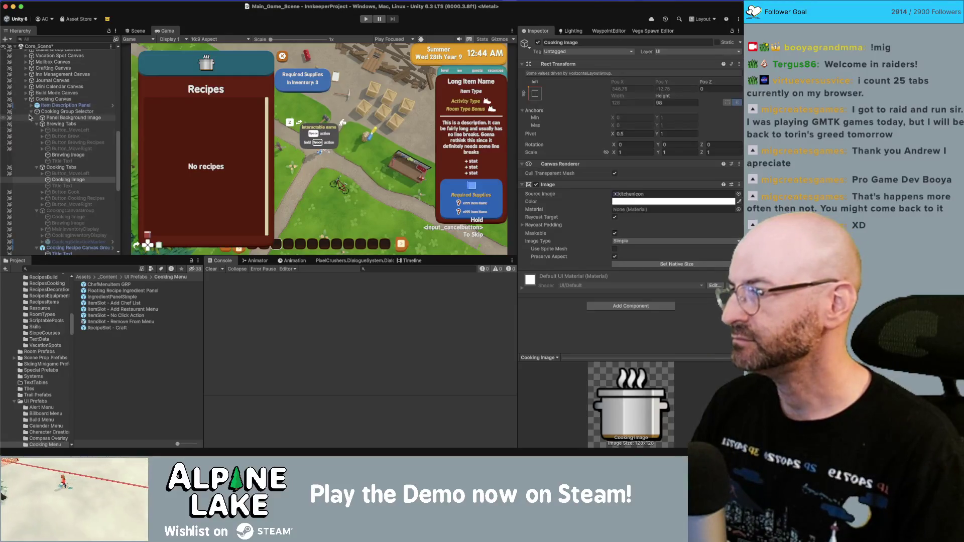
{"action": "left_click", "coordinate": [31, 112]}
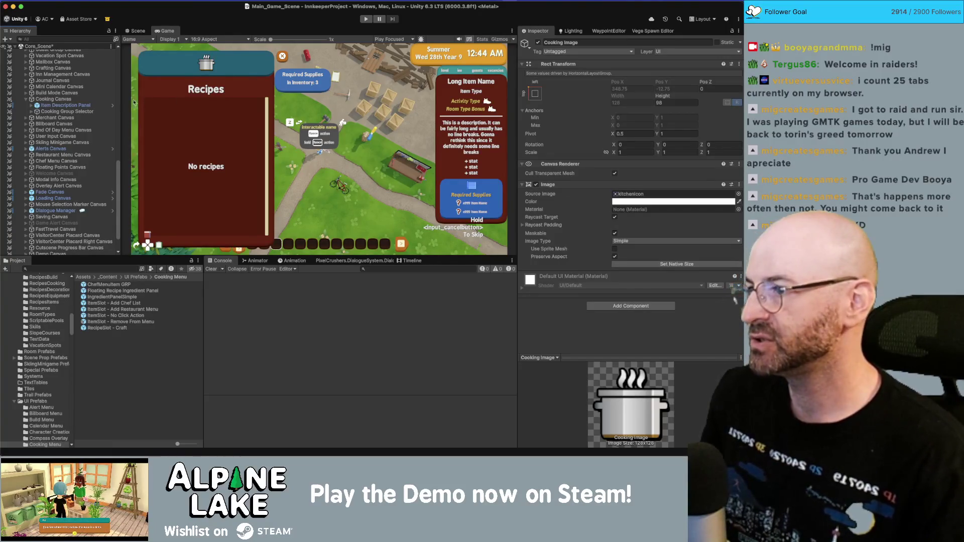
{"action": "left_click", "coordinate": [97, 100]}
- Remove the inventory-transfer entry from the Brewing GUI Controller's Sub Menus
{"action": "scroll", "coordinate": [591, 252], "scroll_direction": "down", "scroll_amount": 5}
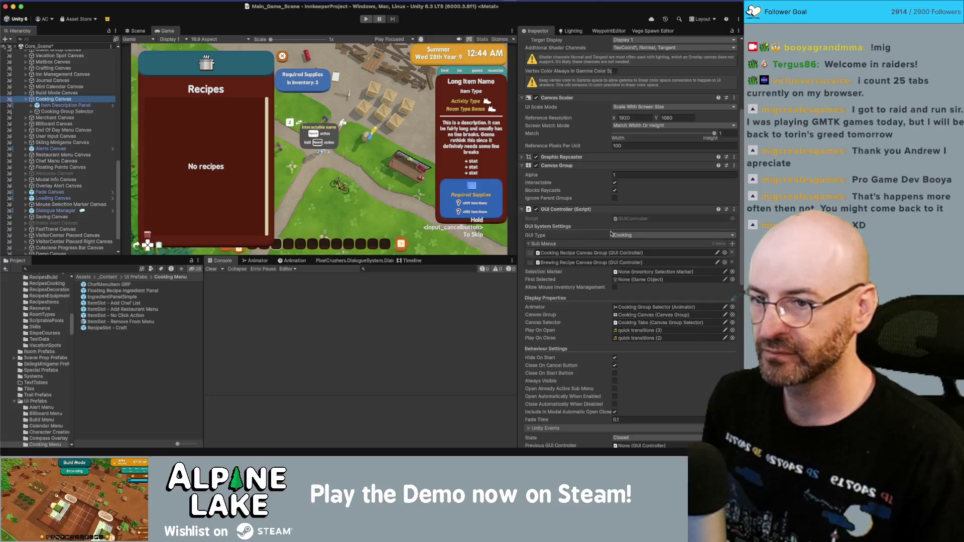
{"action": "scroll", "coordinate": [614, 232], "scroll_direction": "down", "scroll_amount": 3}
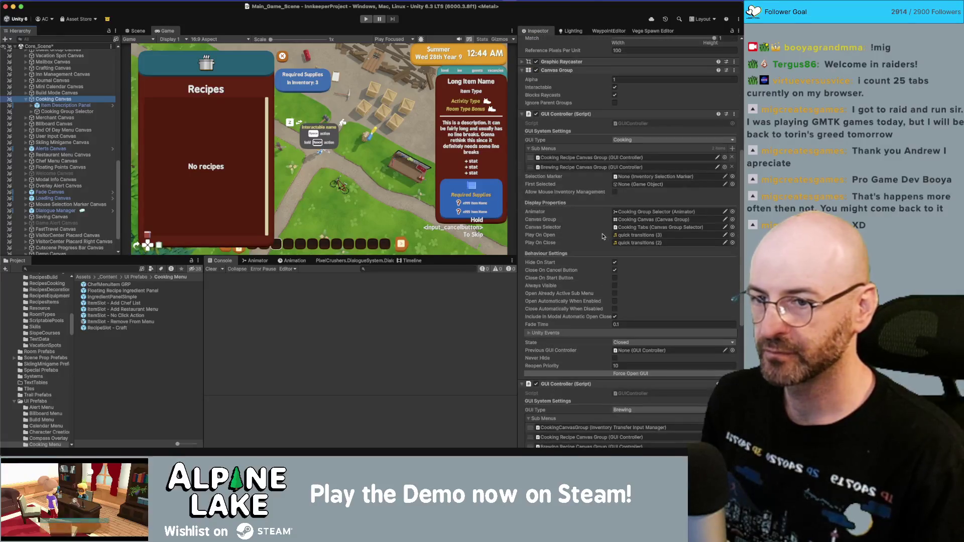
{"action": "scroll", "coordinate": [602, 237], "scroll_direction": "down", "scroll_amount": 2}
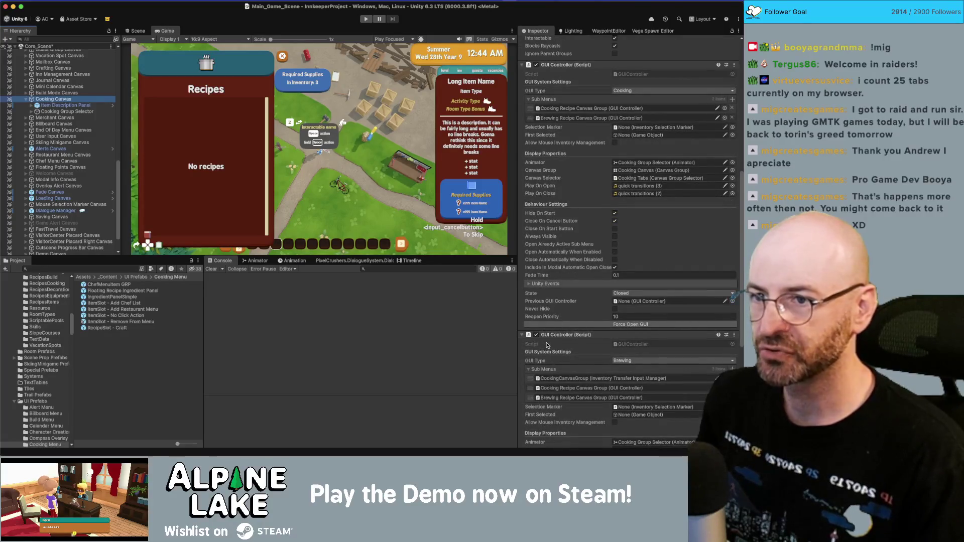
{"action": "scroll", "coordinate": [638, 352], "scroll_direction": "down", "scroll_amount": 1}
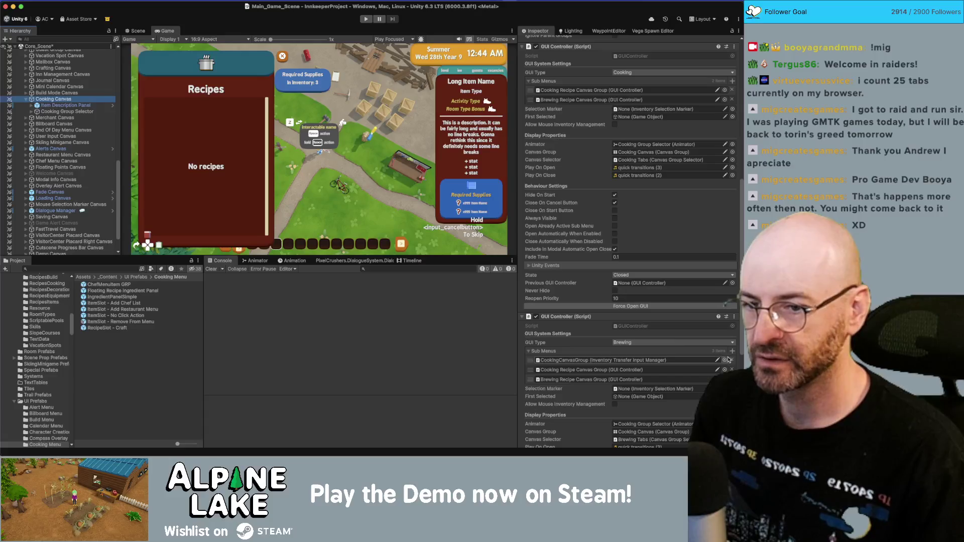
{"action": "left_click", "coordinate": [731, 360]}
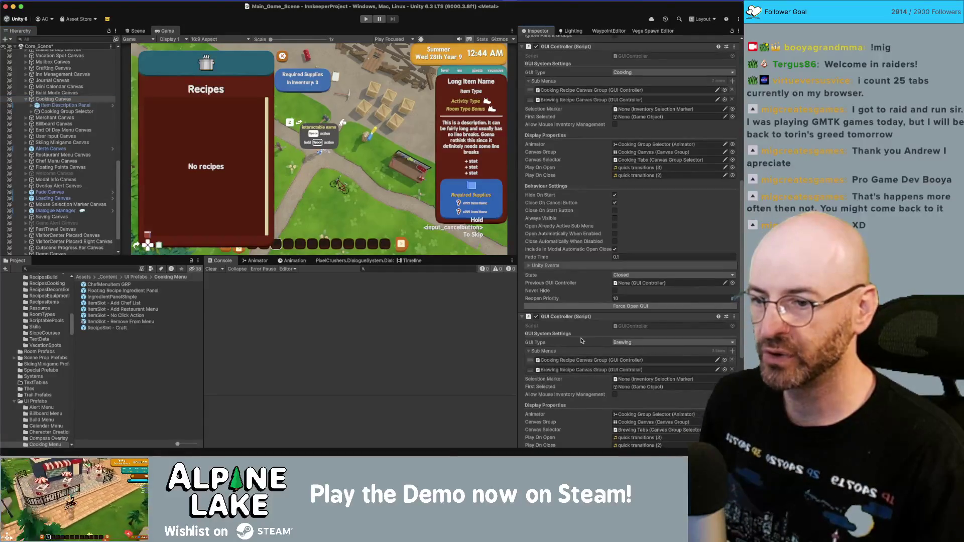
- Expand the Cooking Menu Manager's Cooking Tabs list and open the CookingMenuManager script in Rider
{"action": "scroll", "coordinate": [583, 341], "scroll_direction": "down", "scroll_amount": 1}
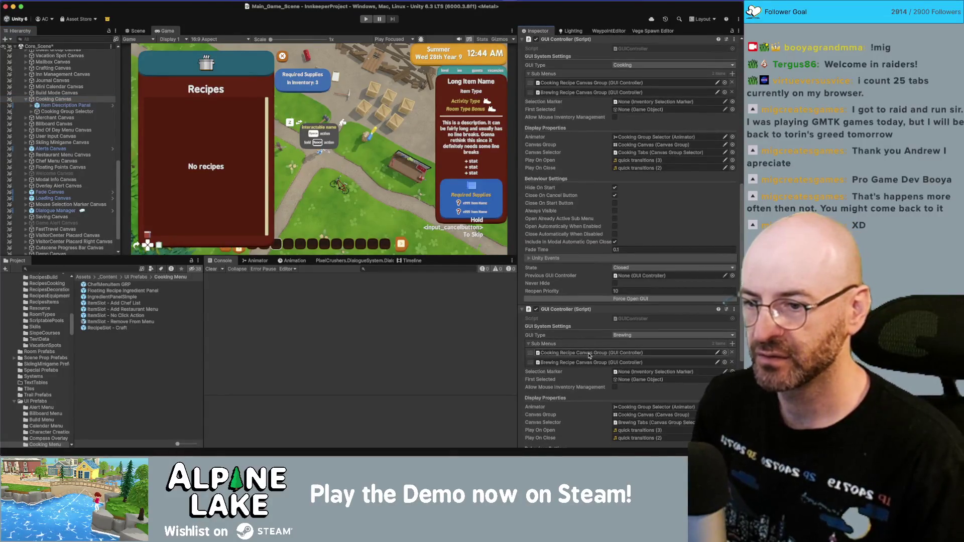
{"action": "scroll", "coordinate": [590, 355], "scroll_direction": "down", "scroll_amount": 1}
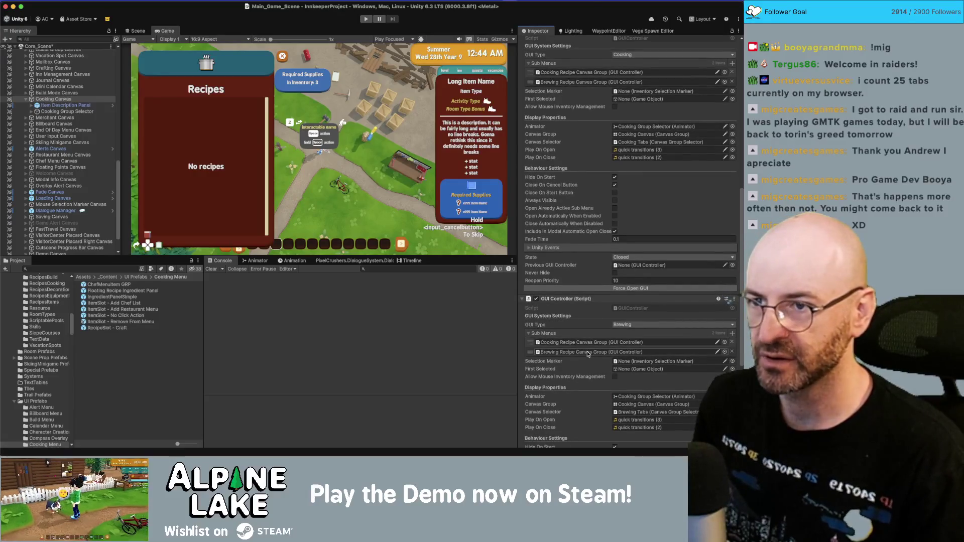
{"action": "scroll", "coordinate": [588, 354], "scroll_direction": "down", "scroll_amount": 10}
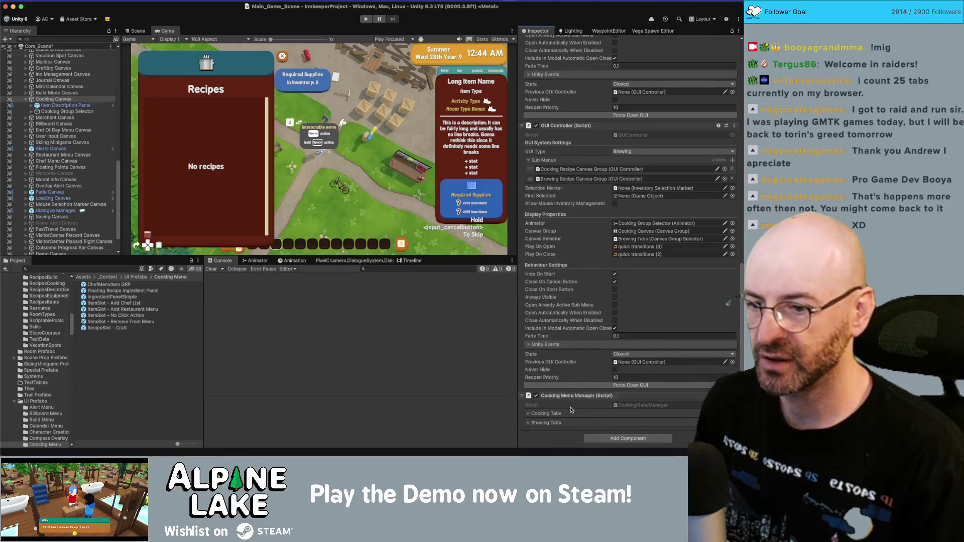
{"action": "left_click", "coordinate": [534, 413]}
{"action": "scroll", "coordinate": [534, 413], "scroll_direction": "down", "scroll_amount": 3}
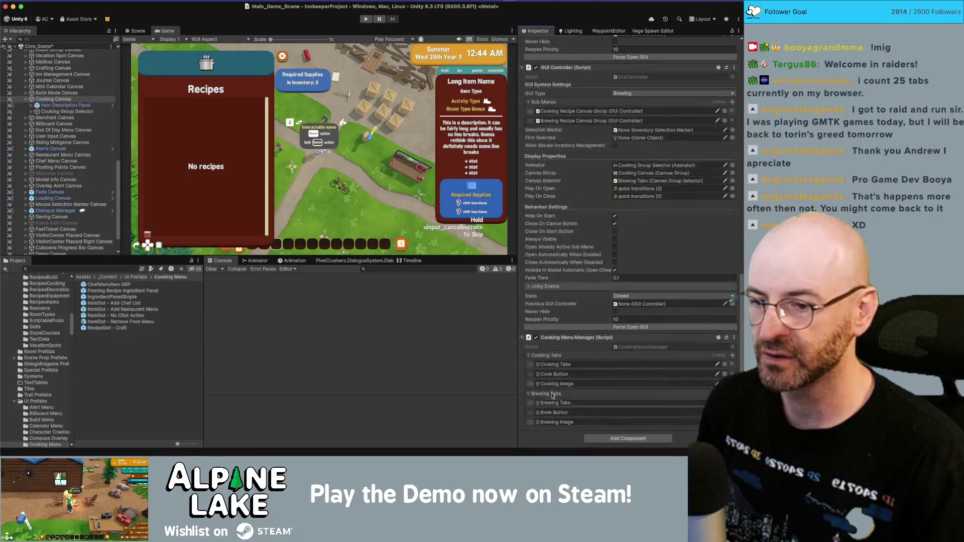
{"action": "double_click", "coordinate": [643, 347]}
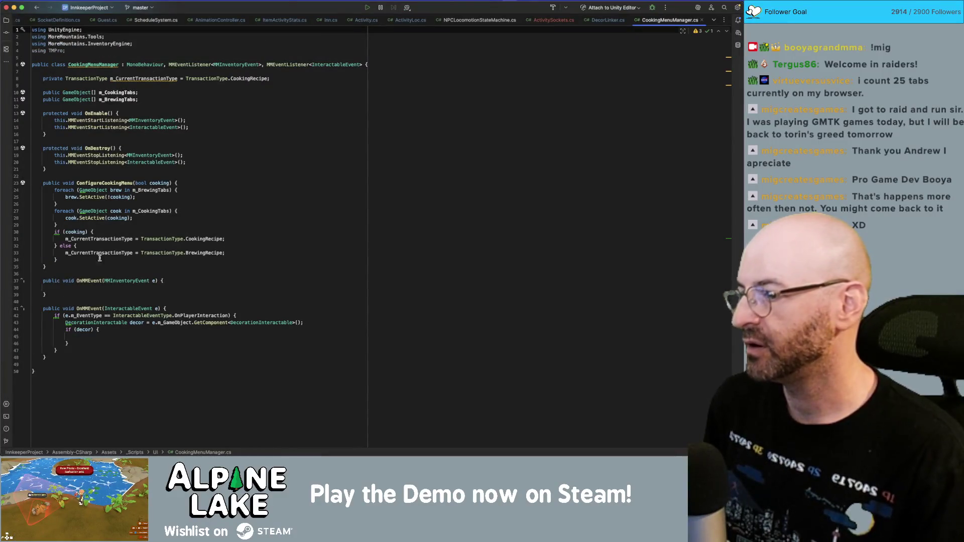
- Compare ConfigureCookingMenu's cooking parameter in Rider with the Brewing events and Cooking Tabs in Unity
{"action": "left_click", "coordinate": [131, 289]}
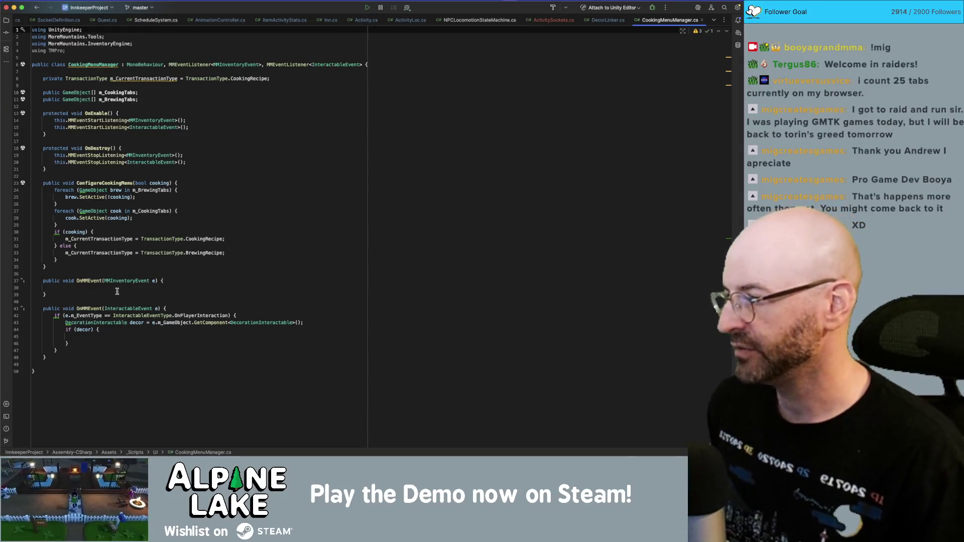
{"action": "left_click", "coordinate": [93, 183]}
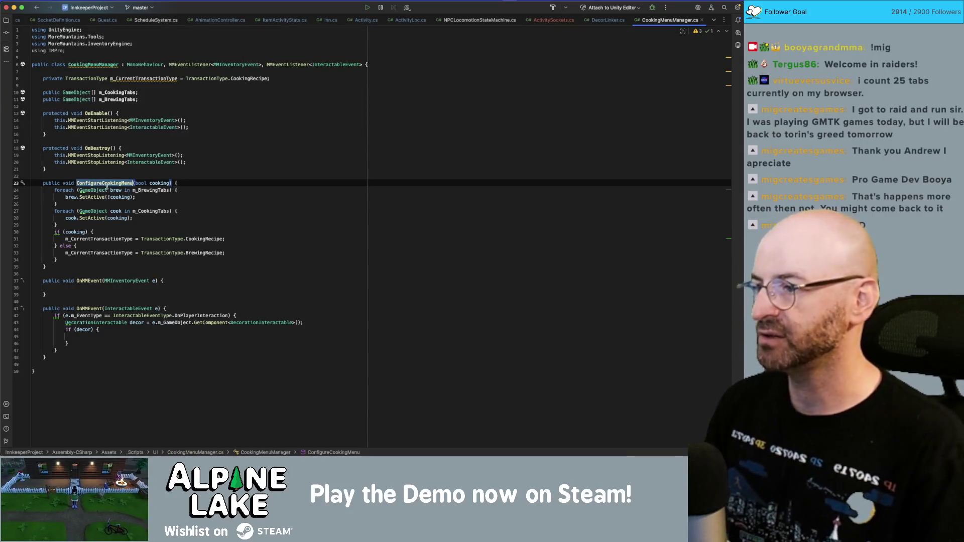
{"action": "key", "text": "super+Tab"}
{"action": "left_click", "coordinate": [533, 289]}
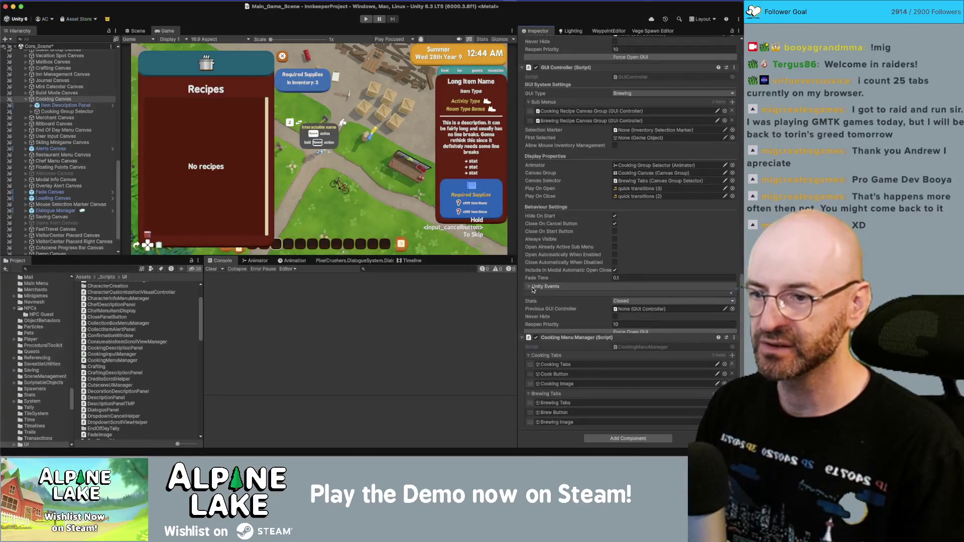
{"action": "key", "text": "super+Tab"}
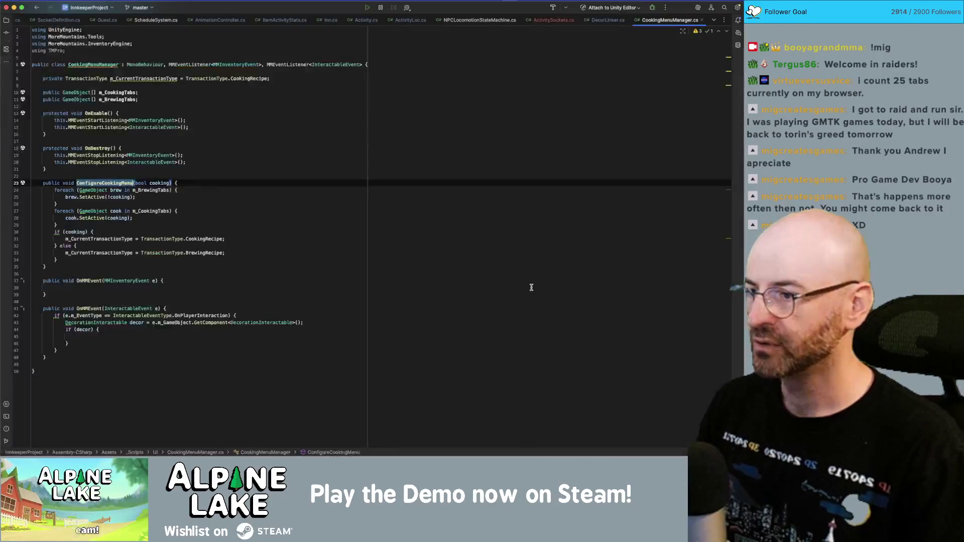
{"action": "double_click", "coordinate": [159, 183]}
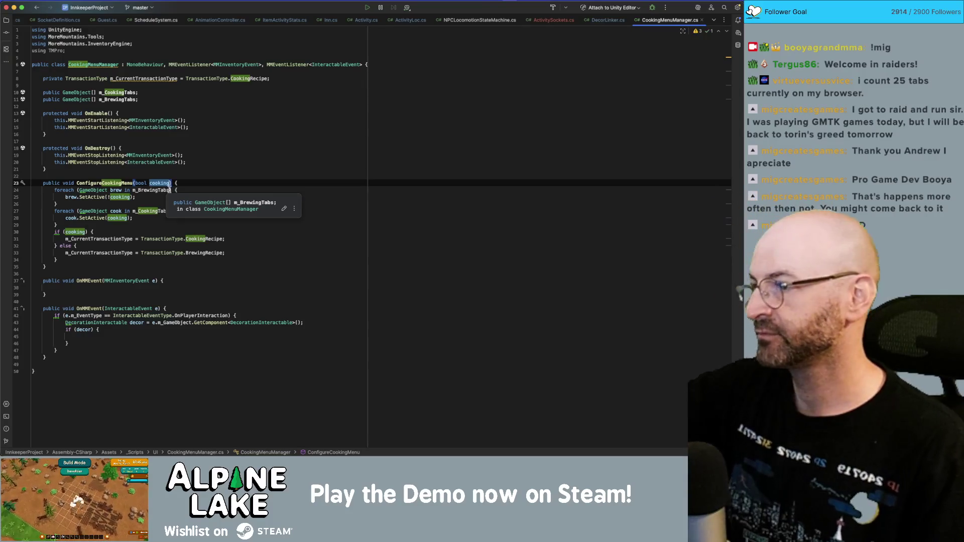
{"action": "key", "text": "super+Tab"}
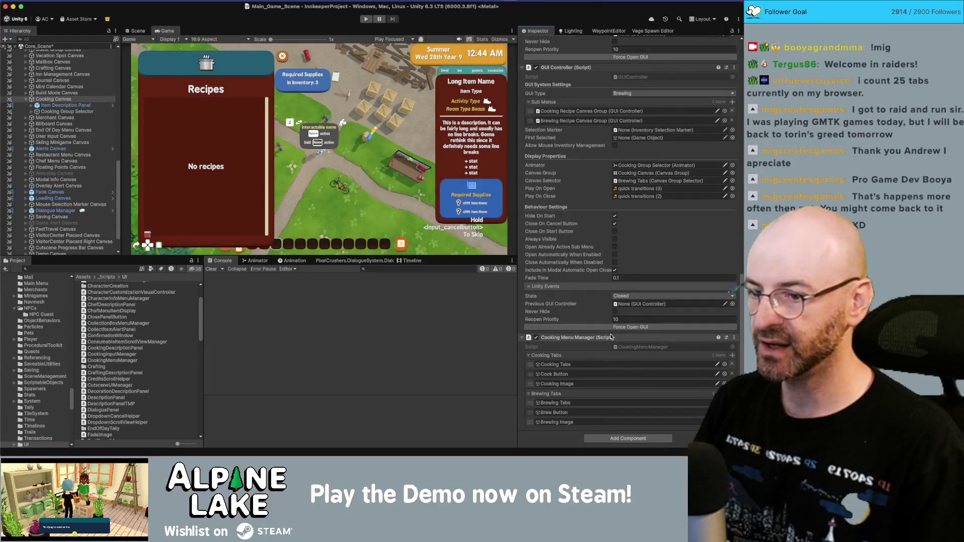
{"action": "left_click", "coordinate": [564, 365]}
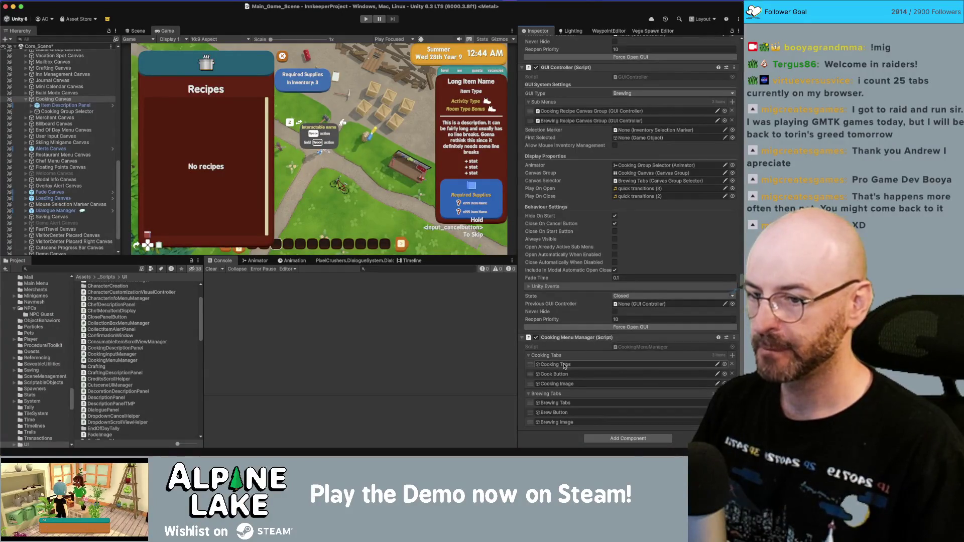
- Remove Cook Button, Cooking Image and Brew Button from the Cooking Menu Manager's tab lists
{"action": "left_click", "coordinate": [561, 374]}
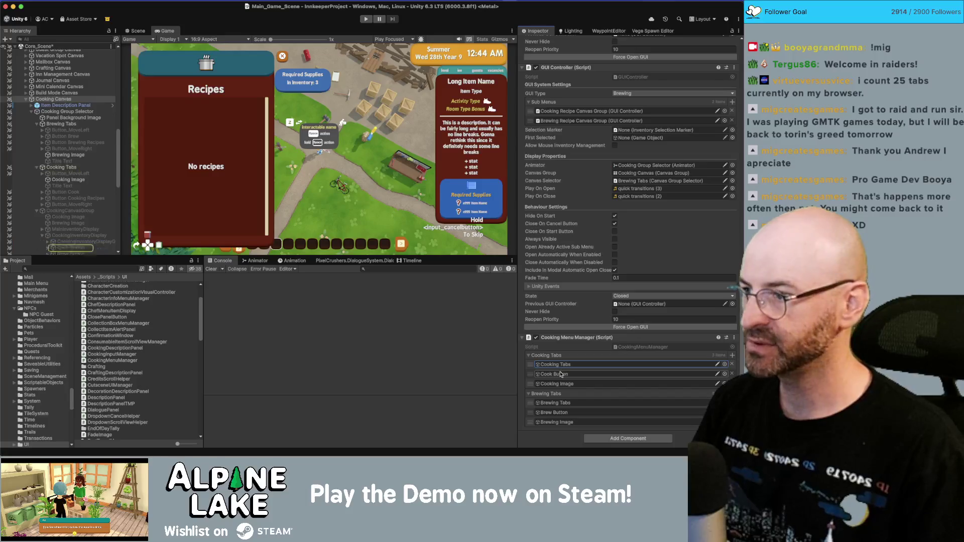
{"action": "left_click", "coordinate": [561, 383]}
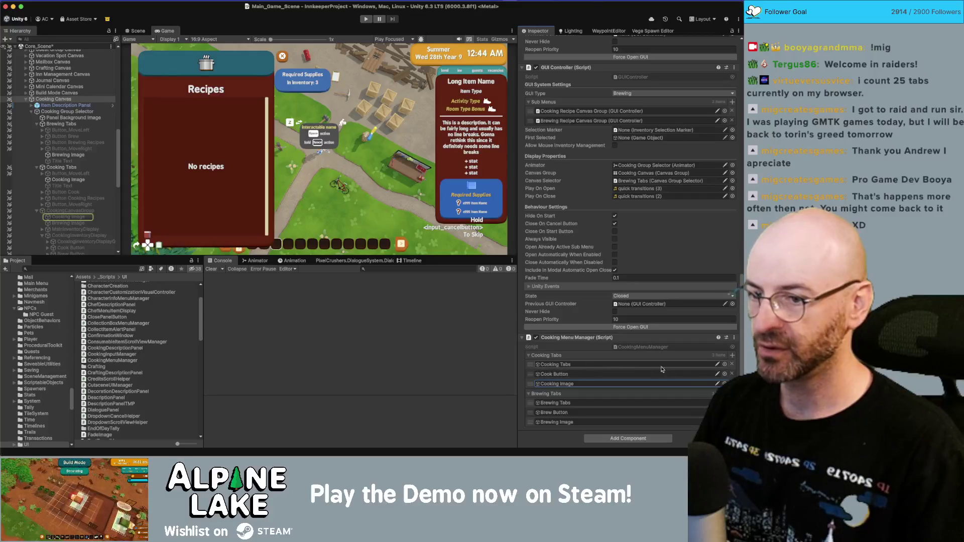
{"action": "left_click", "coordinate": [575, 376]}
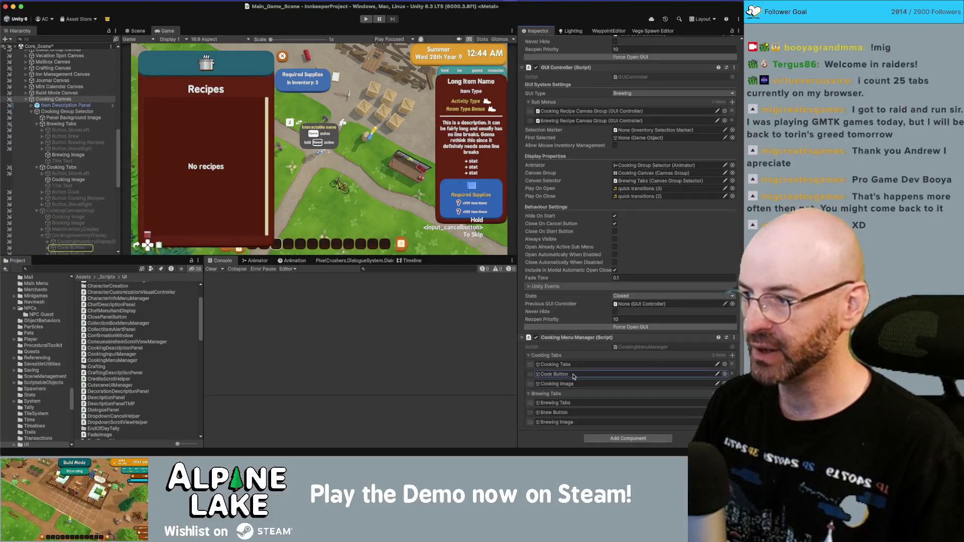
{"action": "left_click", "coordinate": [730, 375]}
{"action": "left_click", "coordinate": [732, 384]}
{"action": "left_click", "coordinate": [731, 413]}
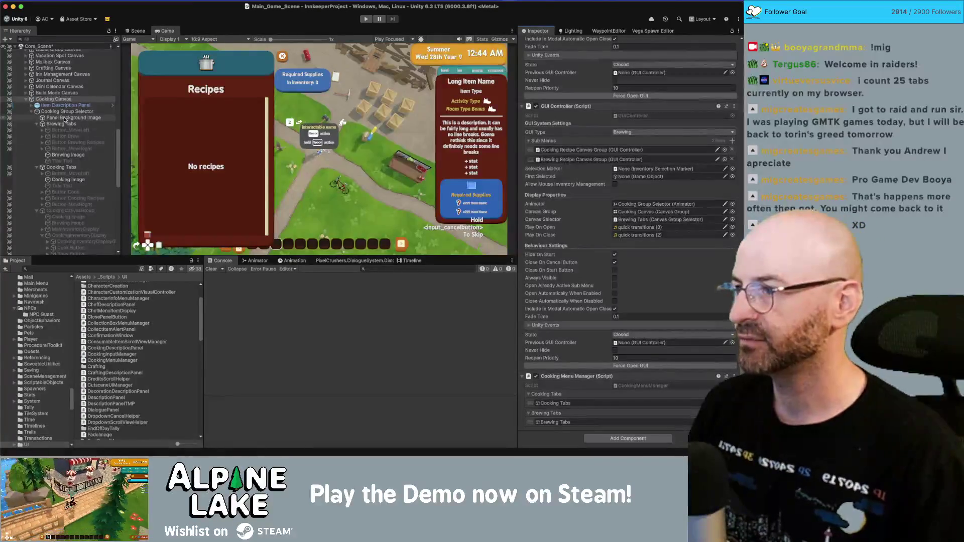
{"action": "key", "text": "super+Tab"}
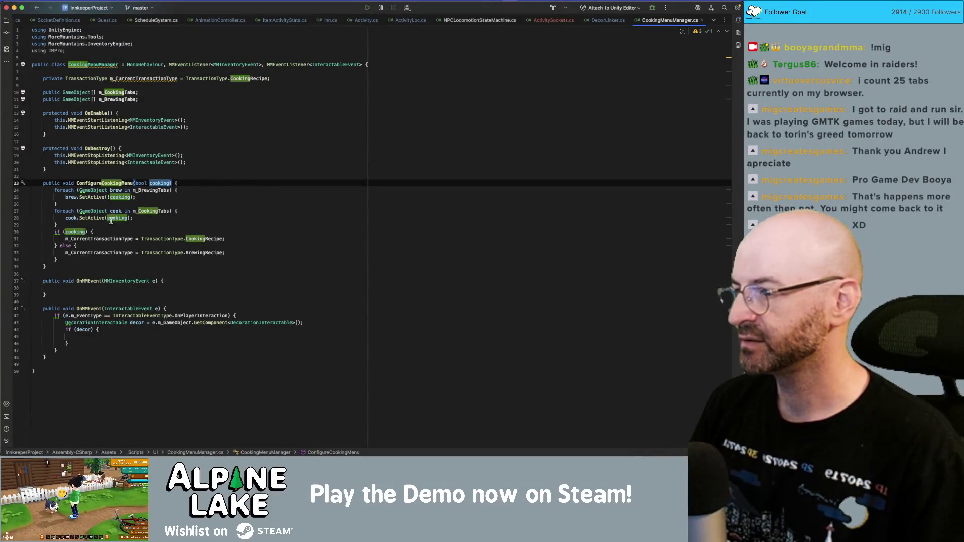
- Search the solution for usages of m_CurrentTransactionType from its line 31 assignment
{"action": "left_click", "coordinate": [104, 238]}
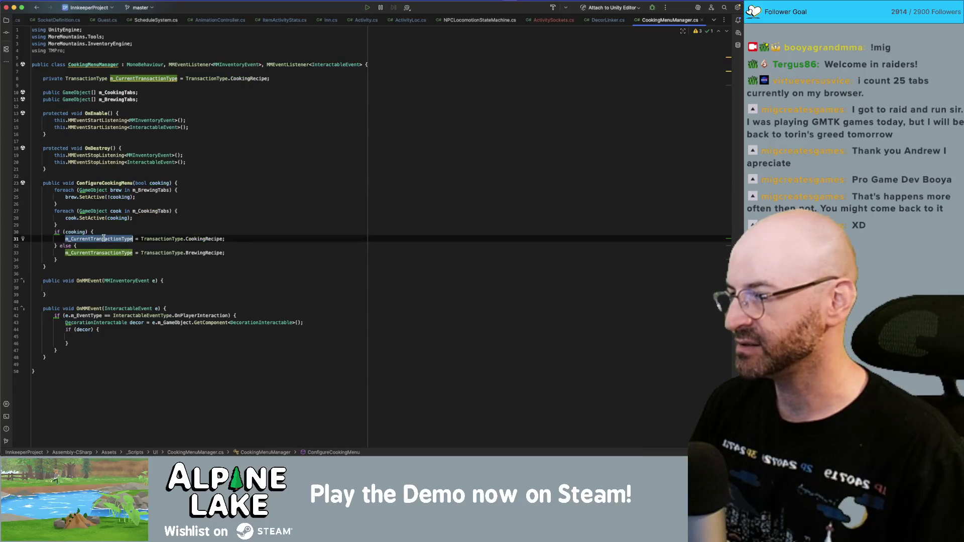
{"action": "left_click", "coordinate": [154, 239]}
{"action": "left_click", "coordinate": [103, 239]}
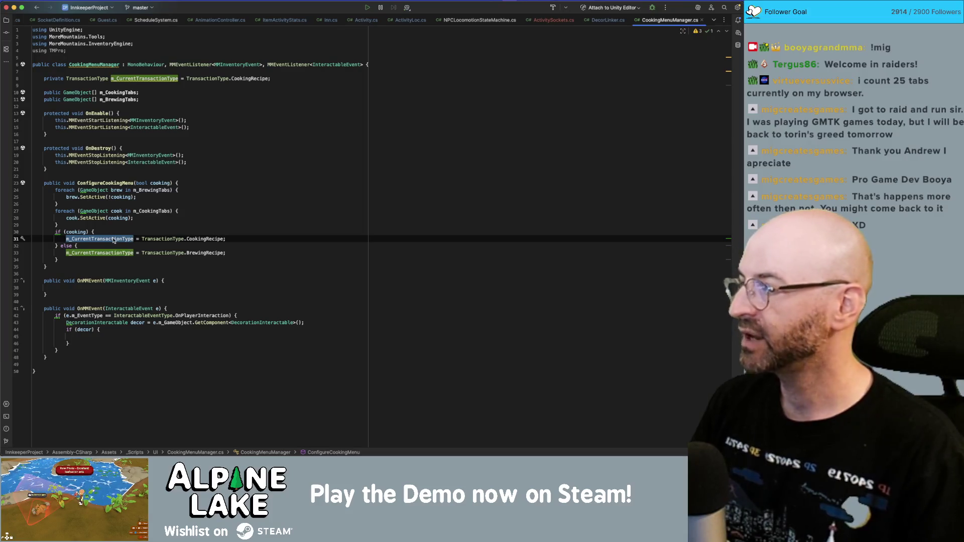
{"action": "mouse_move", "coordinate": [114, 240]}
{"action": "key", "text": "super+shift+f"}
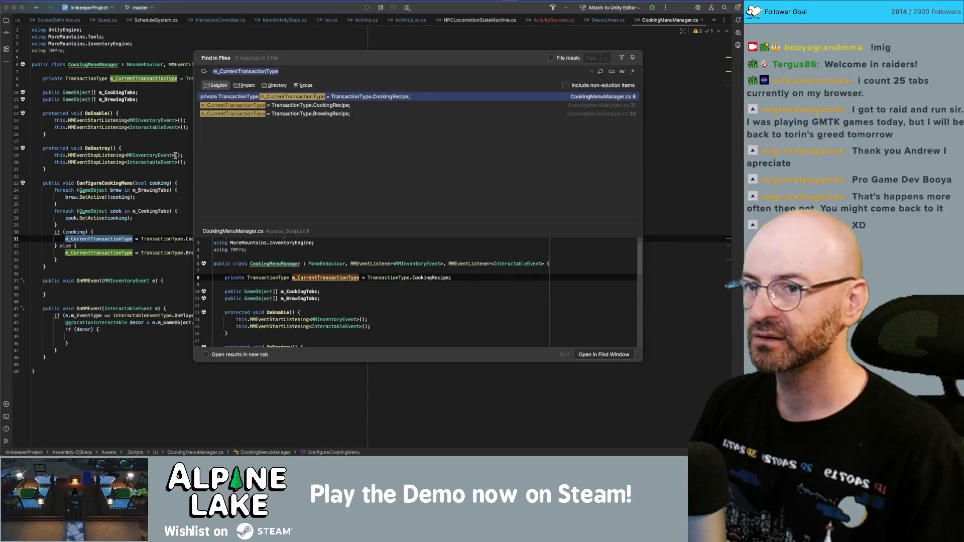
{"action": "key", "text": "Escape"}
- Check the m_CurrentTransactionType declaration on line 8 and the SetActive loop on lines 24-25
{"action": "left_click", "coordinate": [128, 78]}
{"action": "double_click", "coordinate": [129, 78]}
{"action": "mouse_move", "coordinate": [129, 78]}
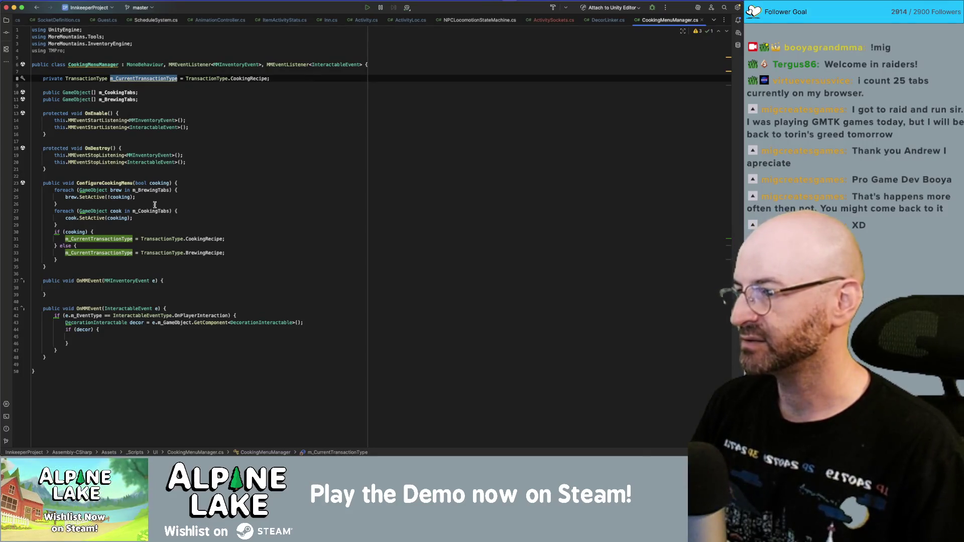
{"action": "left_click", "coordinate": [94, 198]}
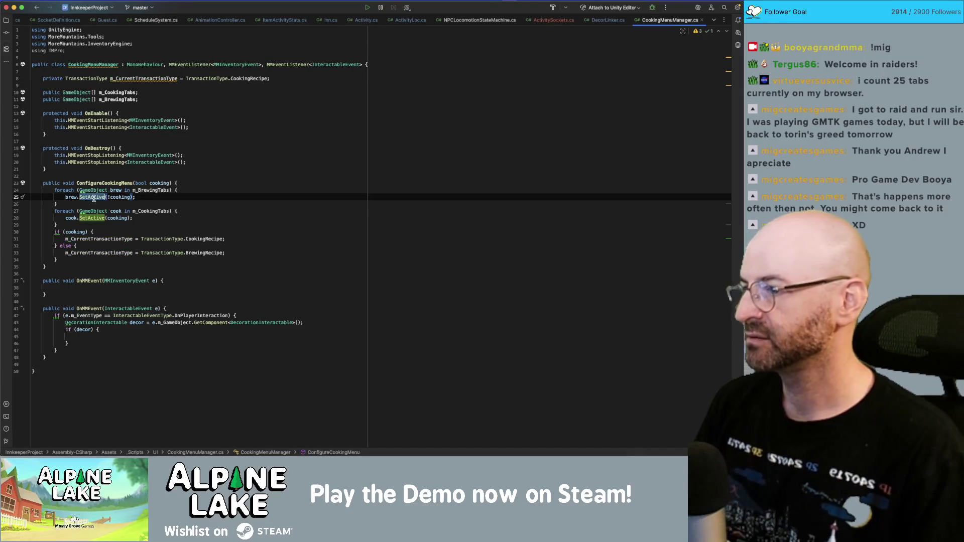
{"action": "left_click", "coordinate": [150, 190]}
{"action": "left_click", "coordinate": [103, 197]}
{"action": "key", "text": "super+Tab"}
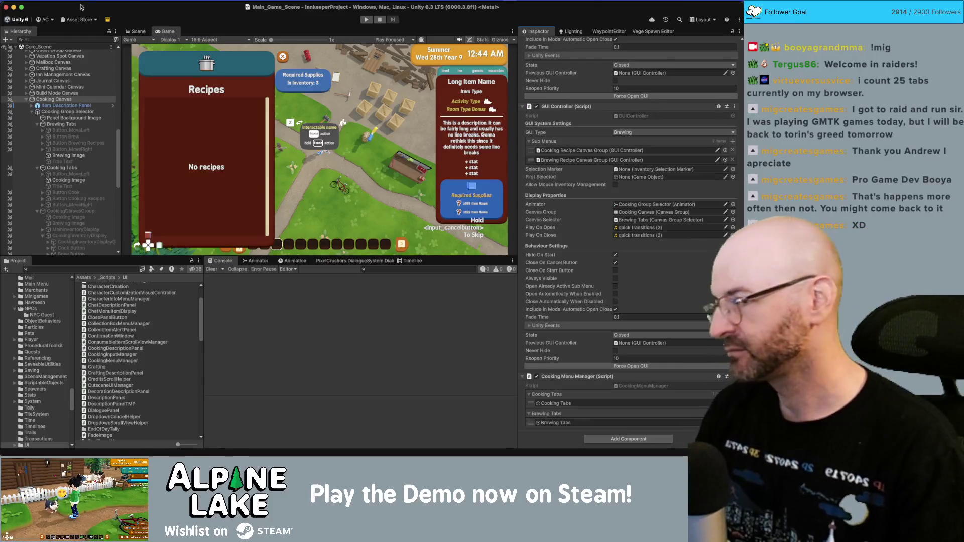
- Restart play mode so the game runs again with the character outside the inn
{"action": "left_click", "coordinate": [366, 20]}
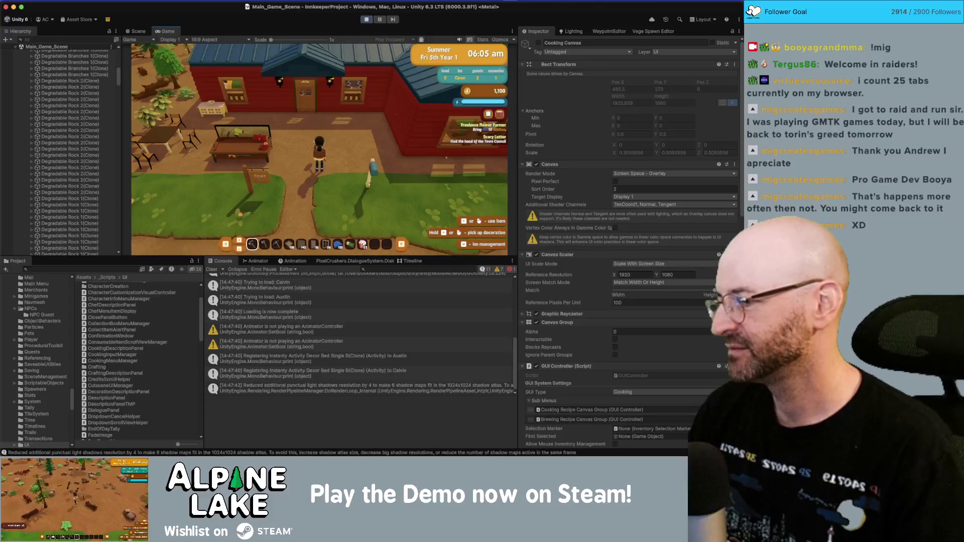
{"action": "left_click", "coordinate": [62, 270]}
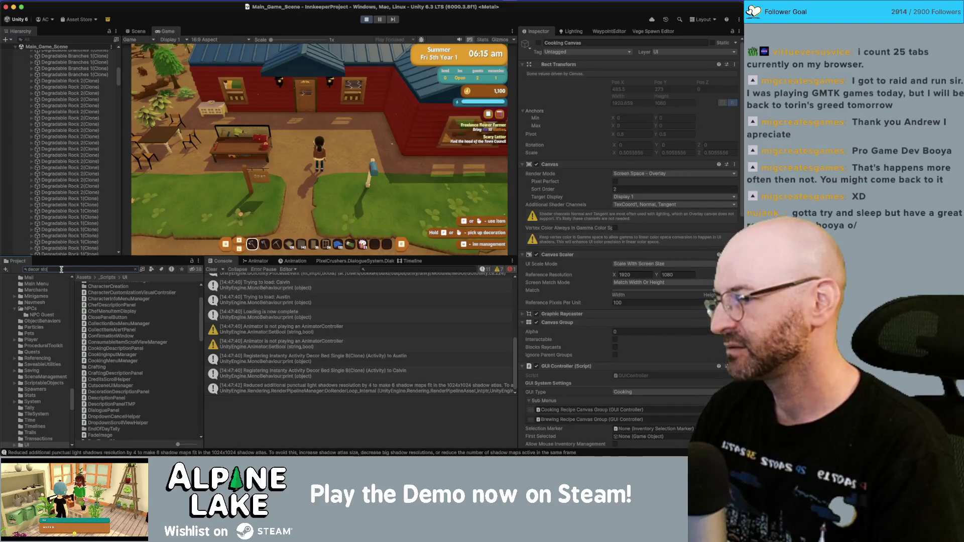
- Give the player a Decor Stove, try placing it outside a kitchen, then cancel
{"action": "type", "text": "ve"}
{"action": "left_click", "coordinate": [107, 303]}
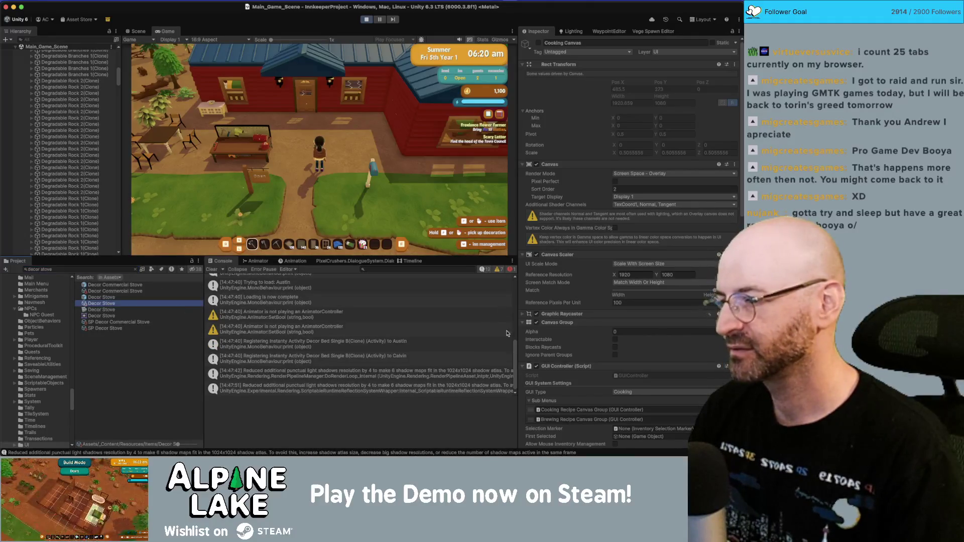
{"action": "scroll", "coordinate": [613, 350], "scroll_direction": "down", "scroll_amount": 10}
{"action": "left_click", "coordinate": [668, 400]}
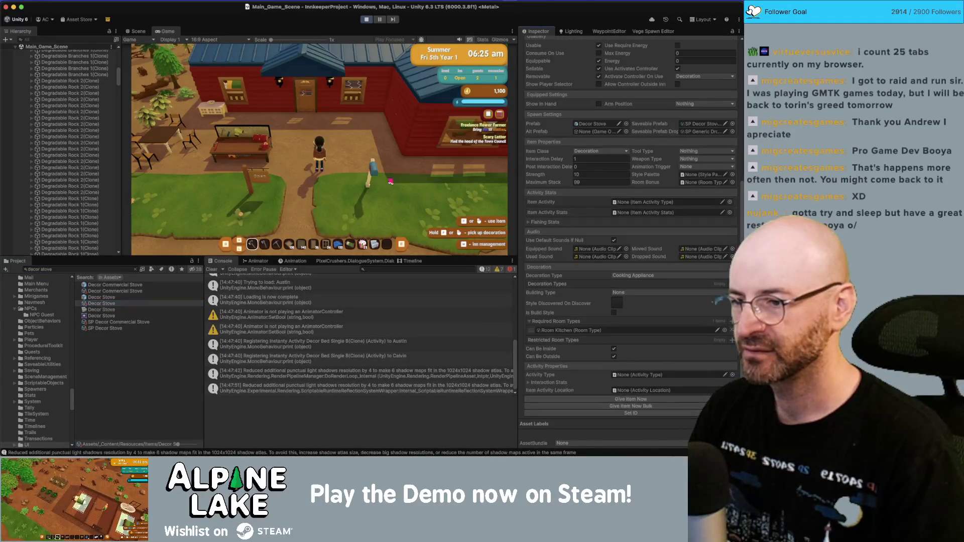
{"action": "left_click", "coordinate": [381, 174]}
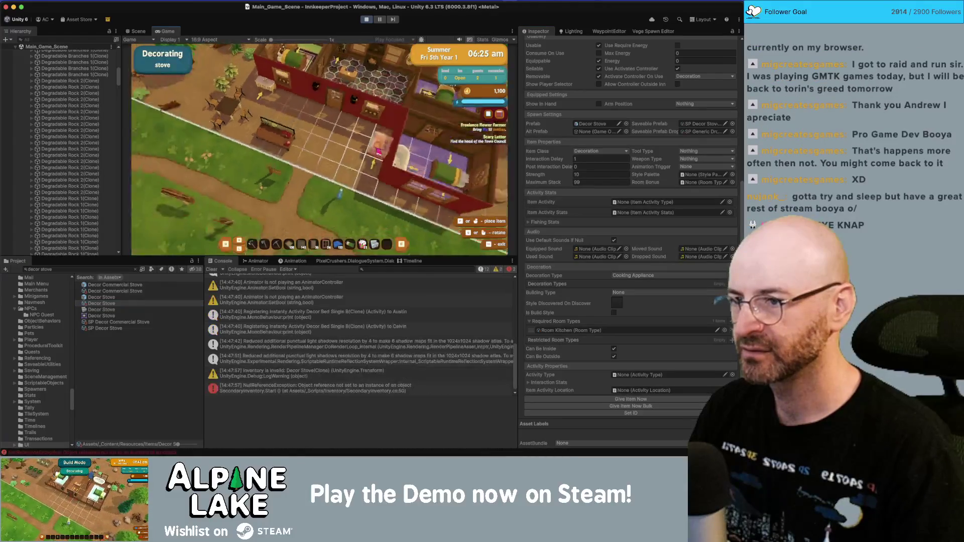
{"action": "left_click", "coordinate": [357, 132]}
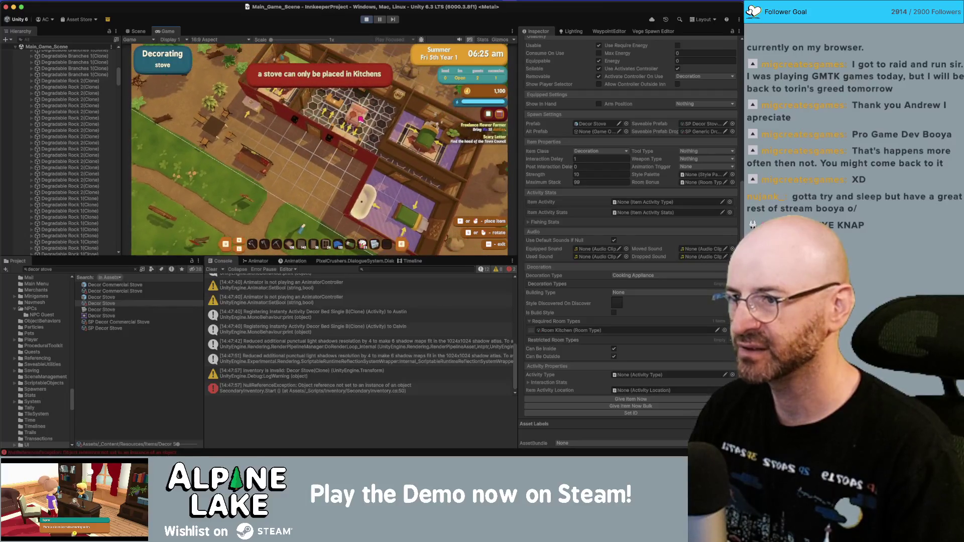
{"action": "key", "text": "Escape"}
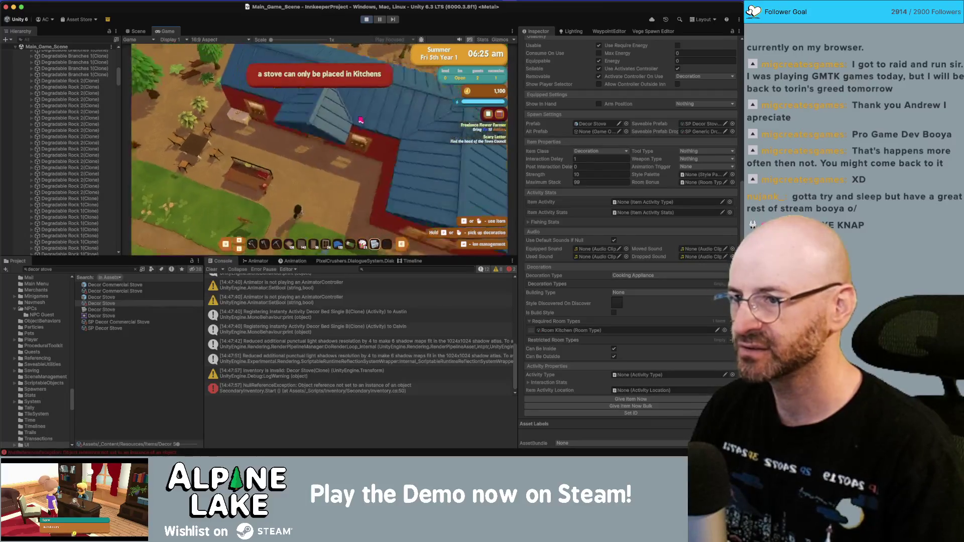
- Search for Decor Hot Plate and give the player one via Give Item Now
{"action": "left_click", "coordinate": [86, 269]}
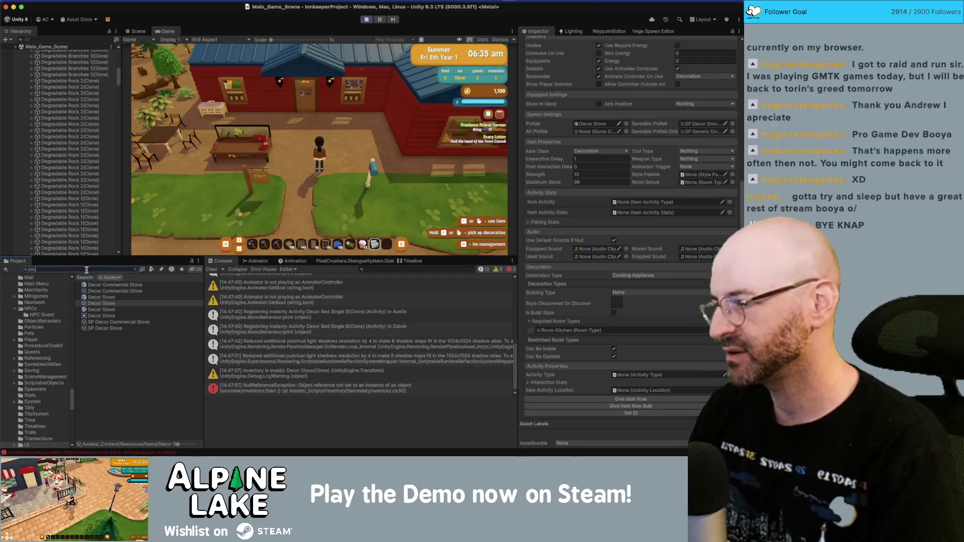
{"action": "type", "text": "or hotplate"}
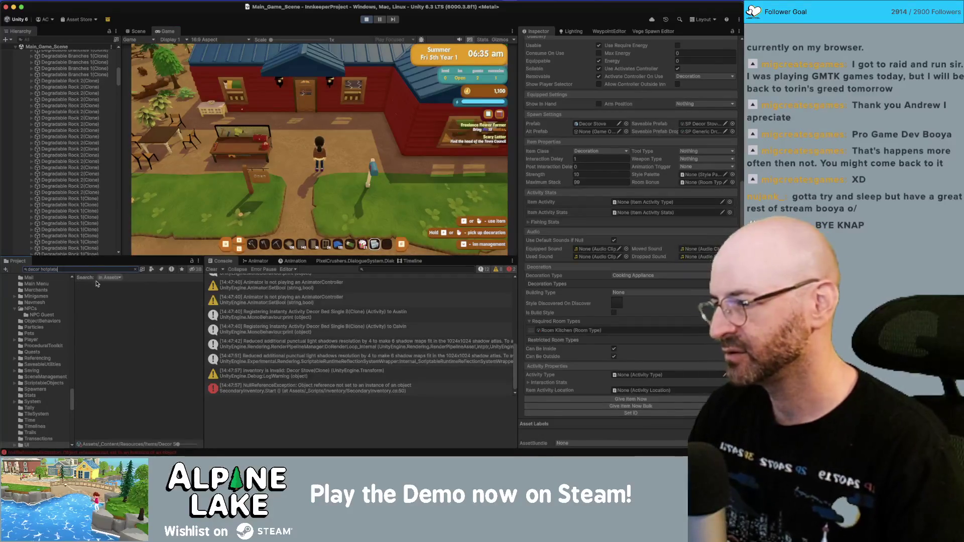
{"action": "key", "text": "BackSpace"}
{"action": "key", "text": "BackSpace"}
{"action": "key", "text": "BackSpace"}
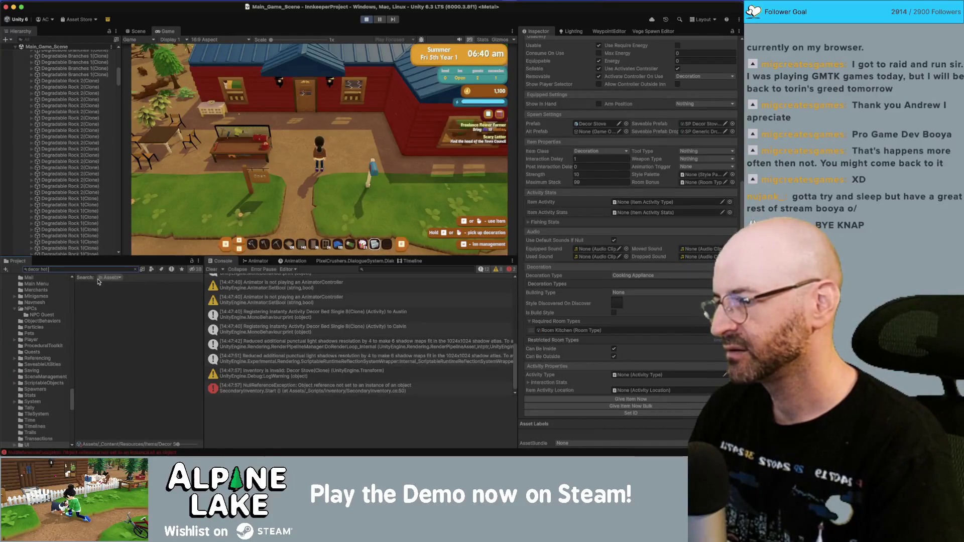
{"action": "left_click", "coordinate": [105, 291]}
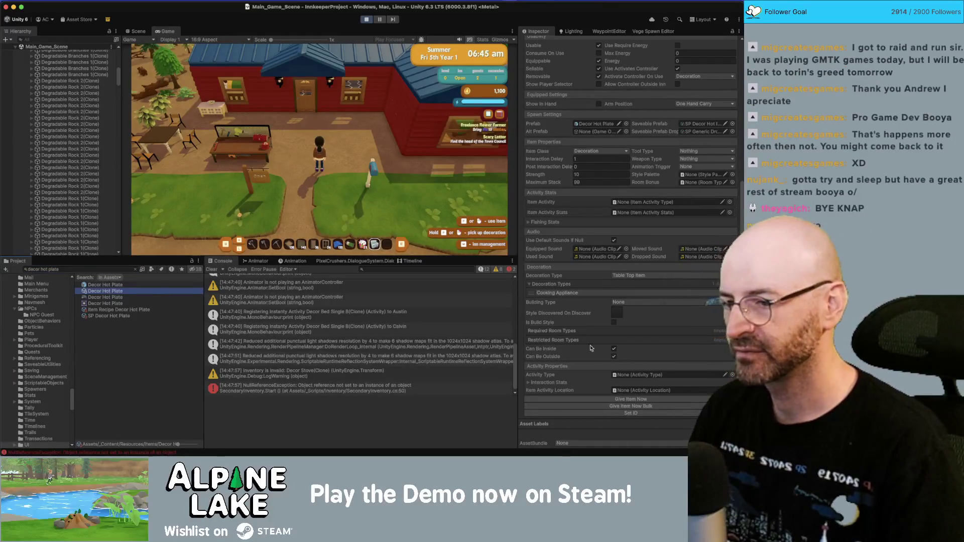
{"action": "left_click", "coordinate": [630, 399]}
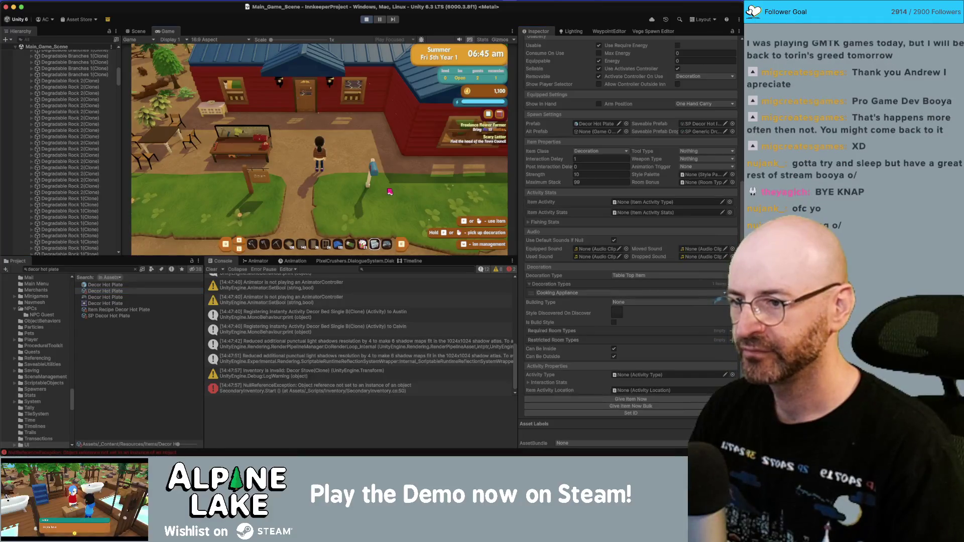
- Place and use the hot plate, then open the NullReferenceException at CookingInventory.cs line 15
{"action": "scroll", "coordinate": [390, 192], "scroll_direction": "down", "scroll_amount": 1}
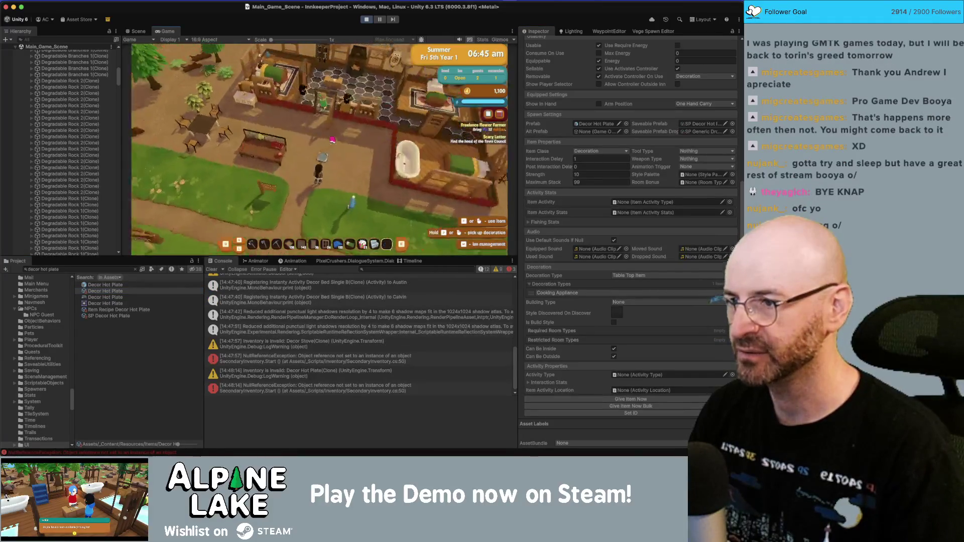
{"action": "key", "text": "w"}
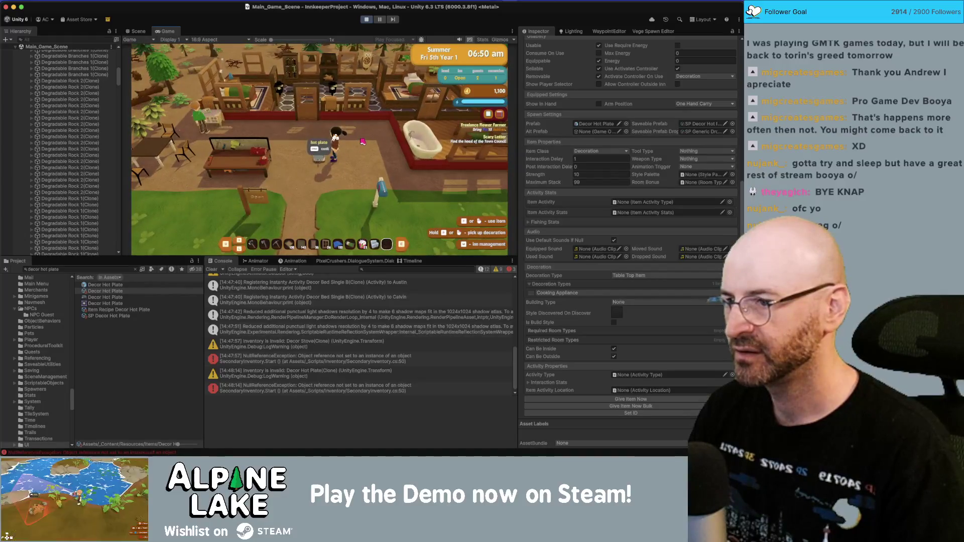
{"action": "left_click", "coordinate": [362, 142]}
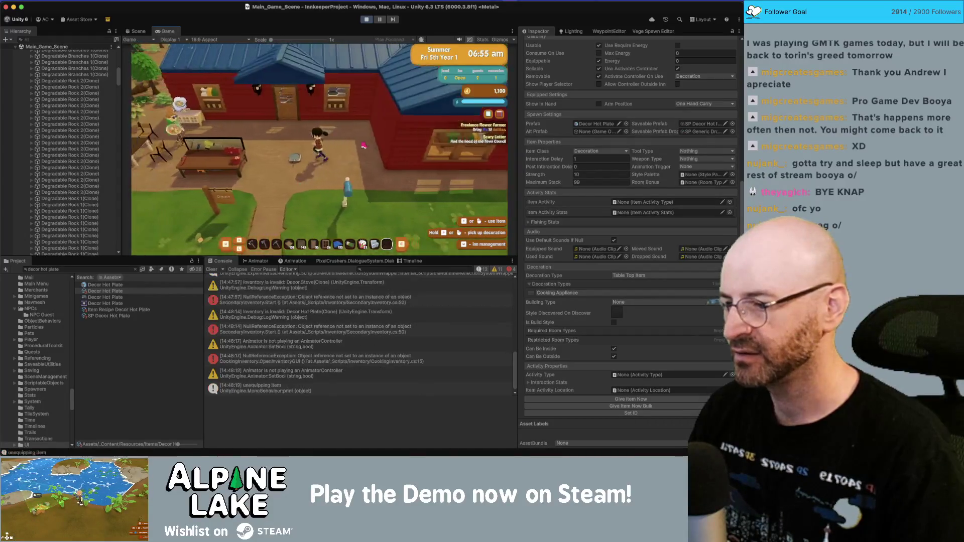
{"action": "key", "text": "a"}
{"action": "key", "text": "space"}
{"action": "key", "text": "space"}
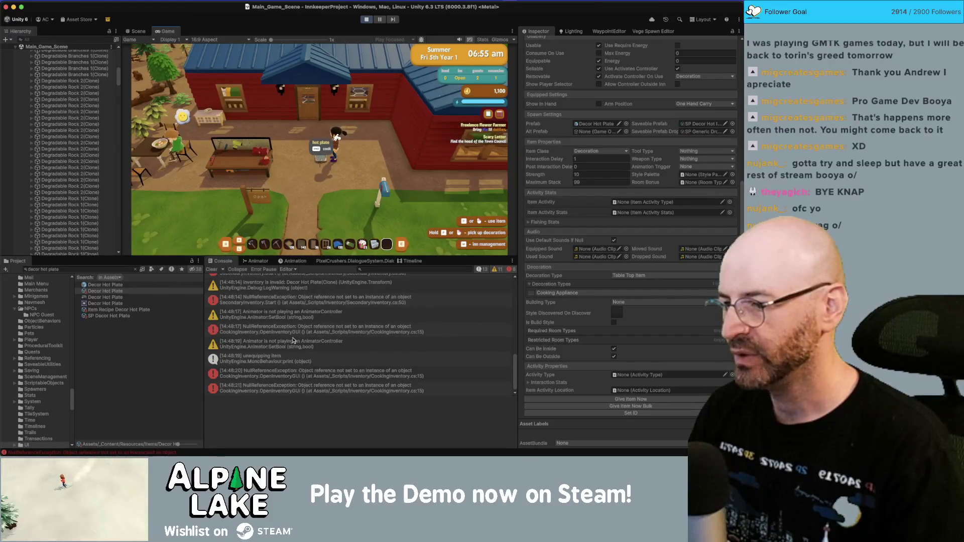
{"action": "left_click", "coordinate": [326, 377]}
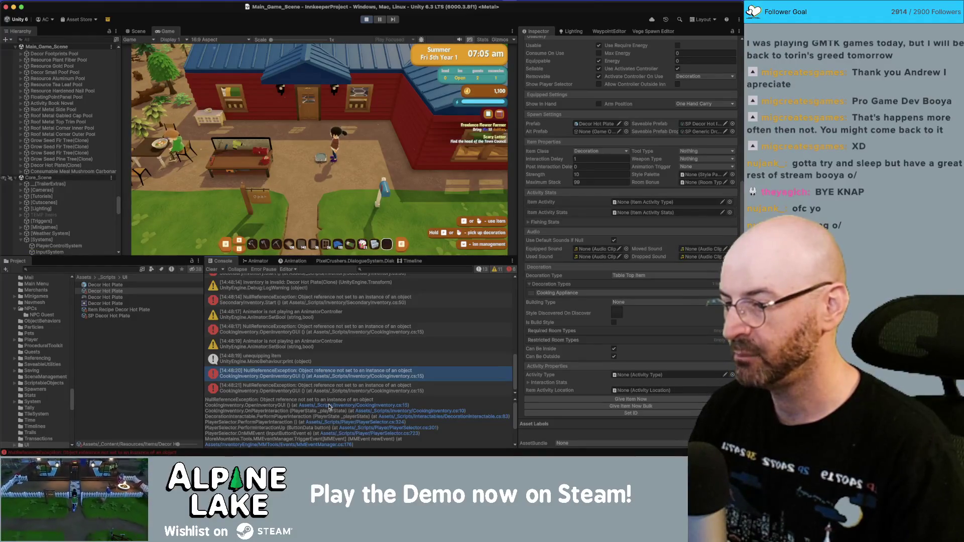
{"action": "left_click", "coordinate": [330, 406]}
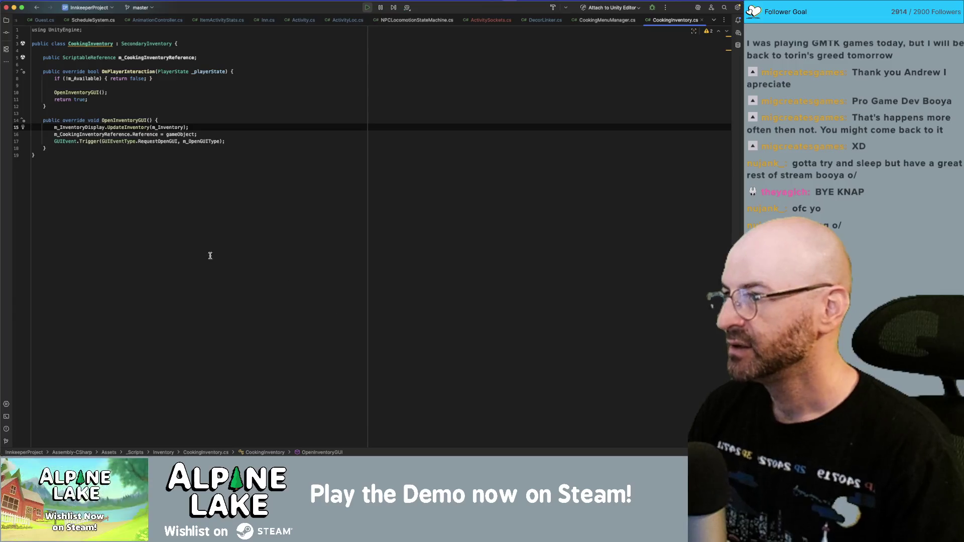
- Check where CookingInventory is used and select m_CookingInventoryReference on line 16
{"action": "left_click", "coordinate": [101, 44]}
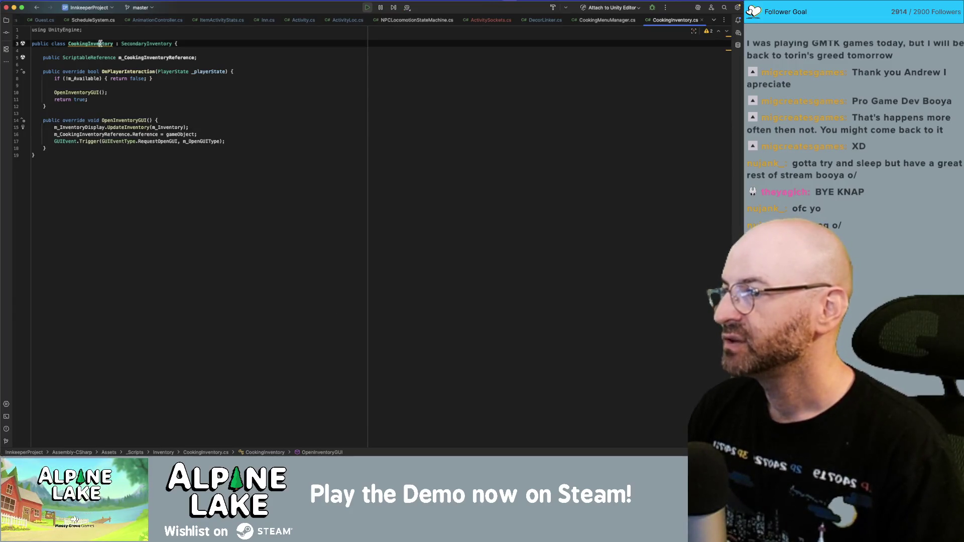
{"action": "double_click", "coordinate": [87, 134]}
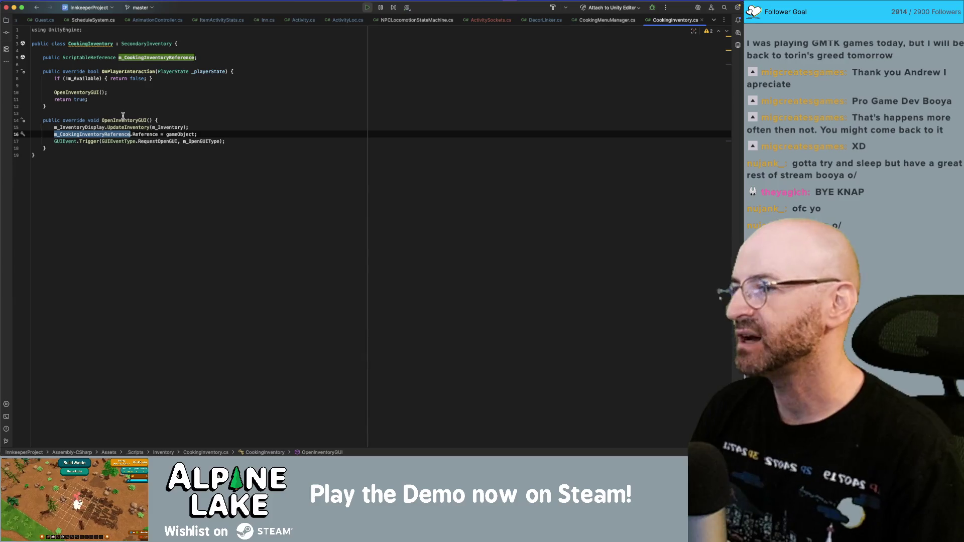
{"action": "key", "text": "super+Tab"}
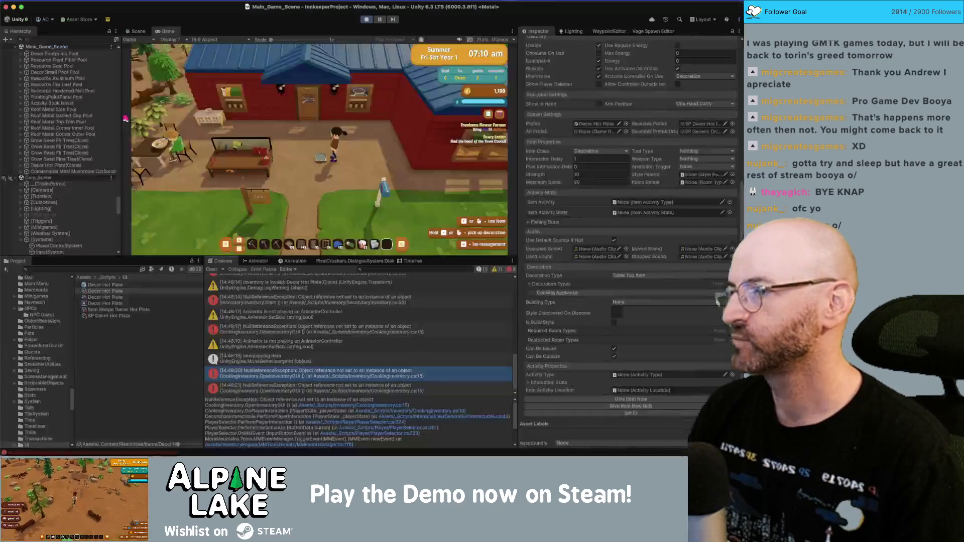
{"action": "key", "text": "super+Tab"}
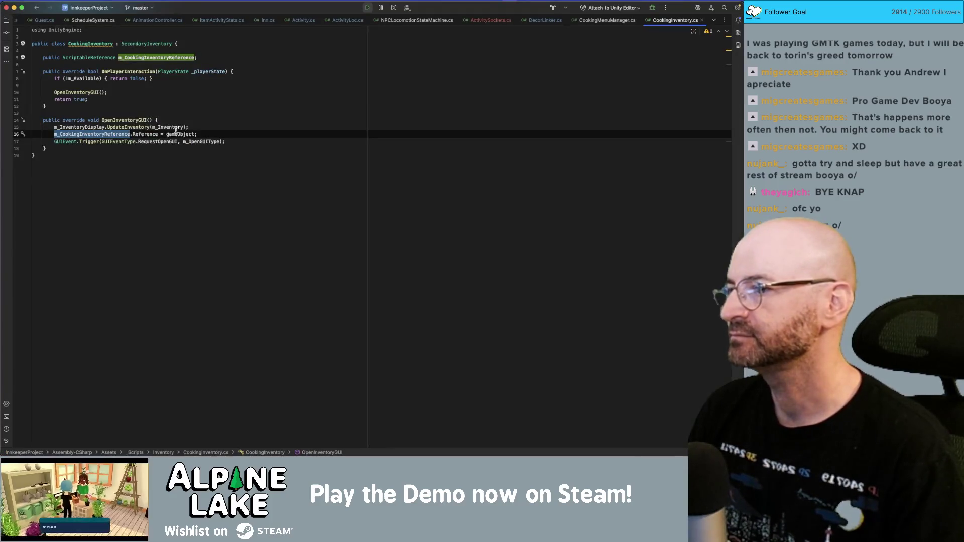
- Examine RequestOpenGUI, m_InventoryDisplay and the m_CookingInventoryReference declaration, then return to Unity
{"action": "double_click", "coordinate": [157, 142]}
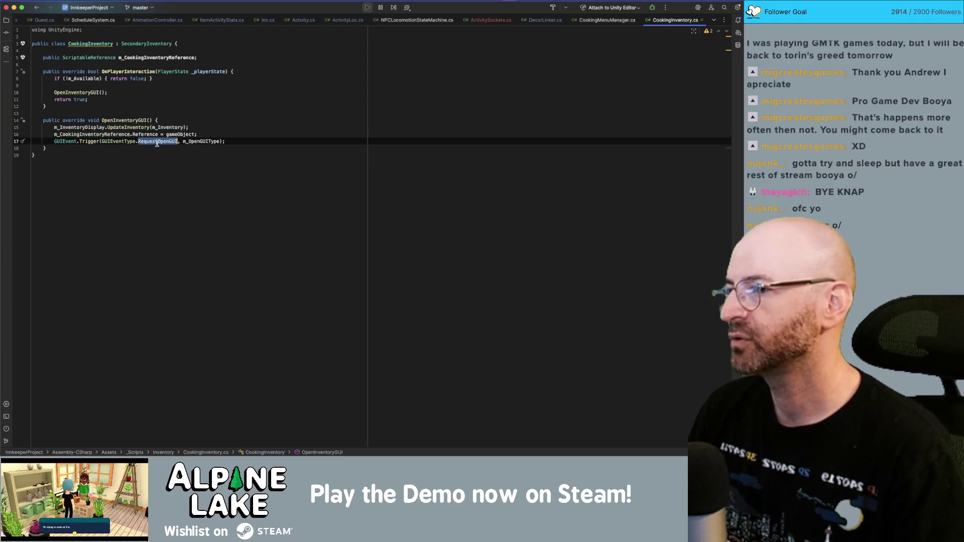
{"action": "double_click", "coordinate": [112, 134]}
{"action": "left_click", "coordinate": [86, 127]}
{"action": "left_click", "coordinate": [86, 133]}
{"action": "double_click", "coordinate": [86, 134]}
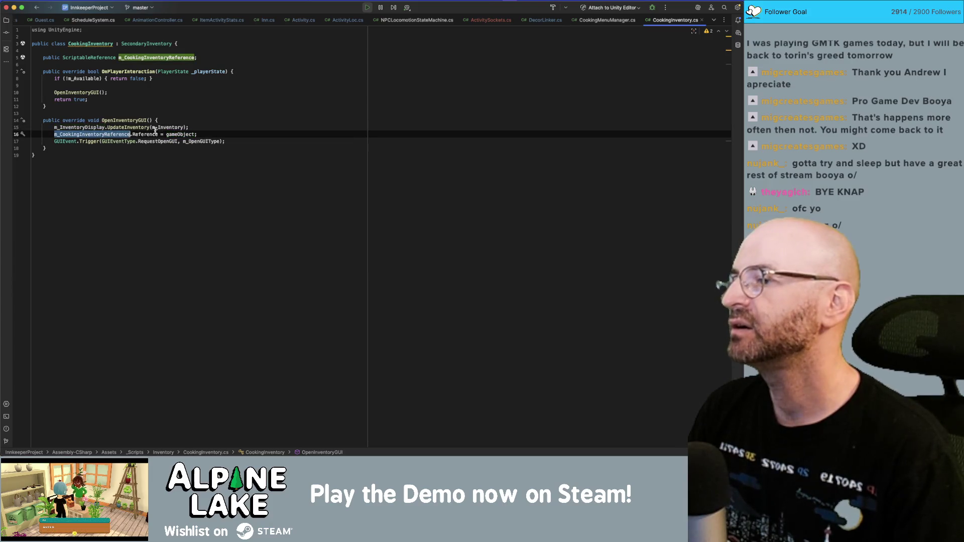
{"action": "mouse_move", "coordinate": [154, 131]}
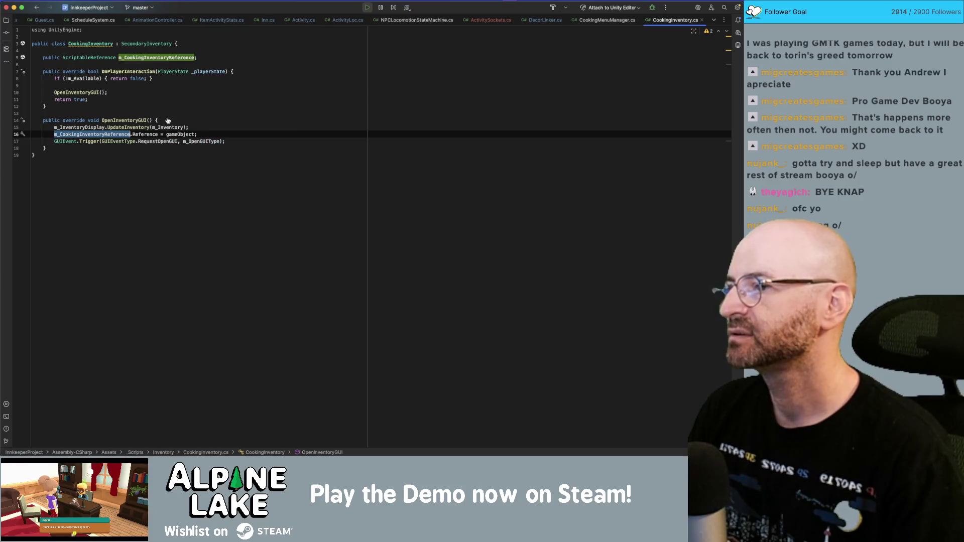
{"action": "key", "text": "super+Tab"}
{"action": "left_click", "coordinate": [370, 19]}
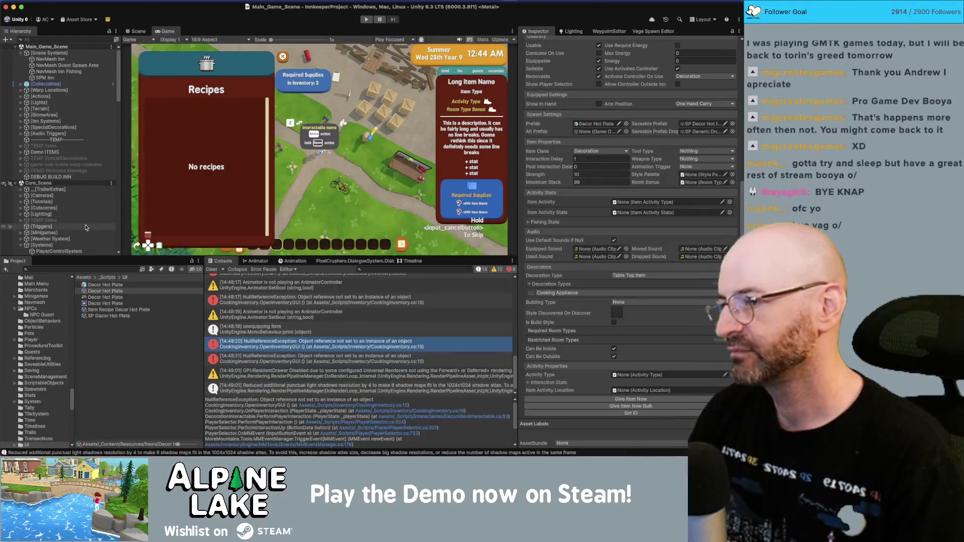
- Inspect CookingInventoryDisplay, CookingCanvasGroup and MainInventoryDisplay in the Hierarchy, then go back to Rider
{"action": "scroll", "coordinate": [85, 221], "scroll_direction": "down", "scroll_amount": 10}
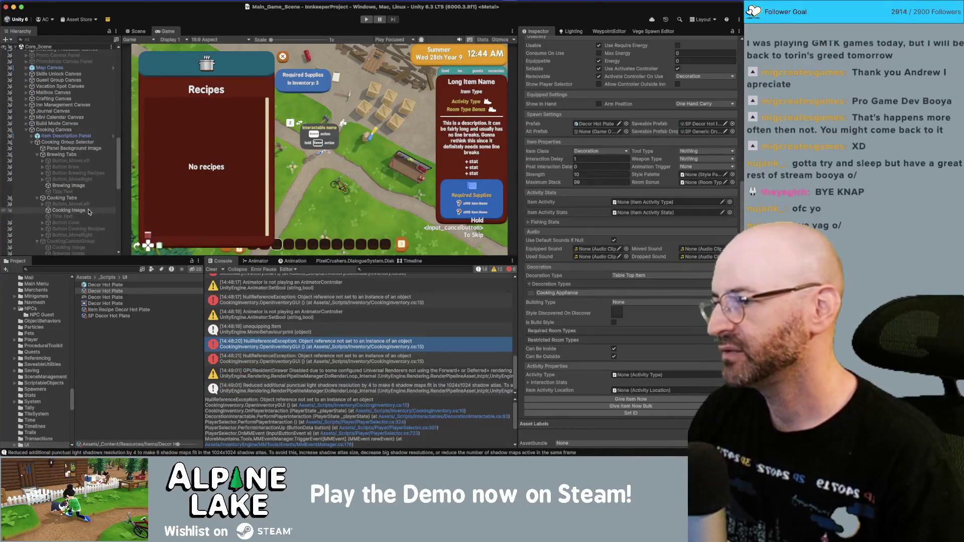
{"action": "scroll", "coordinate": [89, 212], "scroll_direction": "down", "scroll_amount": 5}
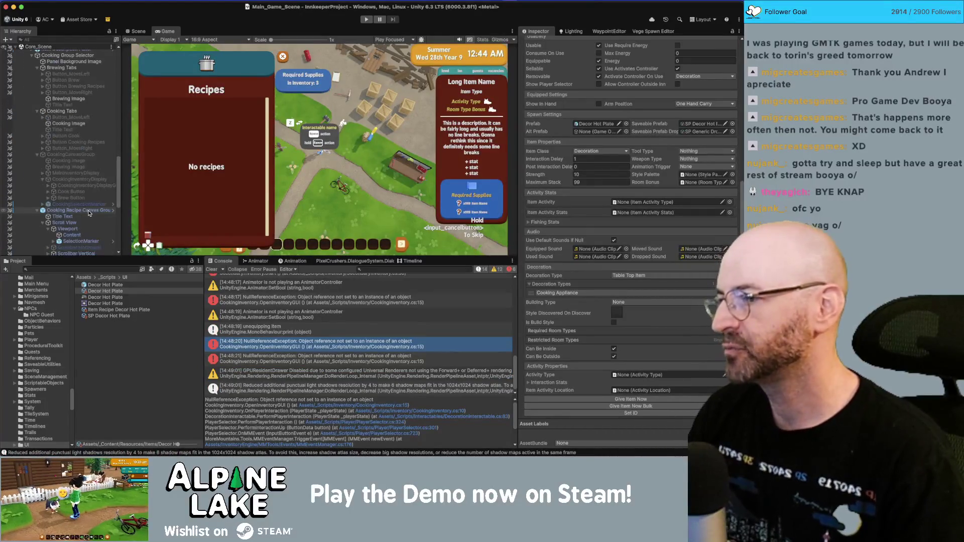
{"action": "left_click", "coordinate": [78, 179]}
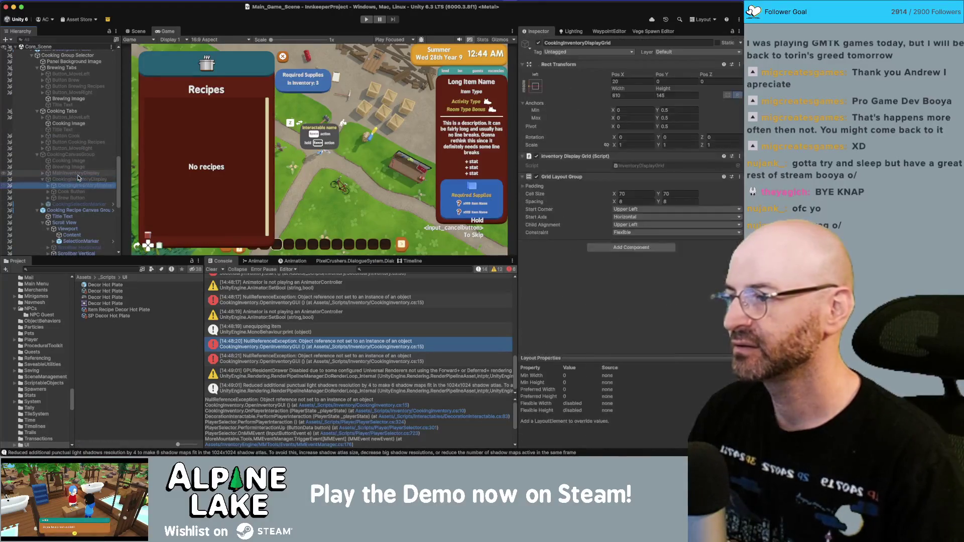
{"action": "key", "text": "Left"}
{"action": "key", "text": "Right"}
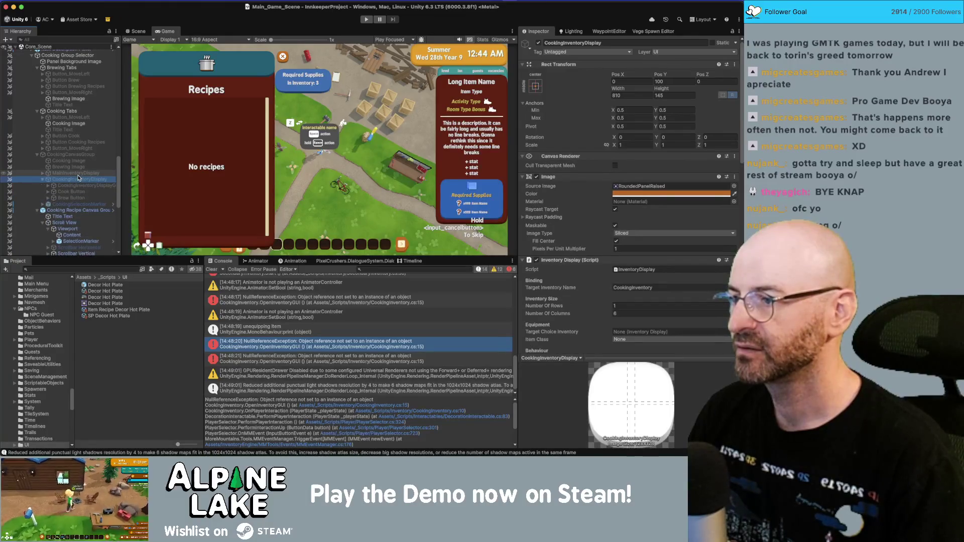
{"action": "key", "text": "Left"}
{"action": "key", "text": "Up"}
{"action": "key", "text": "Up"}
{"action": "key", "text": "Up"}
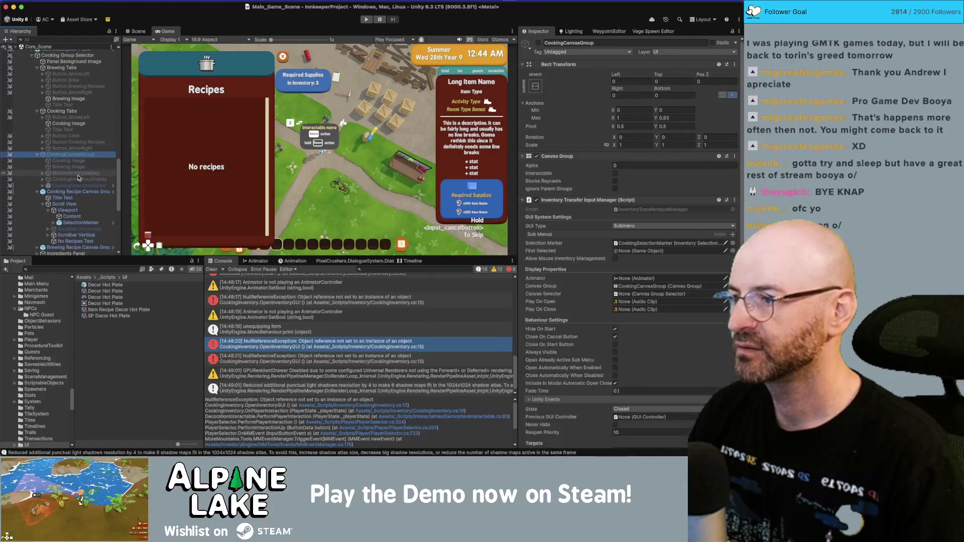
{"action": "key", "text": "Down"}
{"action": "key", "text": "Down"}
{"action": "key", "text": "Down"}
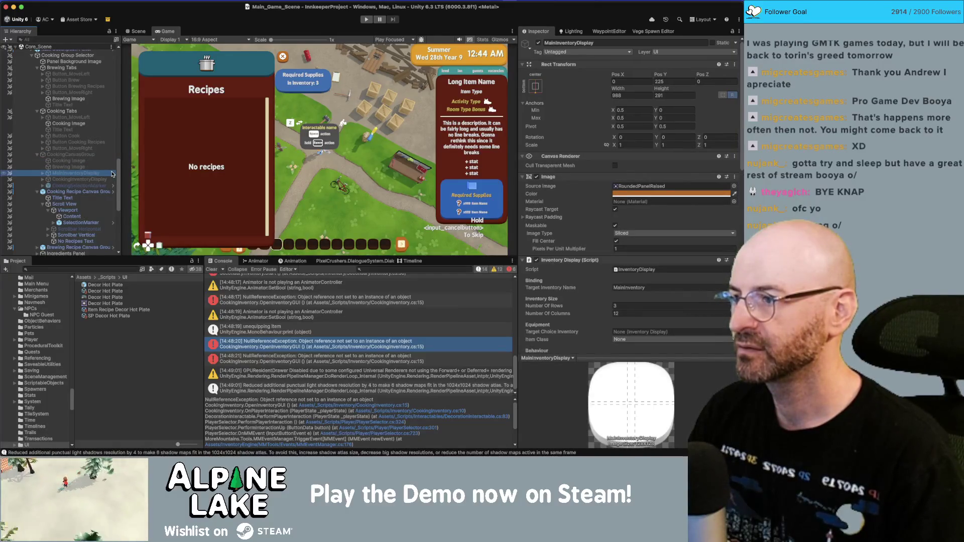
{"action": "key", "text": "Up"}
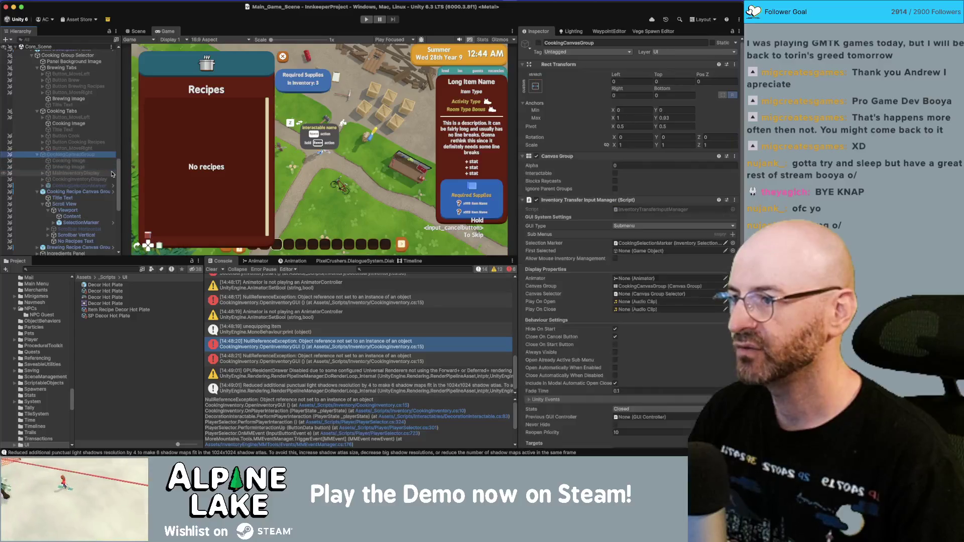
{"action": "key", "text": "Down"}
{"action": "key", "text": "Up"}
{"action": "key", "text": "Up"}
{"action": "key", "text": "Up"}
{"action": "scroll", "coordinate": [600, 234], "scroll_direction": "down", "scroll_amount": 2}
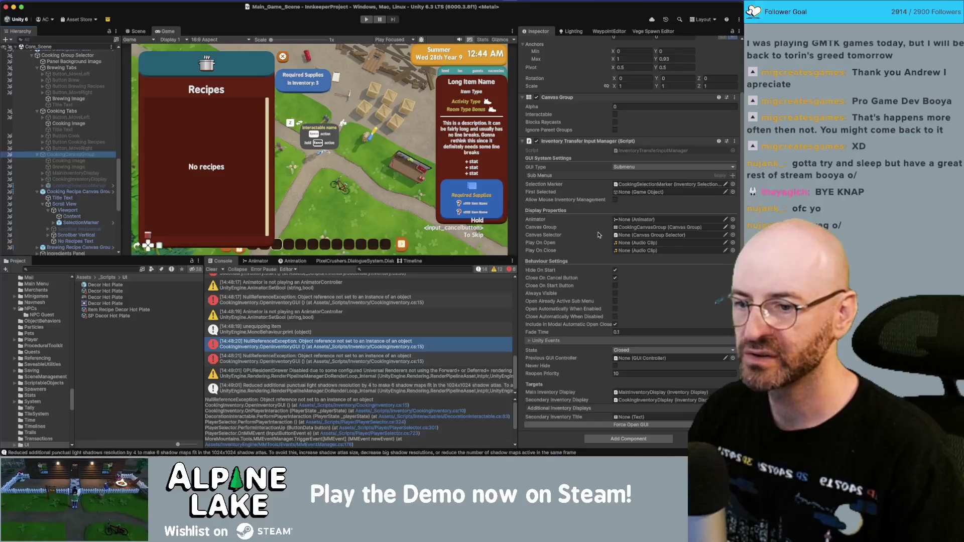
{"action": "key", "text": "super+Tab"}
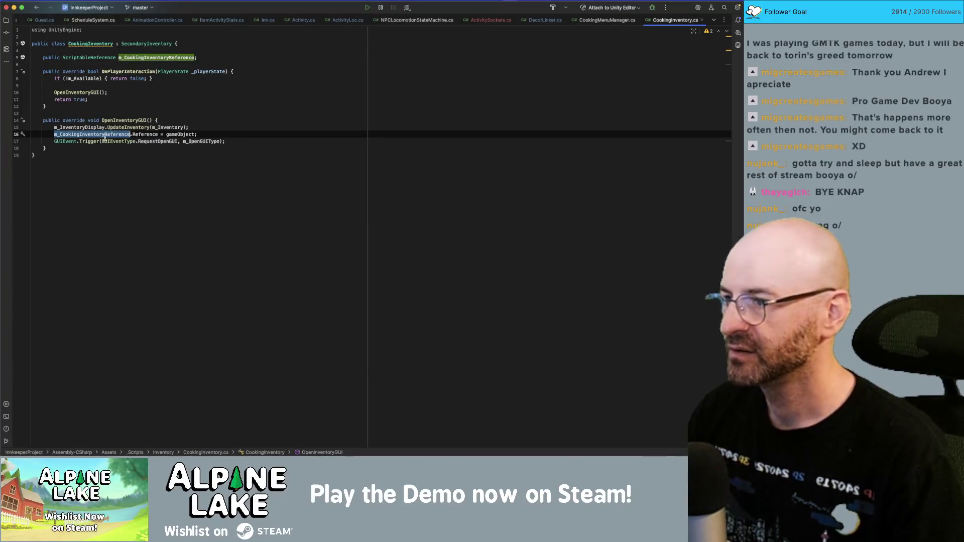
- Review m_CookingInventoryReference and m_InventoryDisplay in OpenInventoryGUI, then open SecondaryInventory.cs
{"action": "left_click", "coordinate": [137, 59]}
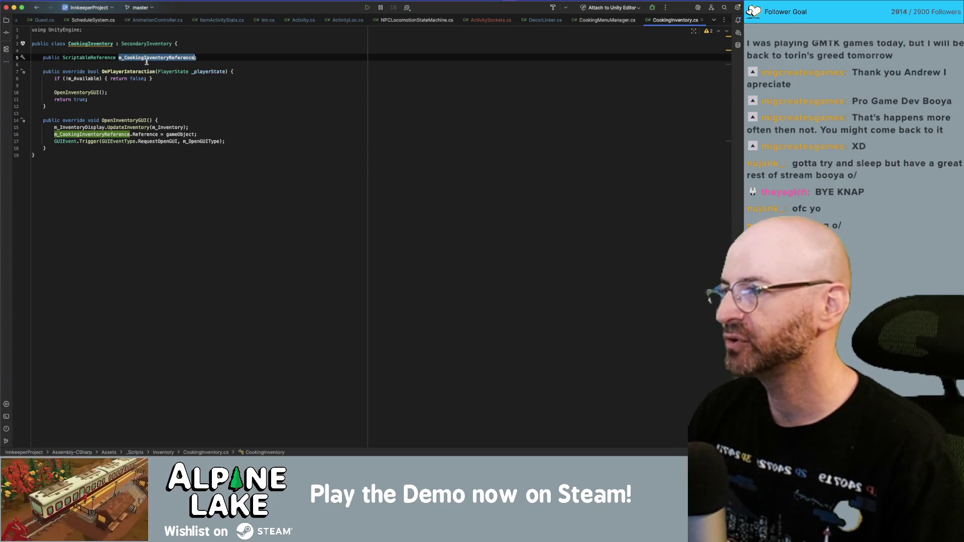
{"action": "mouse_move", "coordinate": [148, 61]}
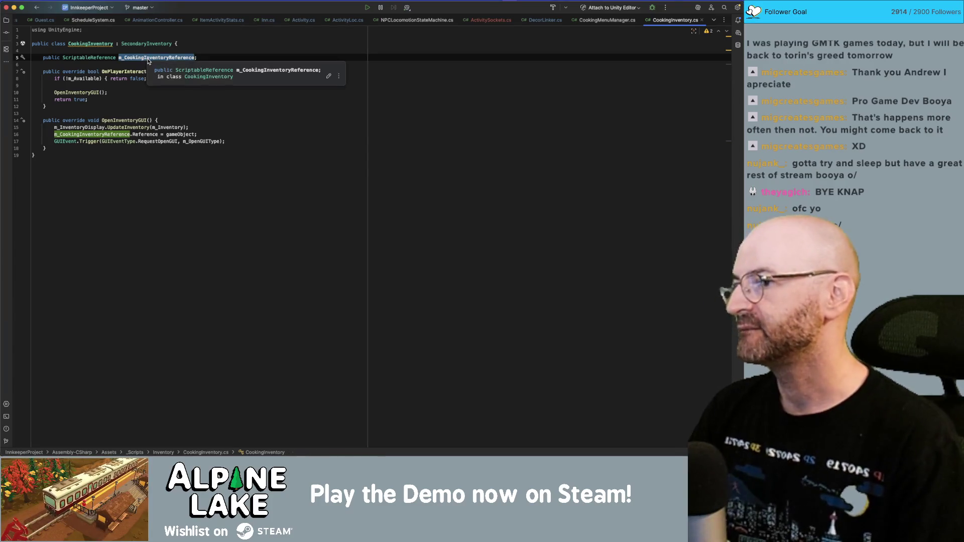
{"action": "left_click", "coordinate": [119, 134]}
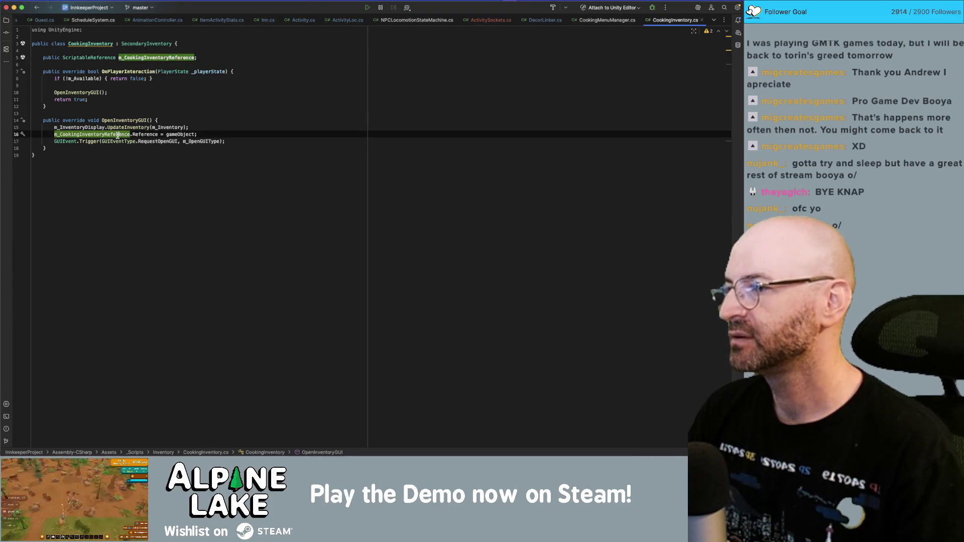
{"action": "left_click", "coordinate": [117, 128]}
{"action": "left_click", "coordinate": [74, 129]}
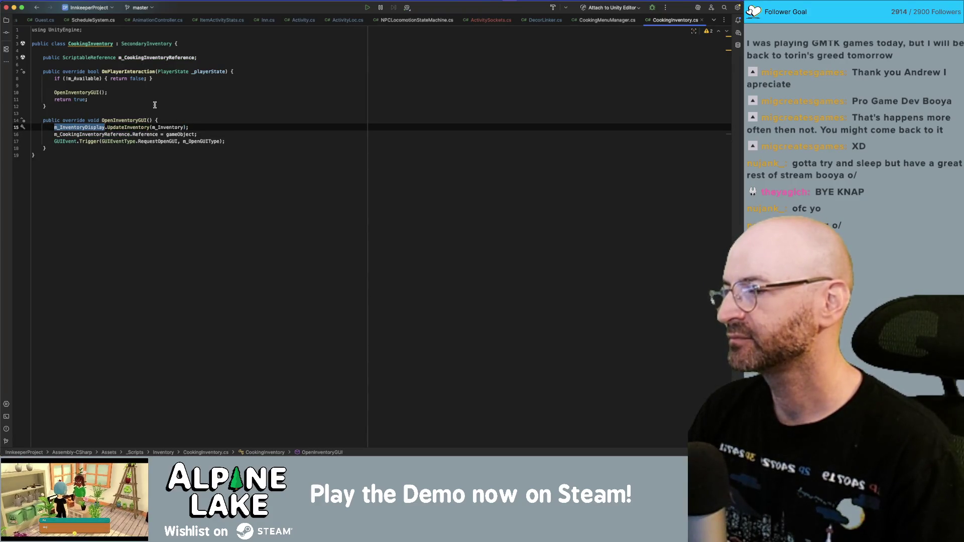
{"action": "left_click", "coordinate": [143, 44], "text": "super"}
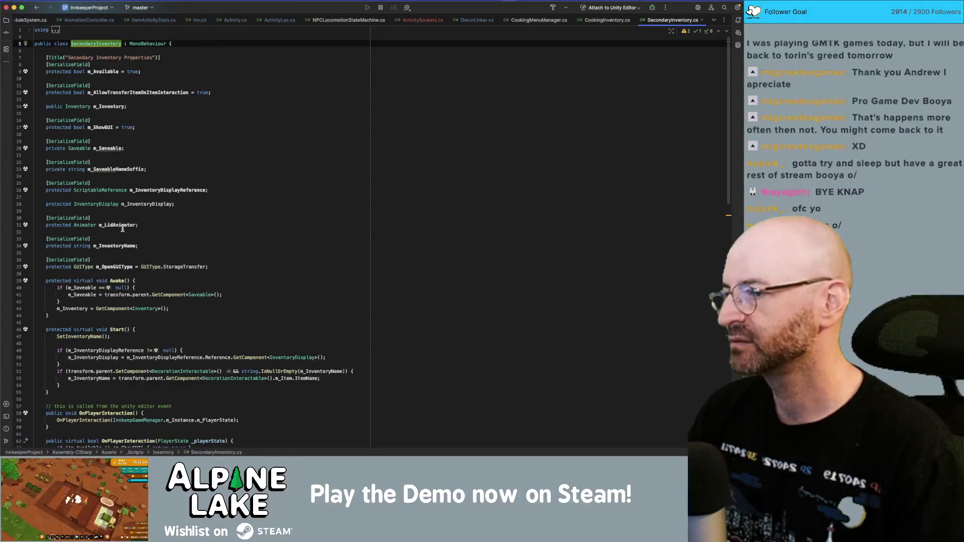
- Step through every m_InventoryDisplay match in SecondaryInventory.cs, then reopen the Decor Hot Plate prefab in Unity
{"action": "key", "text": "super+f"}
{"action": "type", "text": "inven"}
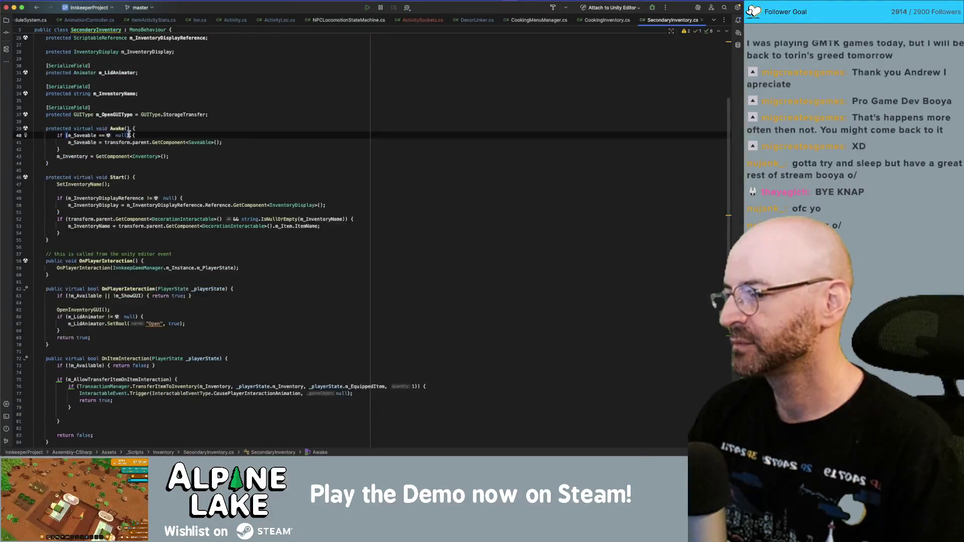
{"action": "type", "text": "torydisplayu"}
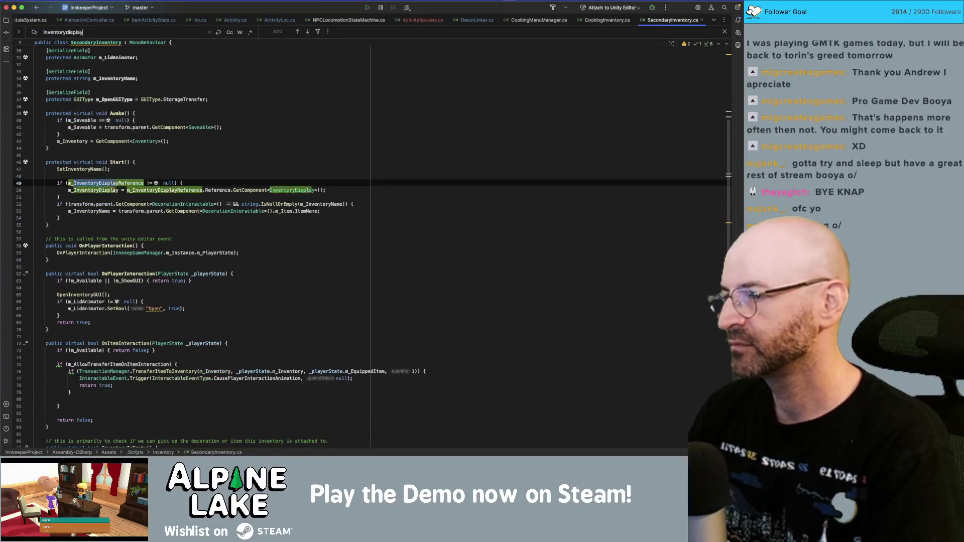
{"action": "key", "text": "BackSpace"}
{"action": "key", "text": "BackSpace"}
{"action": "key", "text": "BackSpace"}
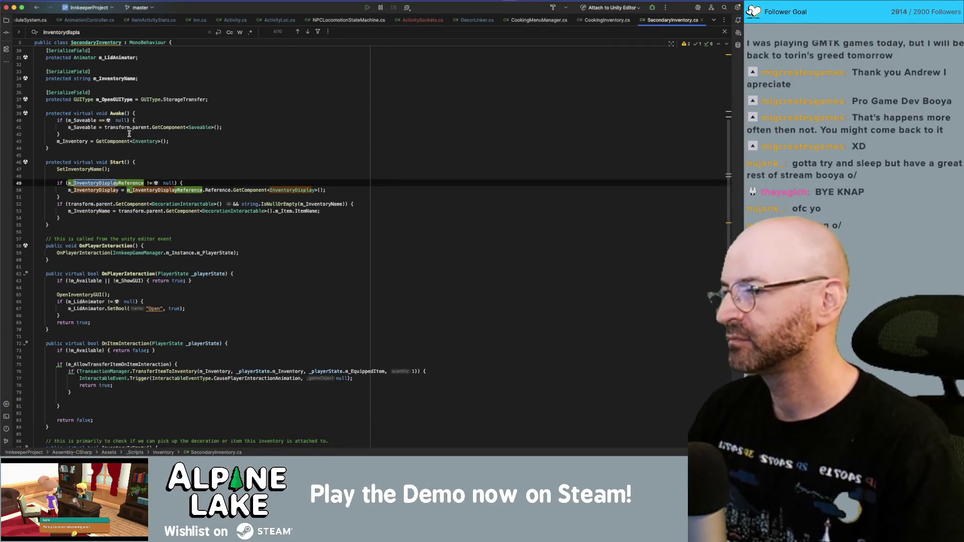
{"action": "double_click", "coordinate": [106, 190]}
{"action": "key", "text": "super+f"}
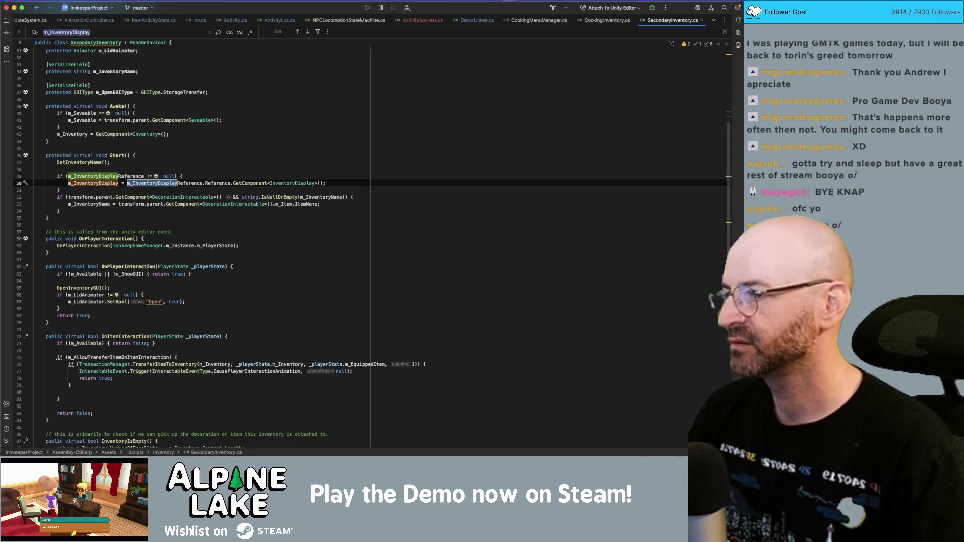
{"action": "key", "text": "Return"}
{"action": "key", "text": "Return"}
{"action": "key", "text": "Return"}
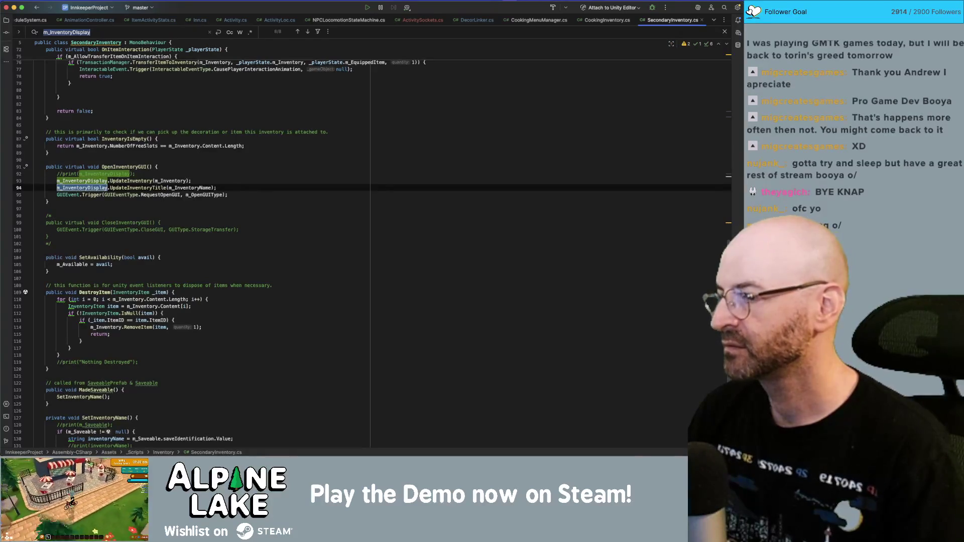
{"action": "key", "text": "Return"}
{"action": "key", "text": "Return"}
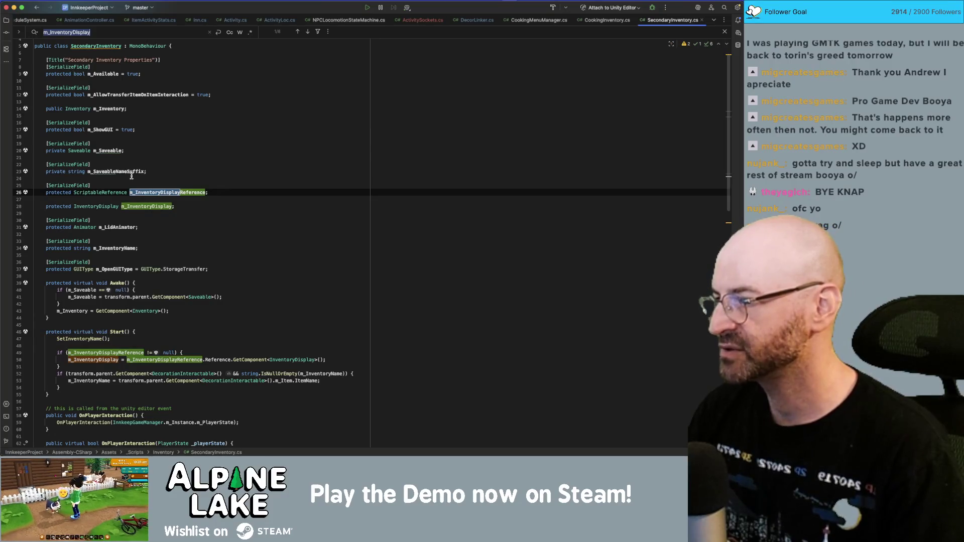
{"action": "key", "text": "super+Tab"}
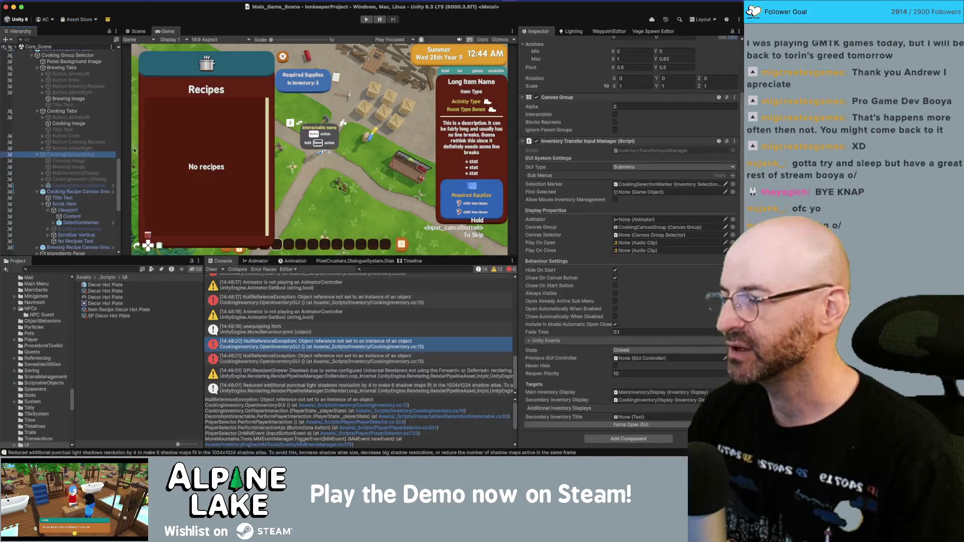
{"action": "double_click", "coordinate": [99, 287]}
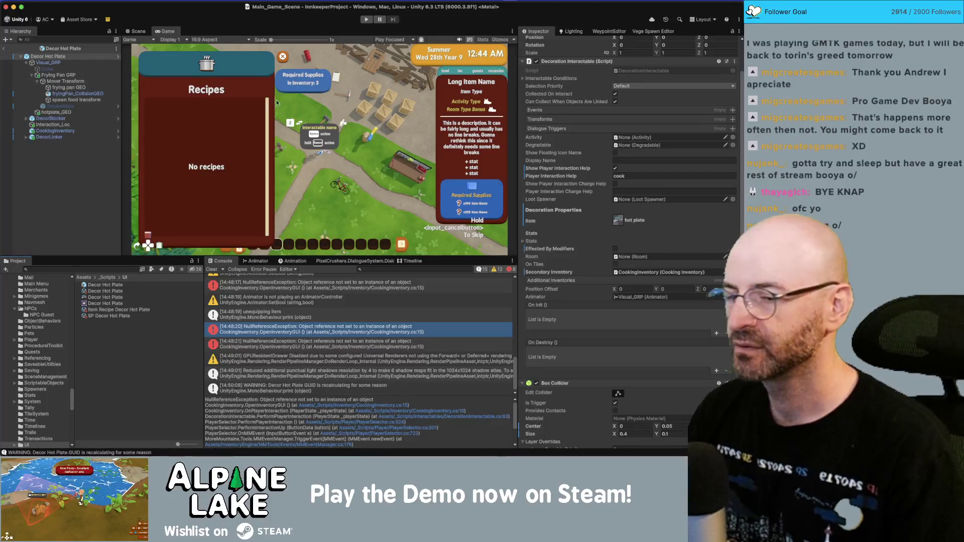
- Set the Decor Hot Plate prefab's Secondary Inventory to None using Set To Null
{"action": "scroll", "coordinate": [569, 196], "scroll_direction": "down", "scroll_amount": 5}
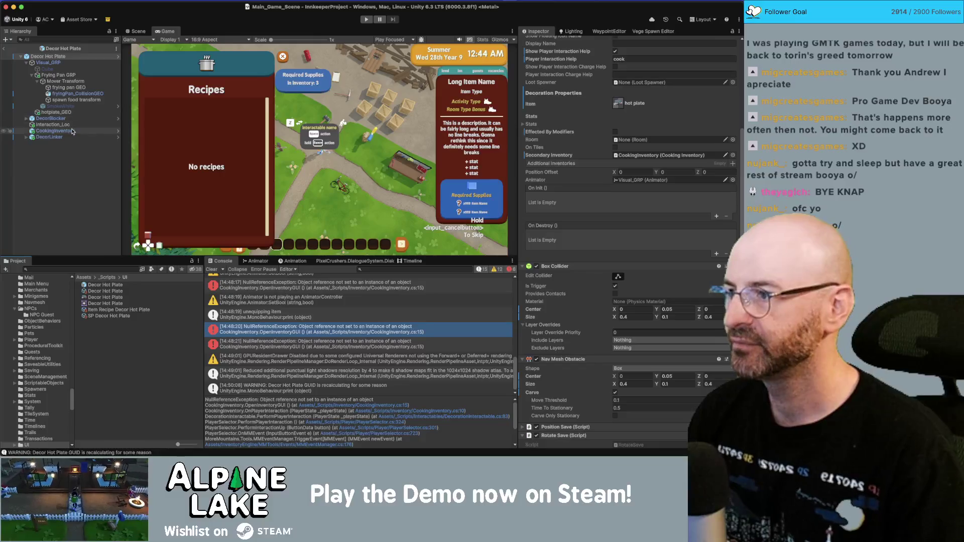
{"action": "left_click", "coordinate": [55, 131]}
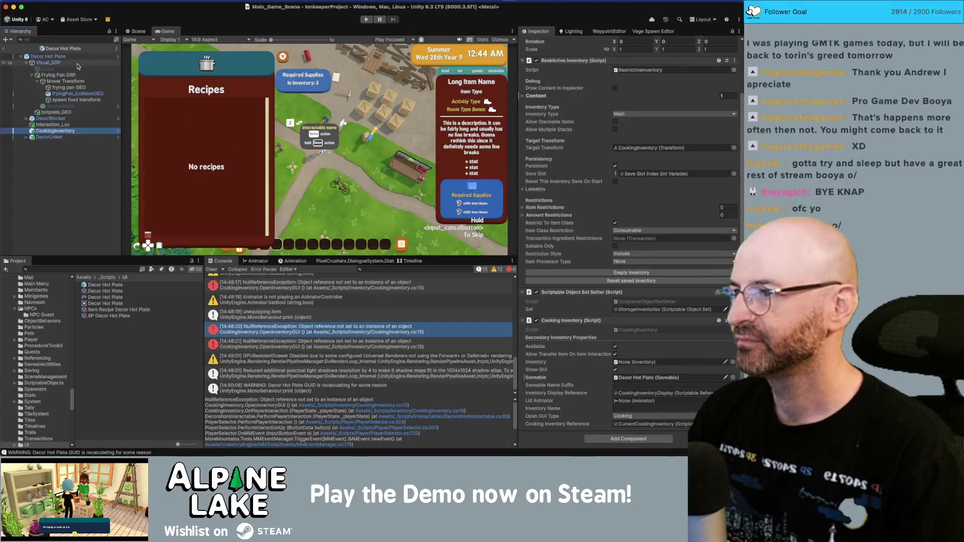
{"action": "left_click", "coordinate": [3, 48]}
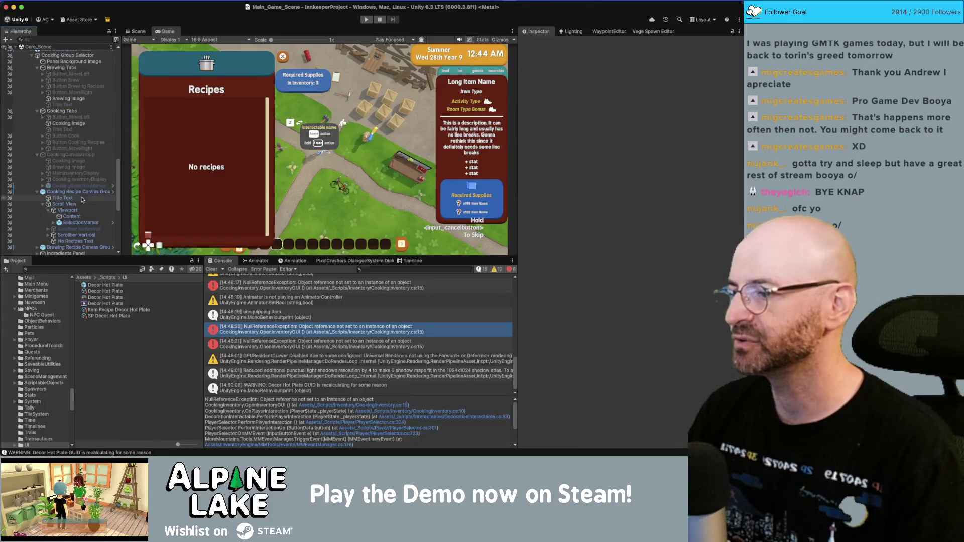
{"action": "left_click", "coordinate": [121, 285]}
{"action": "scroll", "coordinate": [573, 283], "scroll_direction": "down", "scroll_amount": 5}
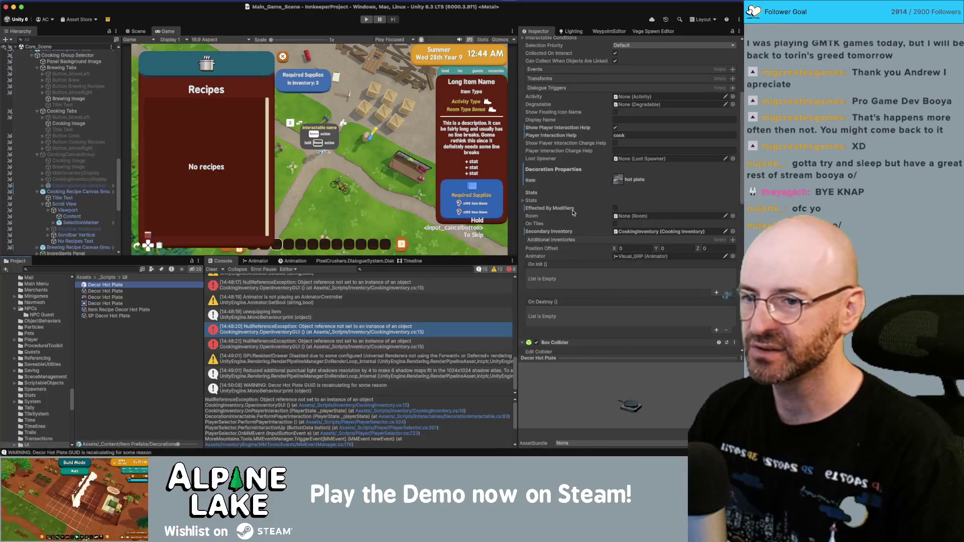
{"action": "right_click", "coordinate": [558, 234]}
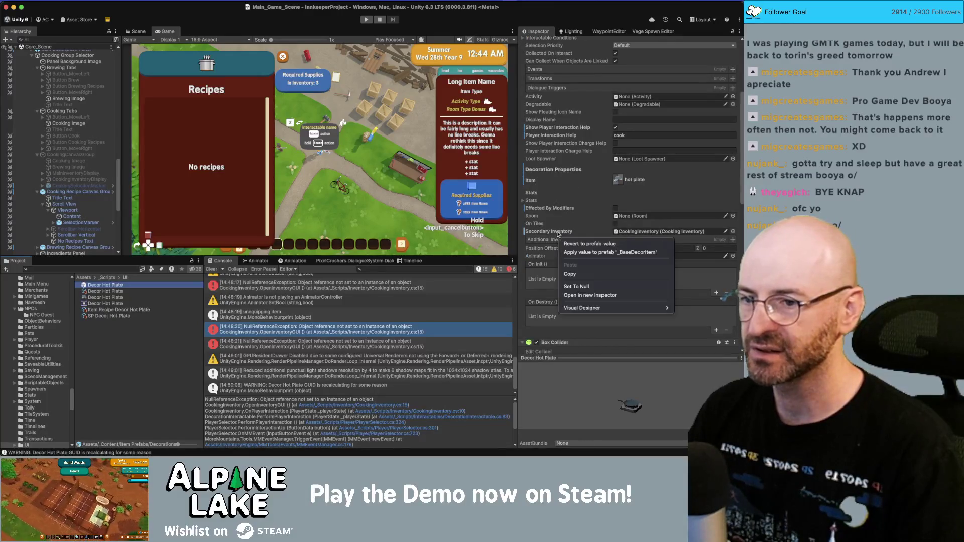
{"action": "left_click", "coordinate": [588, 287]}
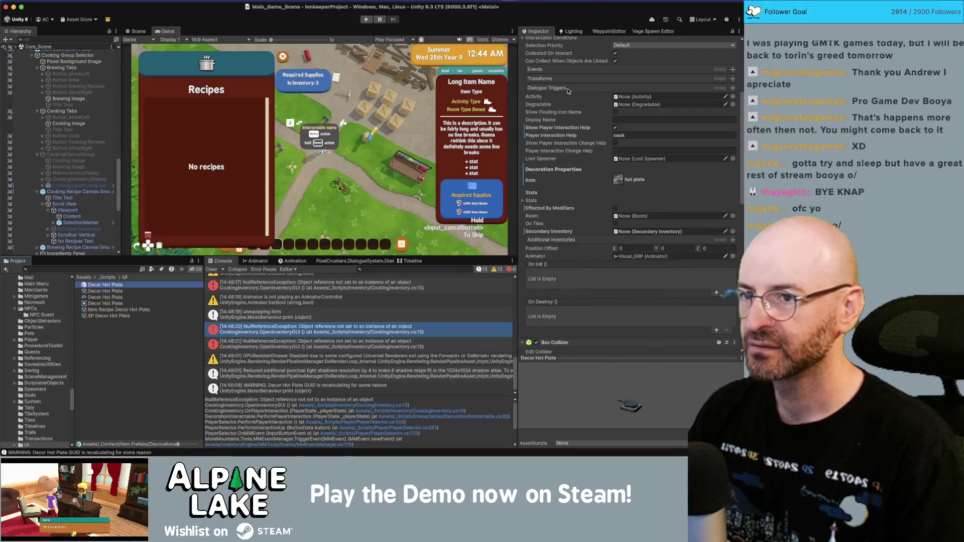
{"action": "left_click", "coordinate": [86, 268]}
{"action": "type", "text": "crafting men"}
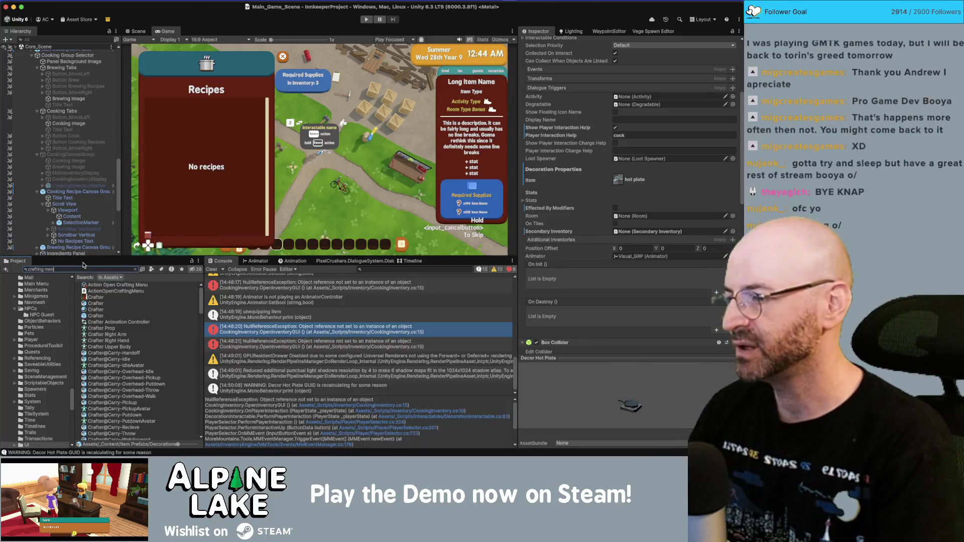
- Open the Decor Crafting Table prefab and review its interaction event as the source to copy
{"action": "type", "text": "u"}
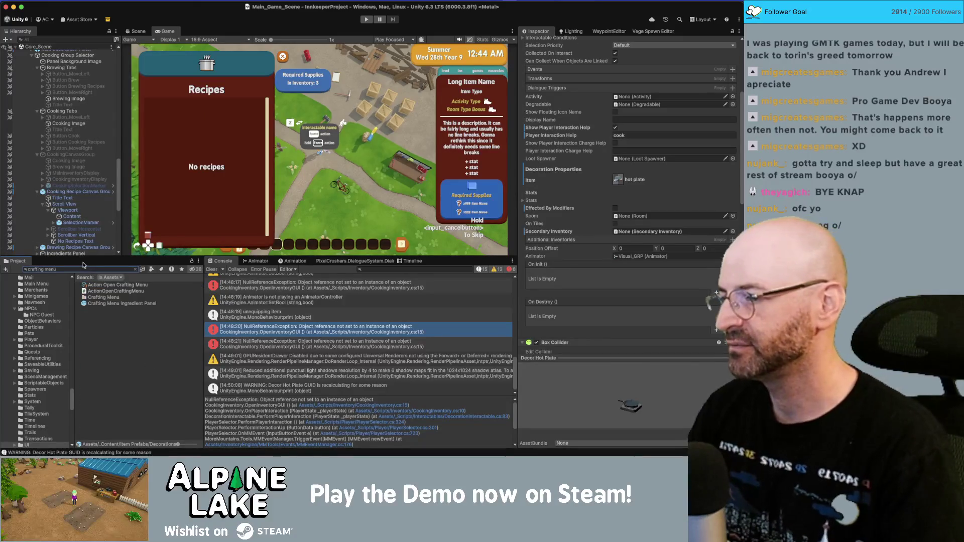
{"action": "left_click", "coordinate": [100, 298]}
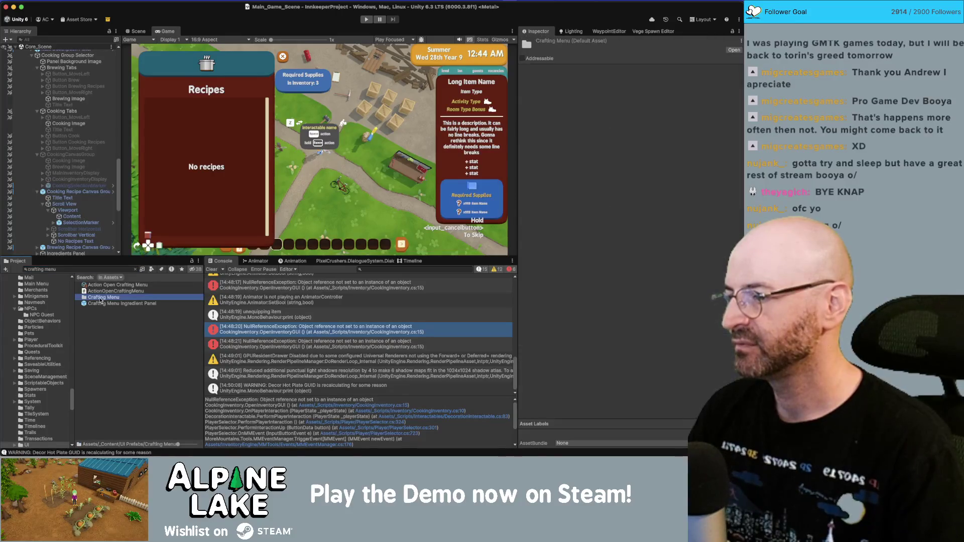
{"action": "left_click", "coordinate": [97, 269]}
{"action": "key", "text": "BackSpace"}
{"action": "key", "text": "BackSpace"}
{"action": "key", "text": "BackSpace"}
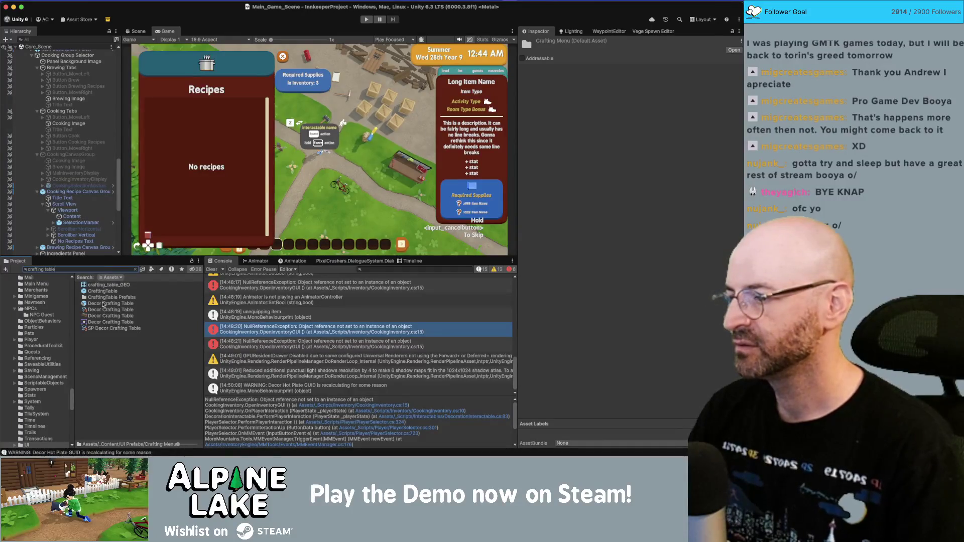
{"action": "left_click", "coordinate": [104, 304]}
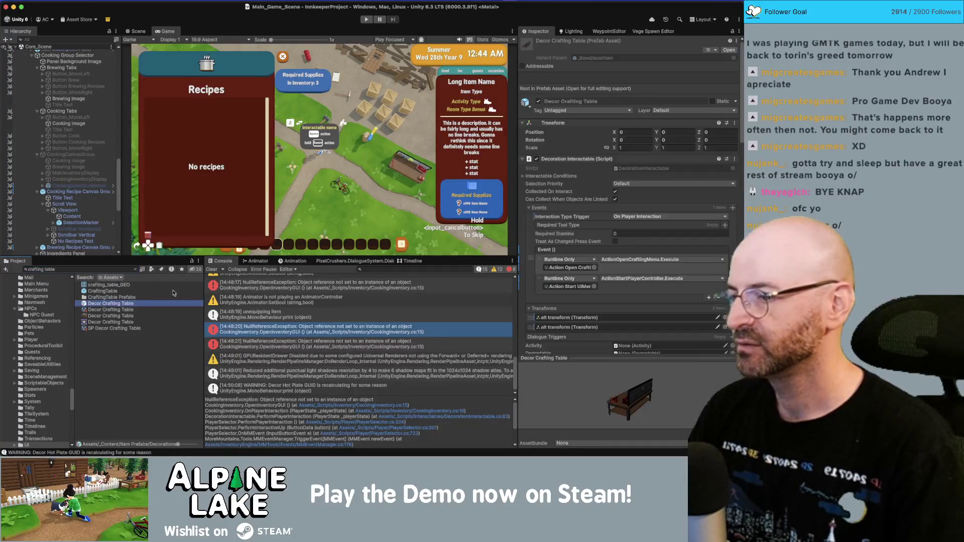
{"action": "left_click", "coordinate": [585, 259]}
{"action": "left_click", "coordinate": [585, 283]}
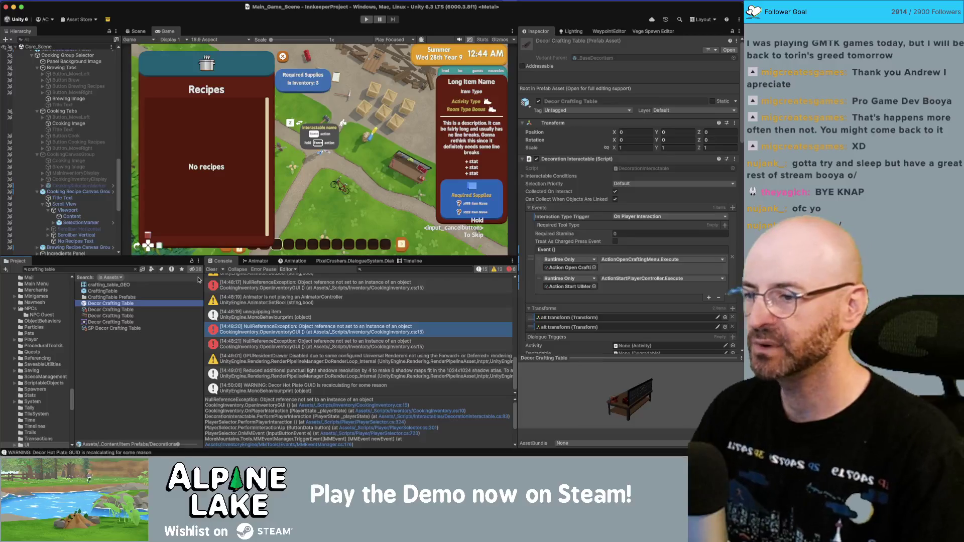
- Paste the crafting table's event actions into Decor Hot Plate's Events and remove the extra empty element
{"action": "left_click", "coordinate": [79, 269]}
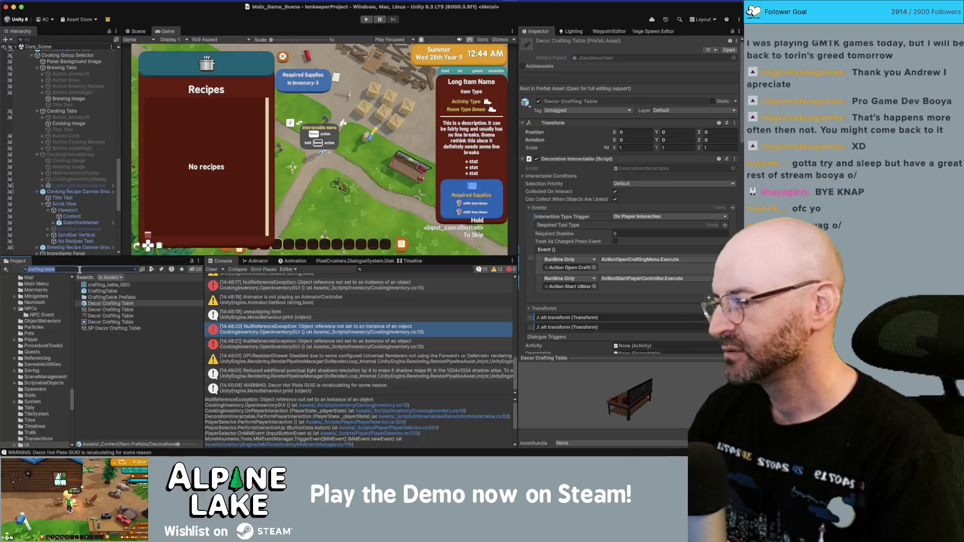
{"action": "type", "text": "hot plate"}
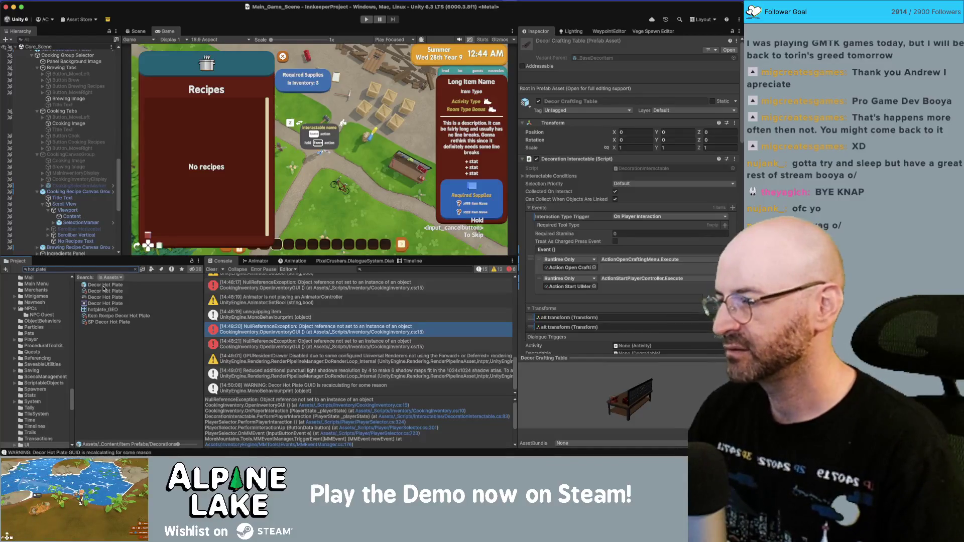
{"action": "left_click", "coordinate": [105, 285]}
{"action": "left_click", "coordinate": [731, 208]}
{"action": "right_click", "coordinate": [553, 251]}
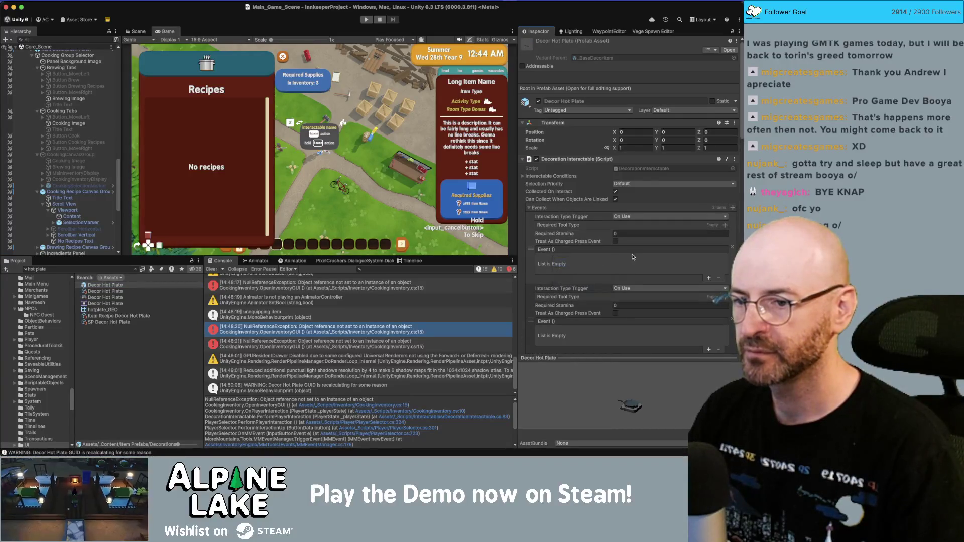
{"action": "left_click", "coordinate": [564, 263]}
{"action": "scroll", "coordinate": [659, 282], "scroll_direction": "down", "scroll_amount": 3}
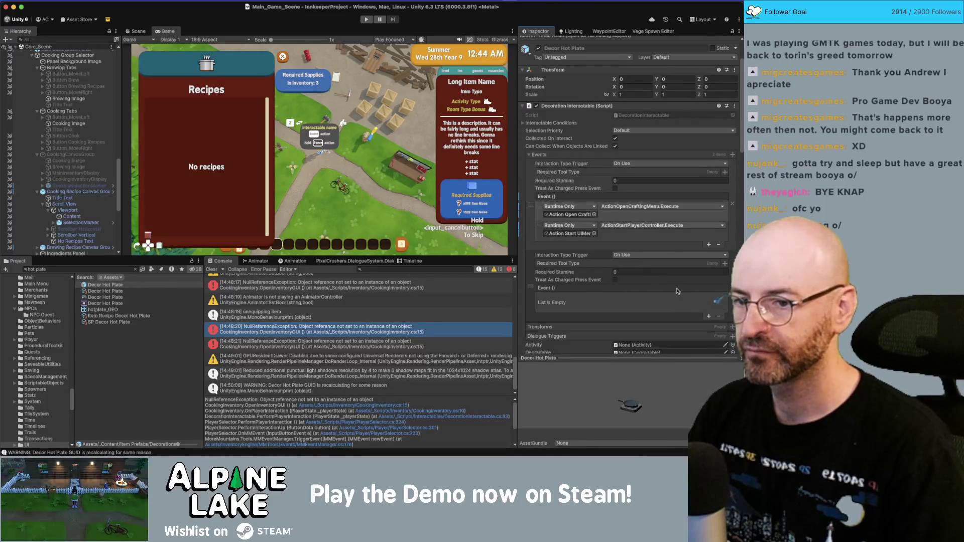
{"action": "left_click", "coordinate": [719, 316]}
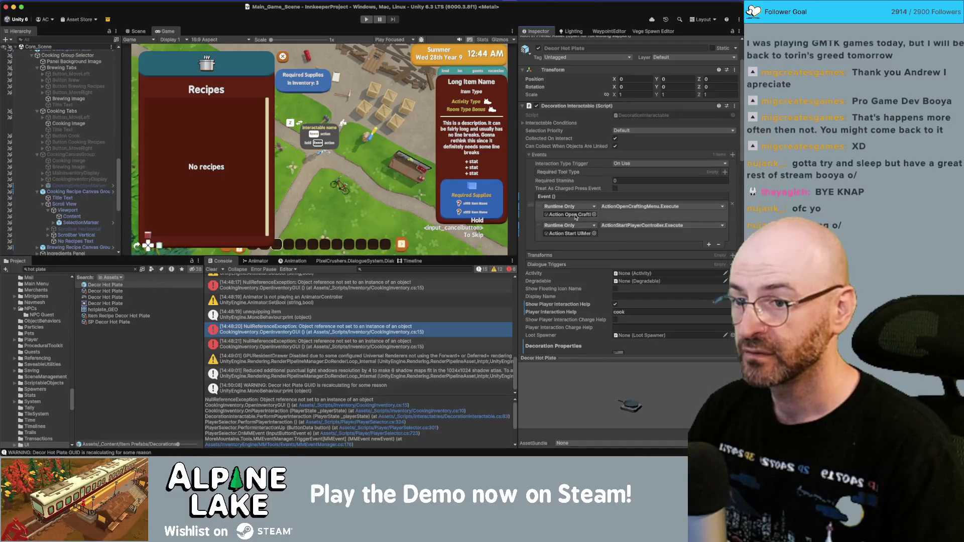
{"action": "left_click", "coordinate": [572, 215]}
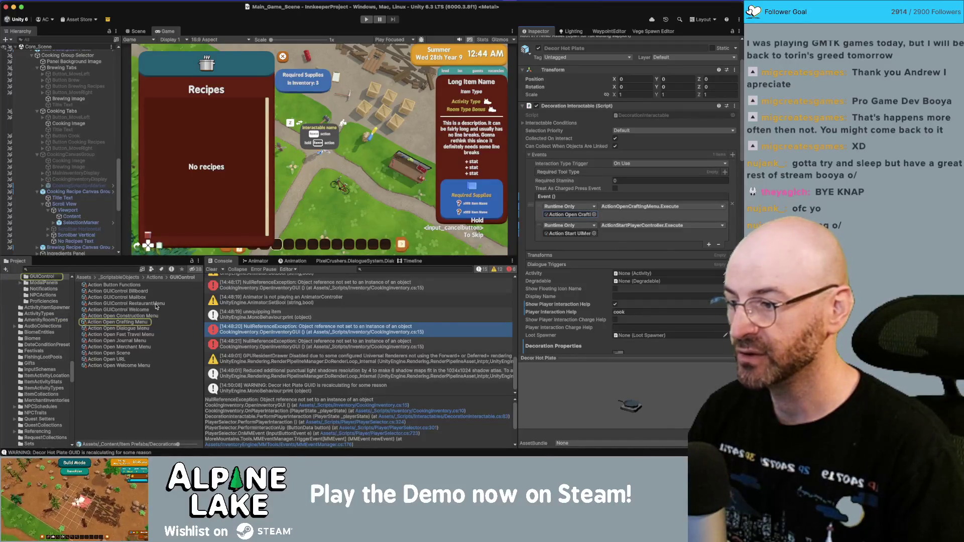
- Duplicate Action Open Crafting Menu and rename the copy Action Open Cooking Menu
{"action": "left_click", "coordinate": [142, 322]}
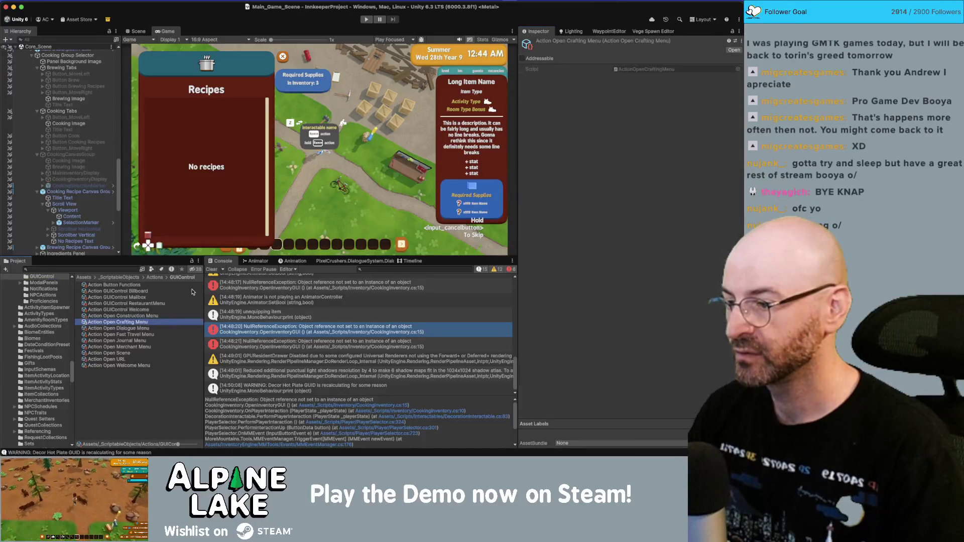
{"action": "key", "text": "super+d"}
{"action": "key", "text": "Return"}
{"action": "key", "text": "BackSpace"}
{"action": "key", "text": "BackSpace"}
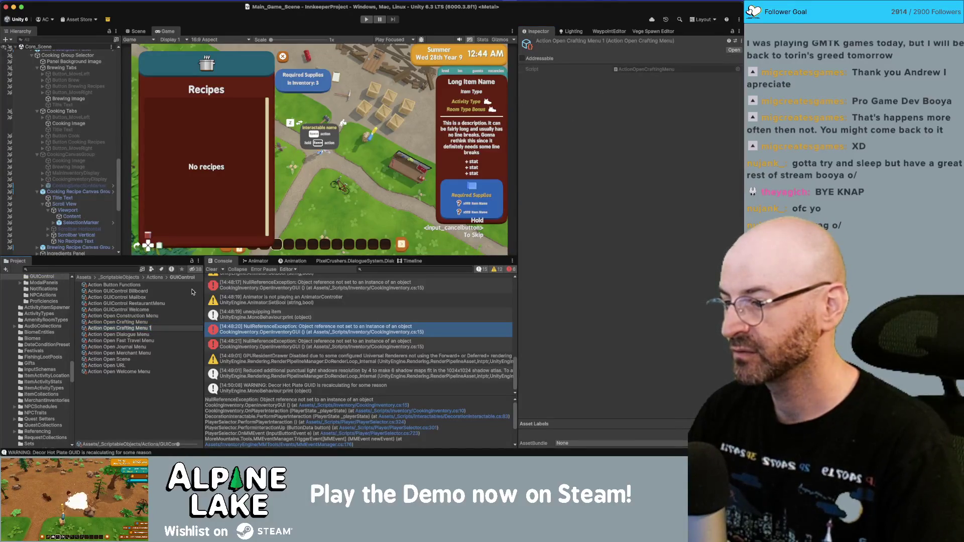
{"action": "key", "text": "alt+BackSpace"}
{"action": "type", "text": "Cook"}
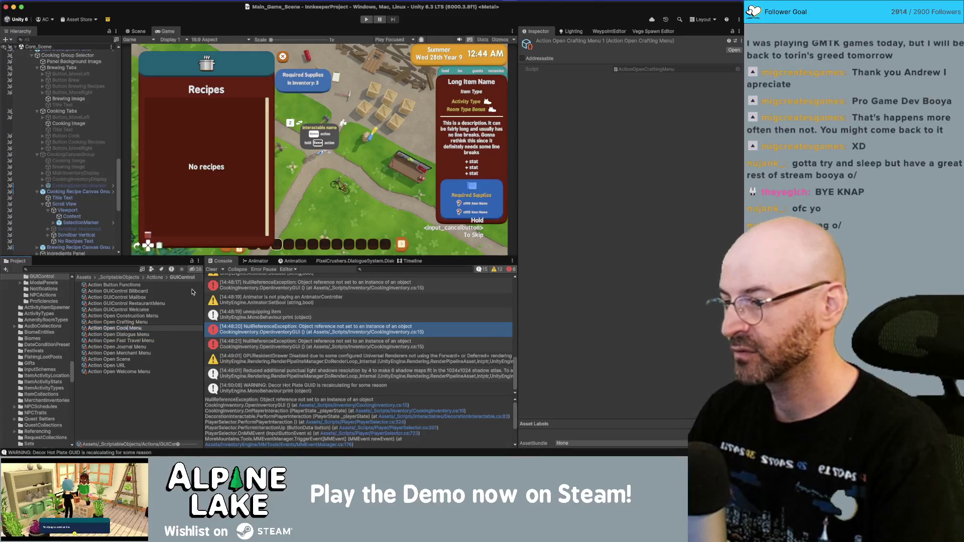
{"action": "type", "text": "ing"}
{"action": "key", "text": "Return"}
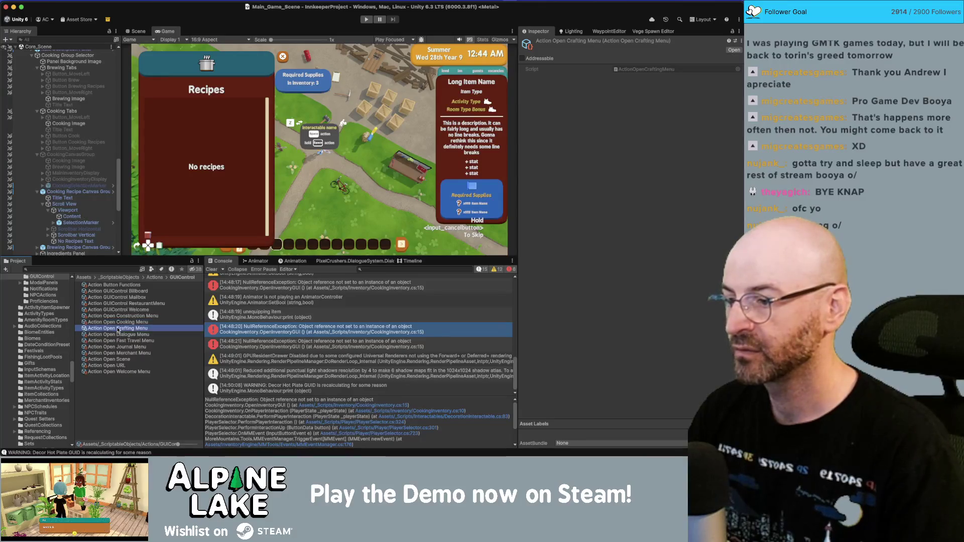
- Compare with Action Open Dialogue Menu, then delete the crafting-based Action Open Cooking Menu copy
{"action": "key", "text": "Down"}
{"action": "key", "text": "Down"}
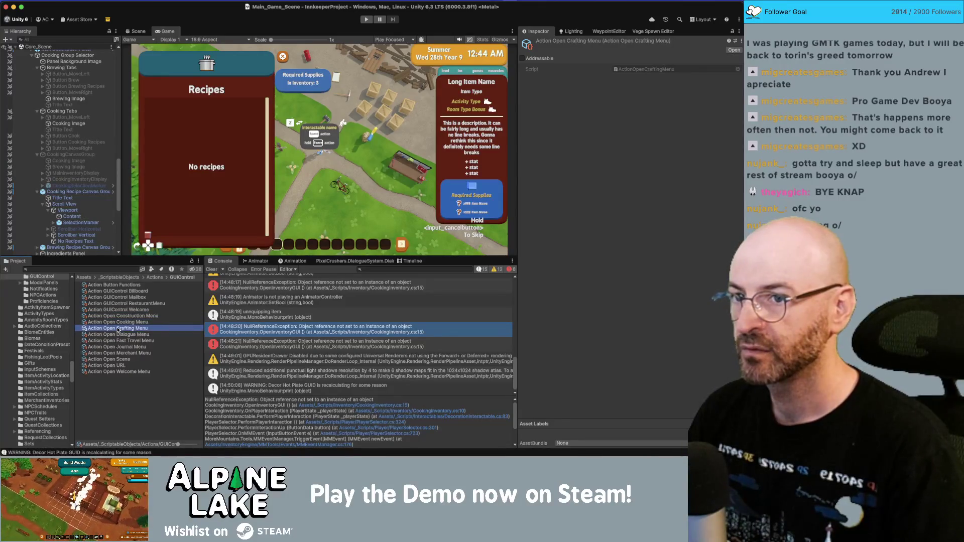
{"action": "key", "text": "Up"}
{"action": "key", "text": "Up"}
{"action": "key", "text": "Down"}
{"action": "key", "text": "Down"}
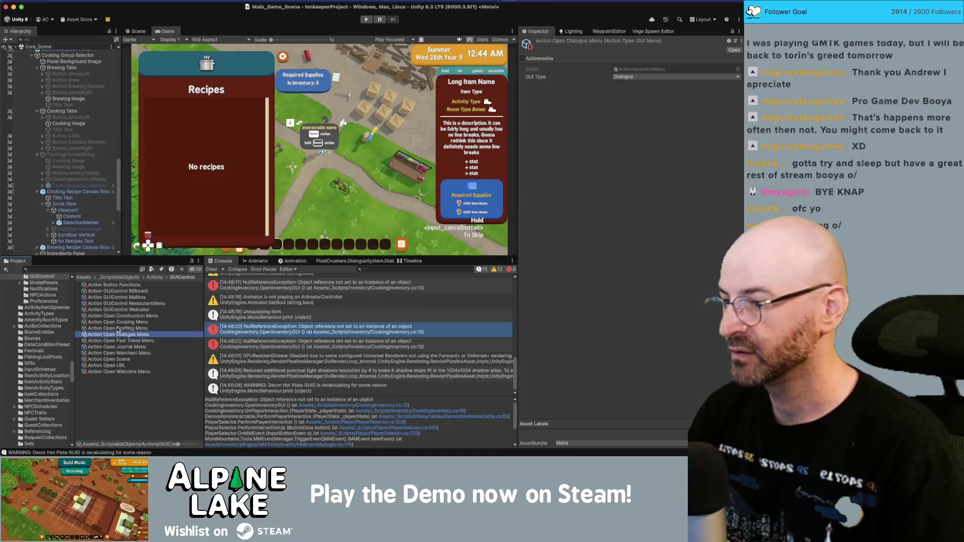
{"action": "key", "text": "Up"}
{"action": "key", "text": "Down"}
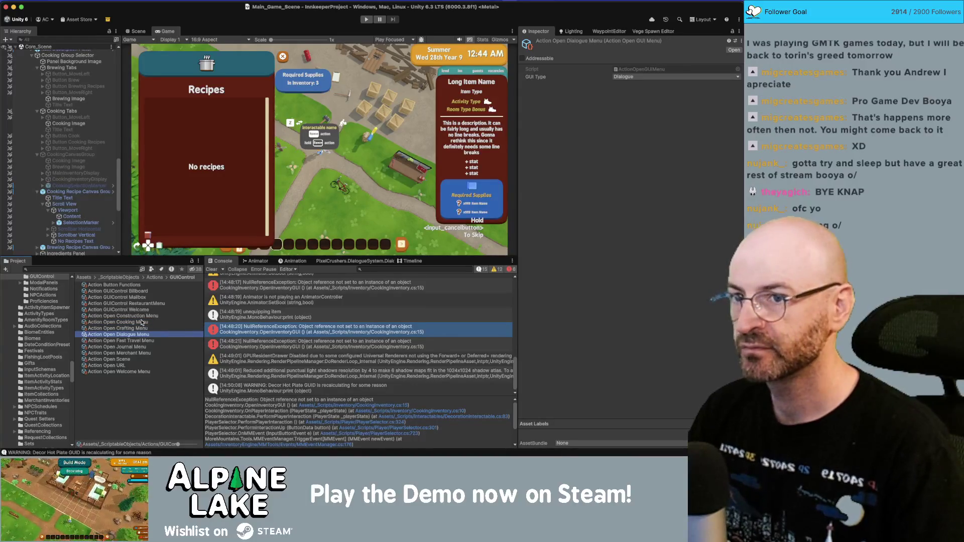
{"action": "key", "text": "Down"}
{"action": "key", "text": "Up"}
{"action": "key", "text": "Up"}
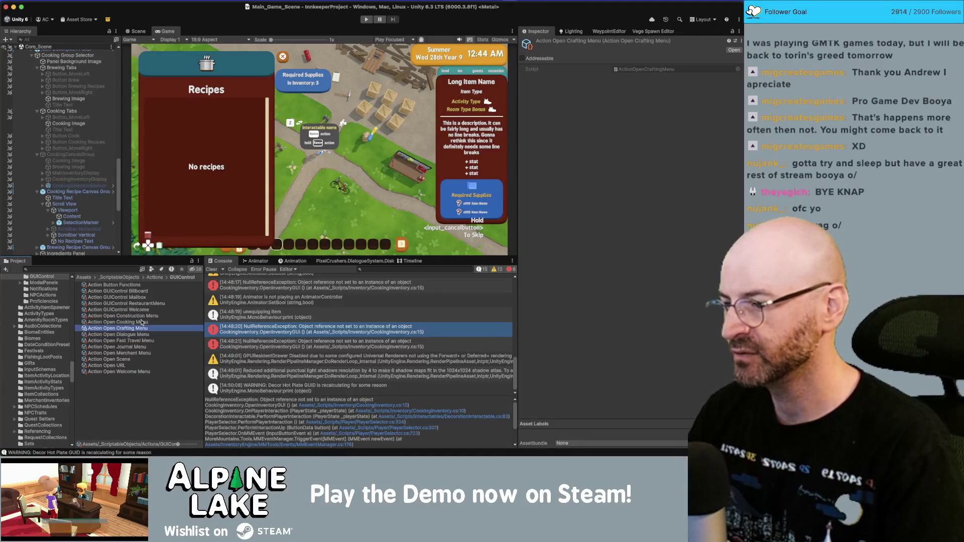
{"action": "left_click", "coordinate": [142, 322]}
{"action": "key", "text": "super+BackSpace"}
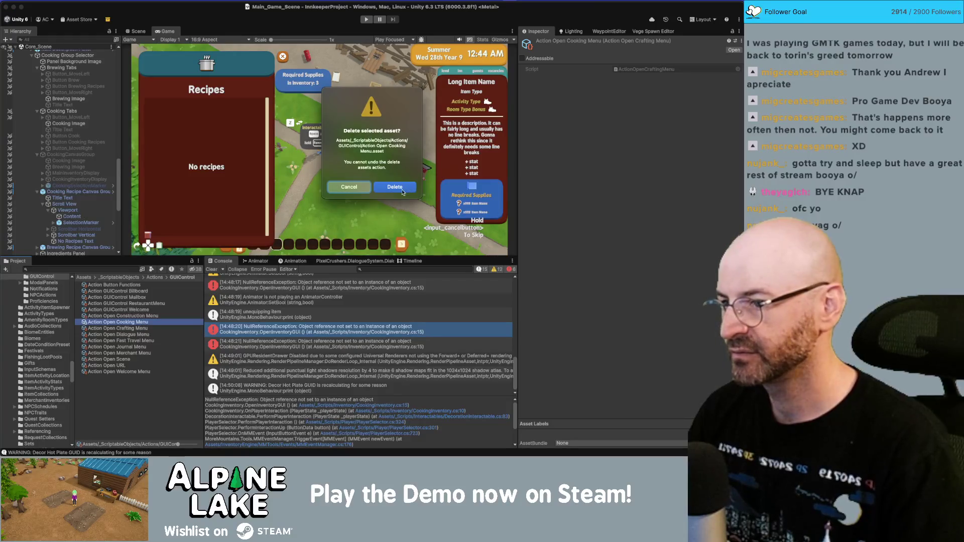
{"action": "left_click", "coordinate": [403, 192]}
- Duplicate Action Open Dialogue Menu as Action Open Cooking Menu with GUI Type set to Cooking
{"action": "key", "text": "Down"}
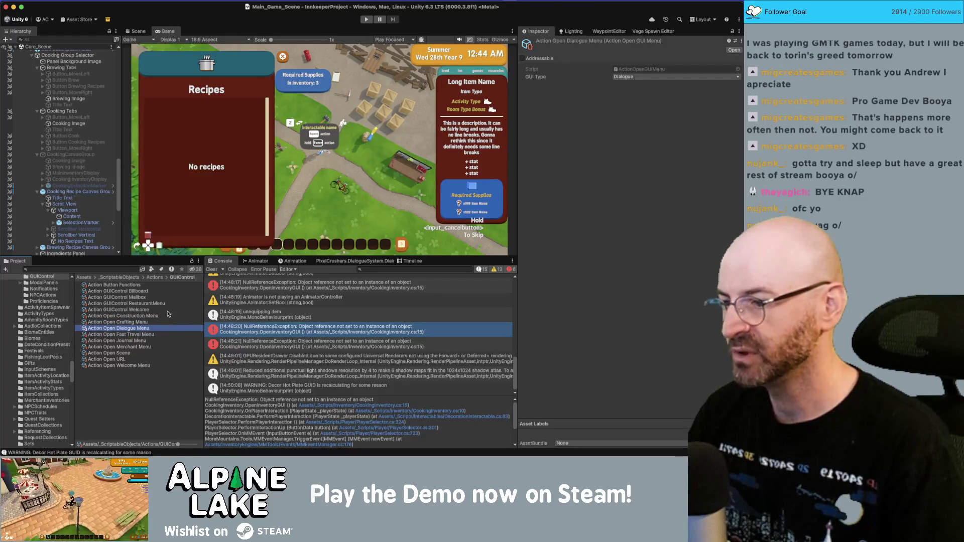
{"action": "key", "text": "super+d"}
{"action": "key", "text": "Return"}
{"action": "key", "text": "alt+Left"}
{"action": "key", "text": "alt+Left"}
{"action": "key", "text": "alt+shift+Right"}
{"action": "type", "text": "Cooking"}
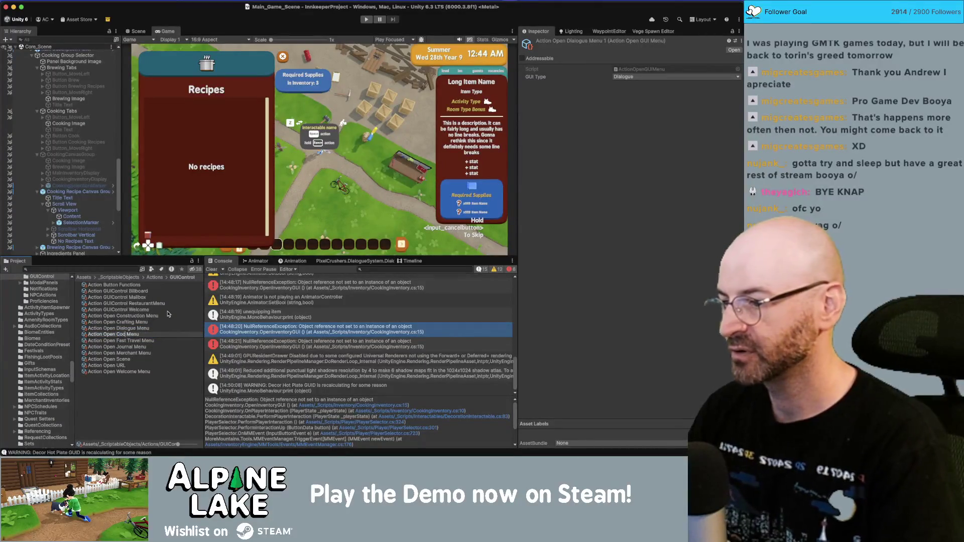
{"action": "key", "text": "Return"}
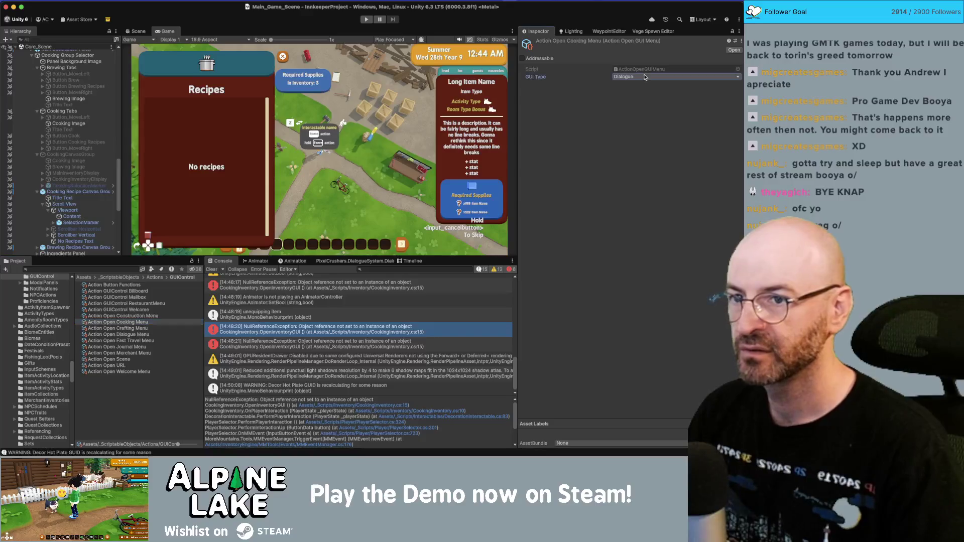
{"action": "left_click", "coordinate": [645, 77]}
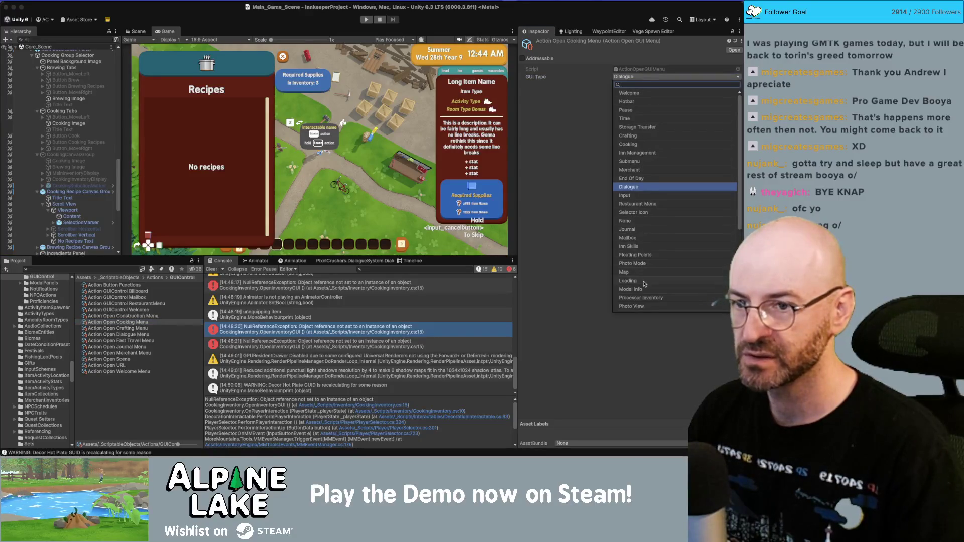
{"action": "left_click", "coordinate": [651, 144]}
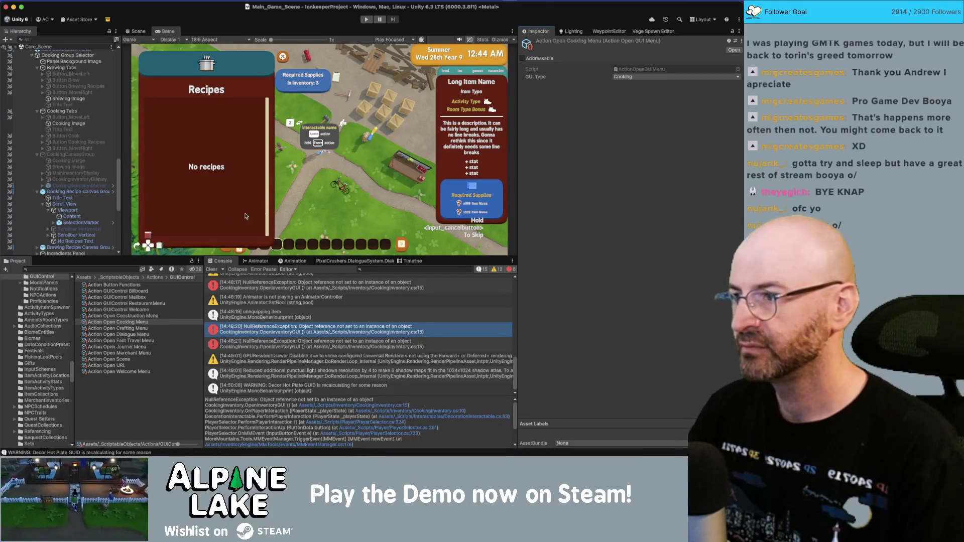
{"action": "left_click", "coordinate": [125, 270]}
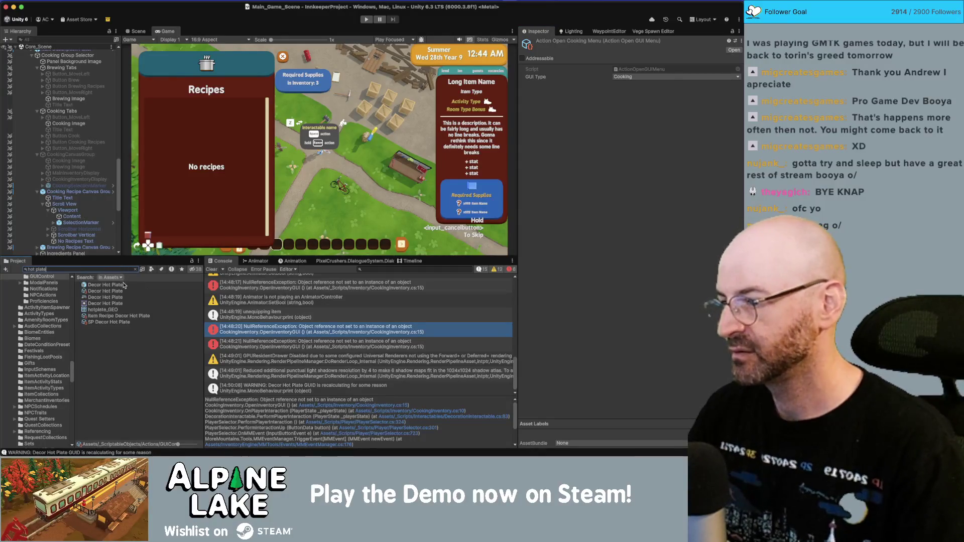
- Point Decor Hot Plate's first event at Action Open Cooking Menu running ActionOpenGUIMenu.Execute
{"action": "left_click", "coordinate": [124, 284]}
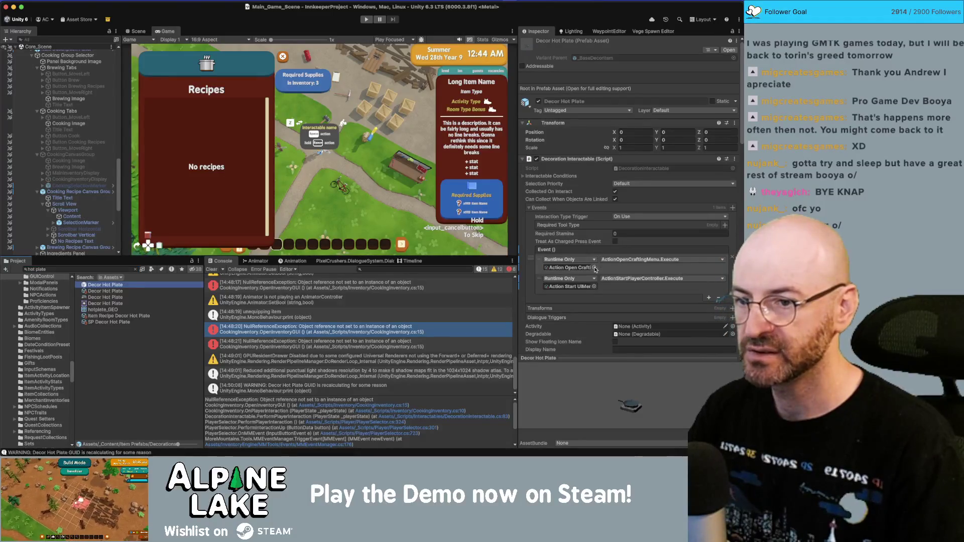
{"action": "left_click", "coordinate": [594, 268]}
{"action": "type", "text": "n"}
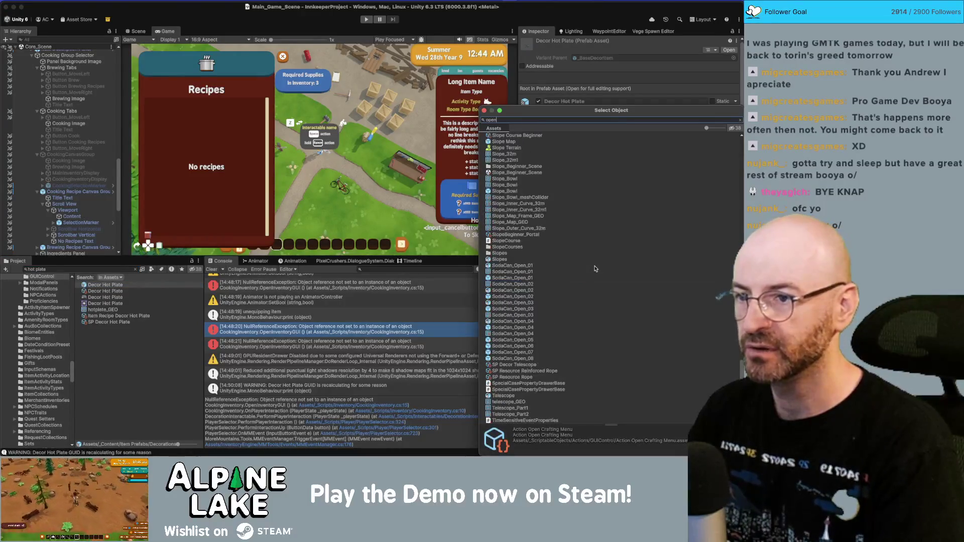
{"action": "type", "text": "ing"}
{"action": "key", "text": "Return"}
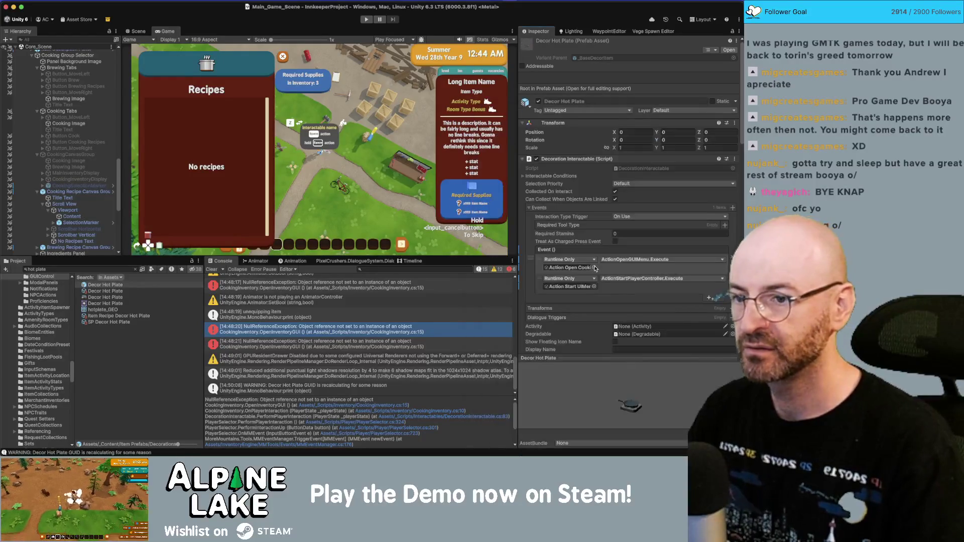
{"action": "left_click", "coordinate": [618, 260]}
{"action": "mouse_move", "coordinate": [634, 284]}
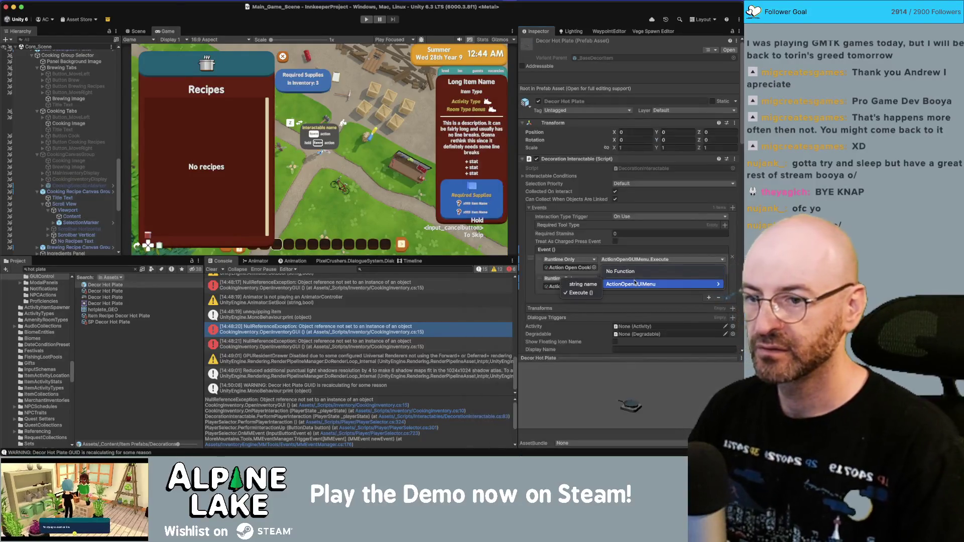
{"action": "left_click", "coordinate": [592, 293]}
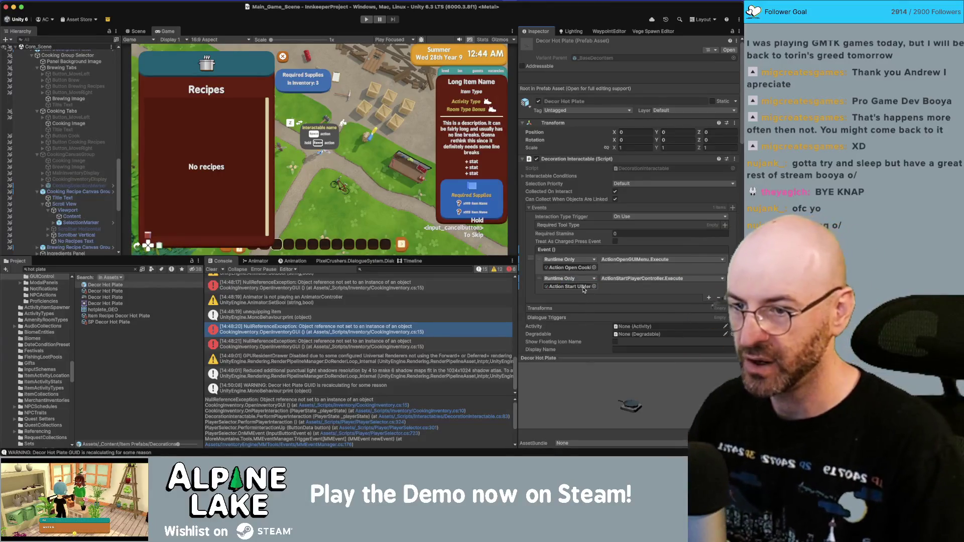
- Locate the second event's action asset and start a fresh play session
{"action": "left_click", "coordinate": [584, 287]}
{"action": "left_click", "coordinate": [126, 370]}
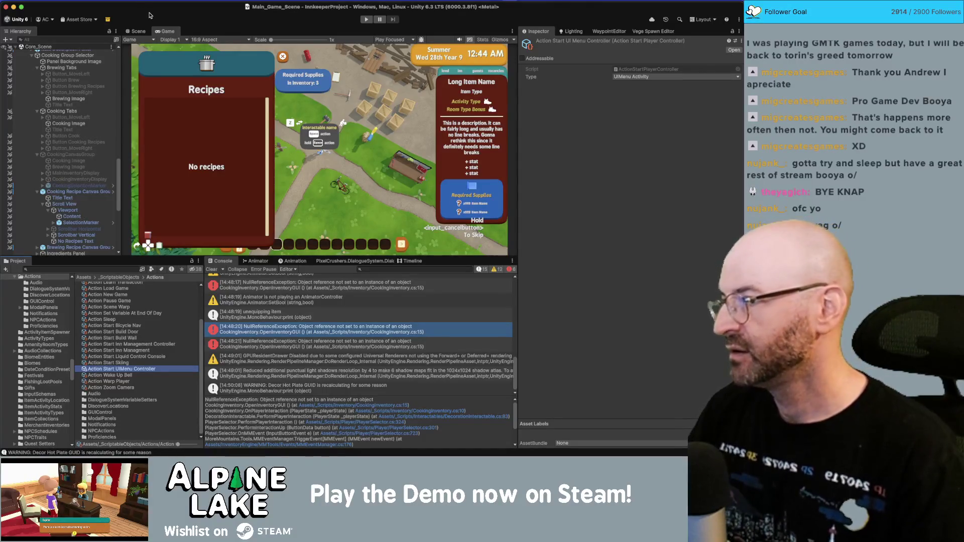
{"action": "left_click", "coordinate": [367, 20]}
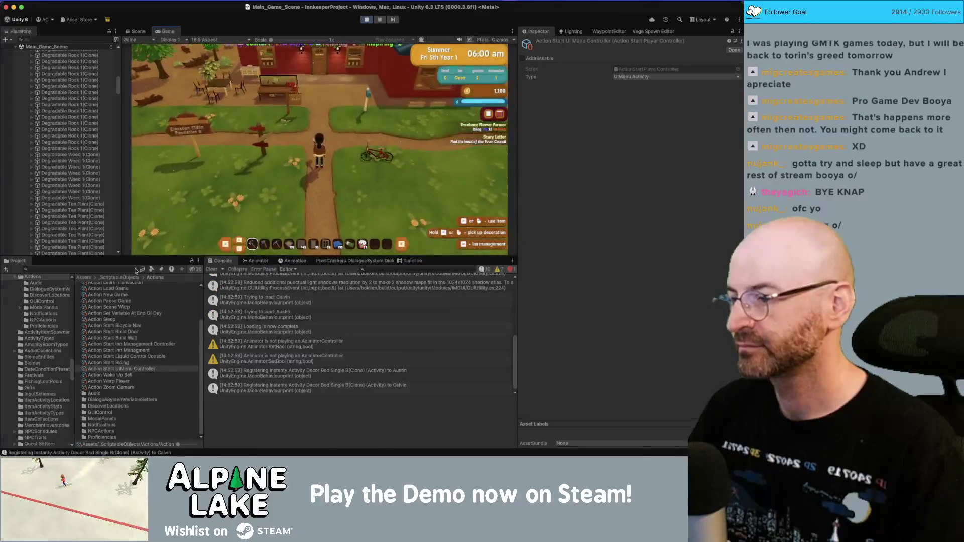
- Give the player a Decor Hot Plate, inspect the resulting NullReferenceException, and stop play mode
{"action": "type", "text": "hot plate"}
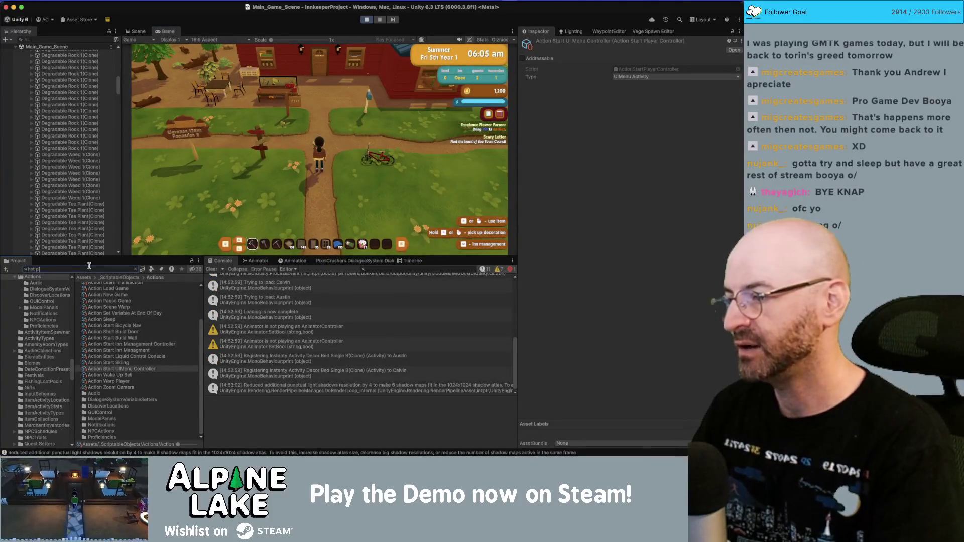
{"action": "left_click", "coordinate": [100, 292]}
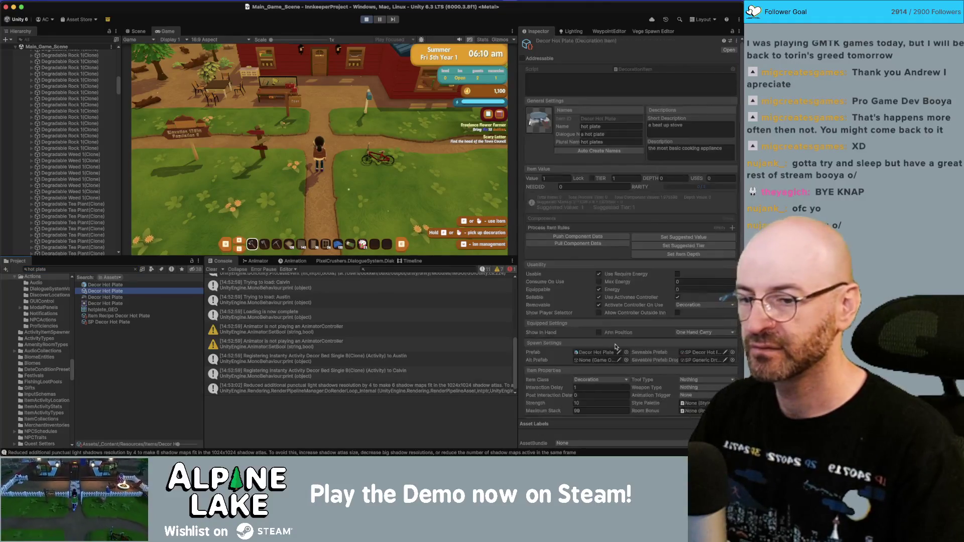
{"action": "scroll", "coordinate": [627, 371], "scroll_direction": "down", "scroll_amount": 5}
{"action": "left_click", "coordinate": [631, 399]}
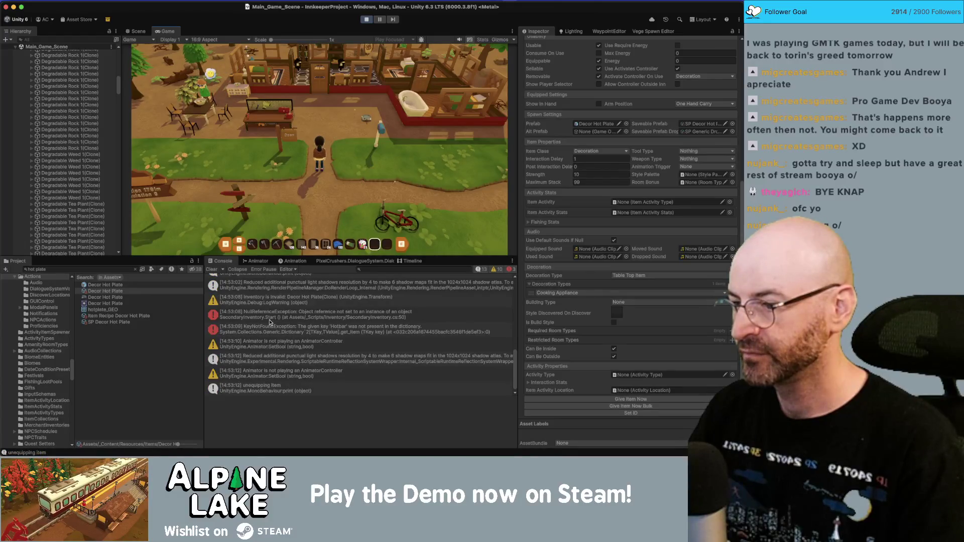
{"action": "left_click", "coordinate": [271, 317]}
{"action": "key", "text": "super+p"}
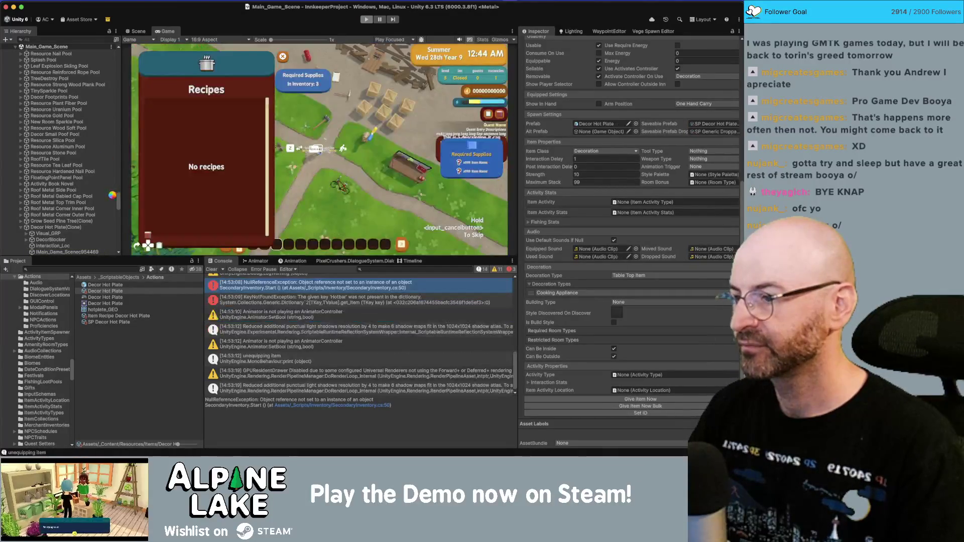
- Deactivate CookingInventory in the Decor Hot Plate prefab, exit Prefab Mode, and run the game again
{"action": "left_click", "coordinate": [75, 269]}
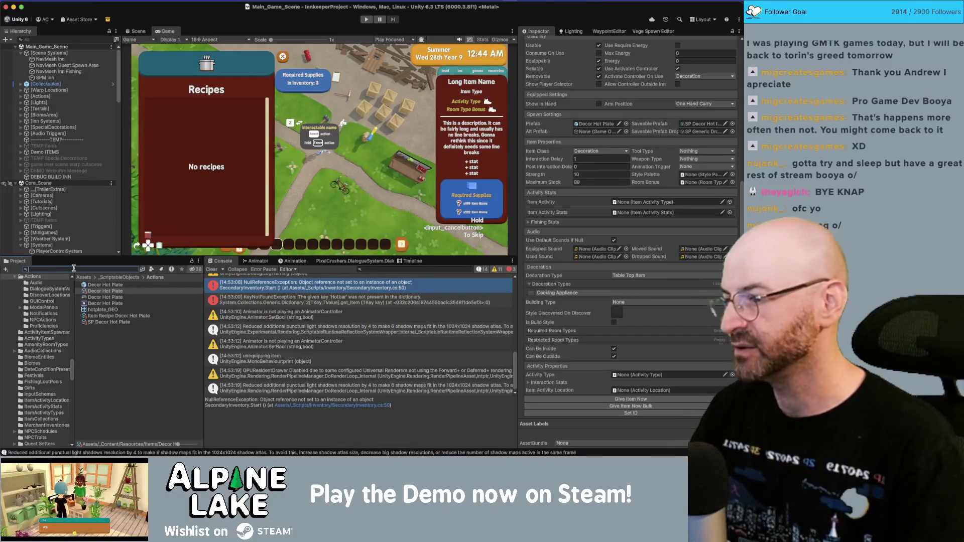
{"action": "double_click", "coordinate": [91, 285]}
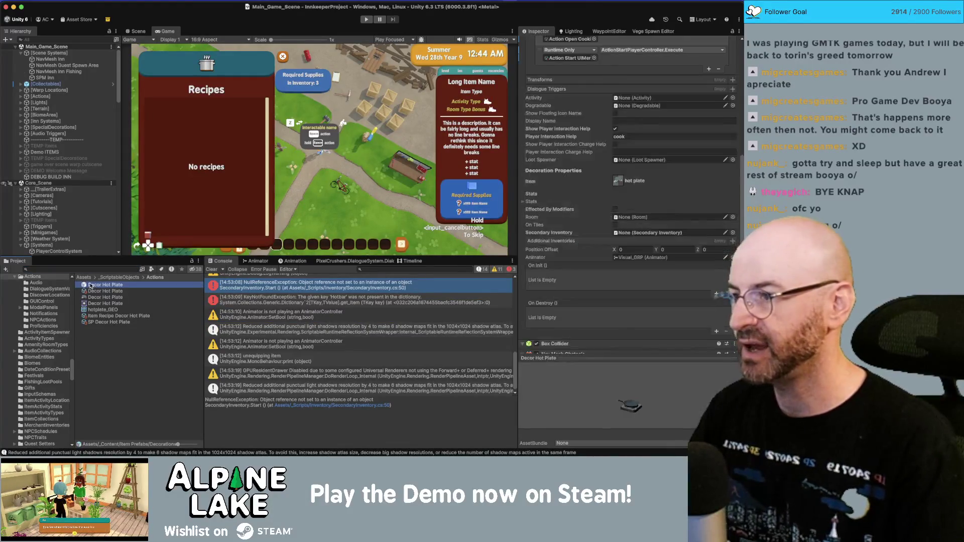
{"action": "left_click", "coordinate": [56, 130]}
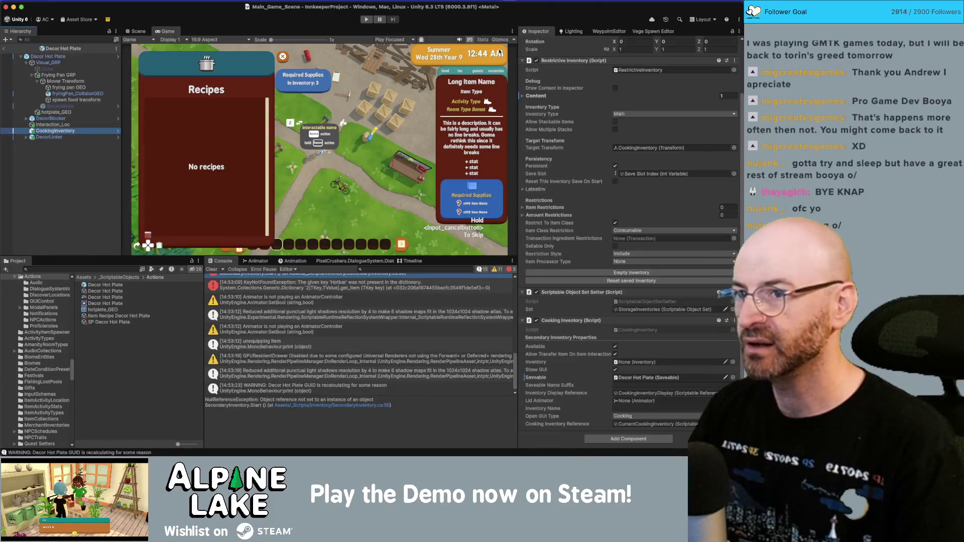
{"action": "scroll", "coordinate": [543, 87], "scroll_direction": "up", "scroll_amount": 5}
{"action": "left_click", "coordinate": [539, 43]}
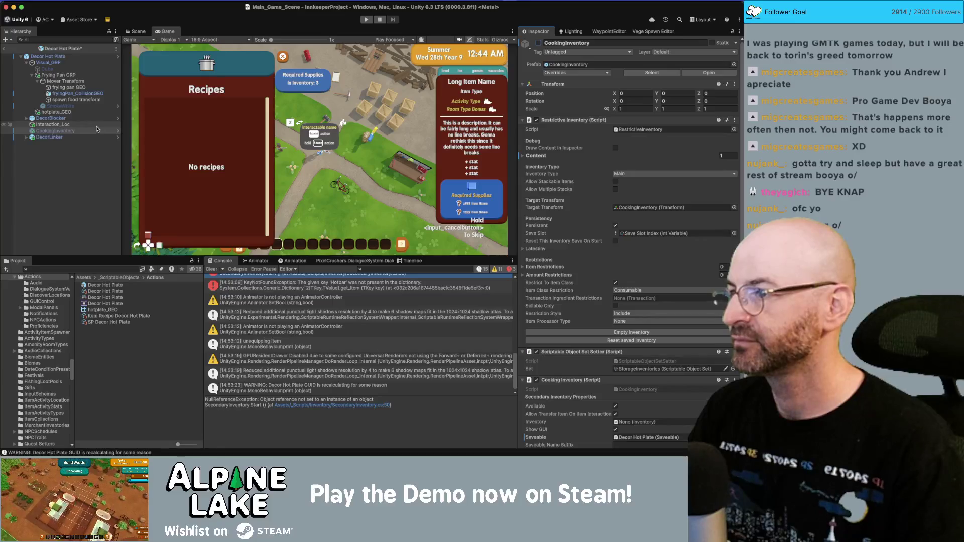
{"action": "left_click", "coordinate": [5, 50]}
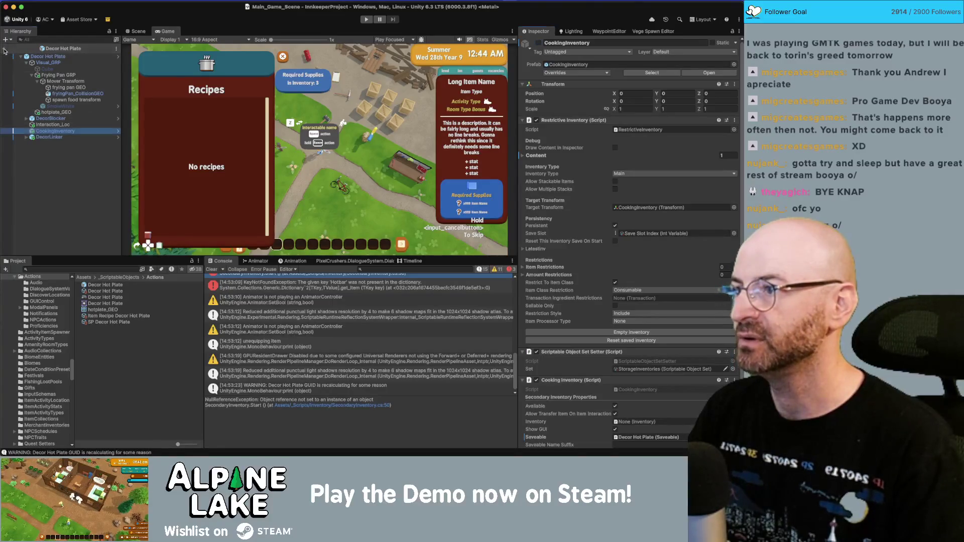
{"action": "left_click", "coordinate": [365, 20]}
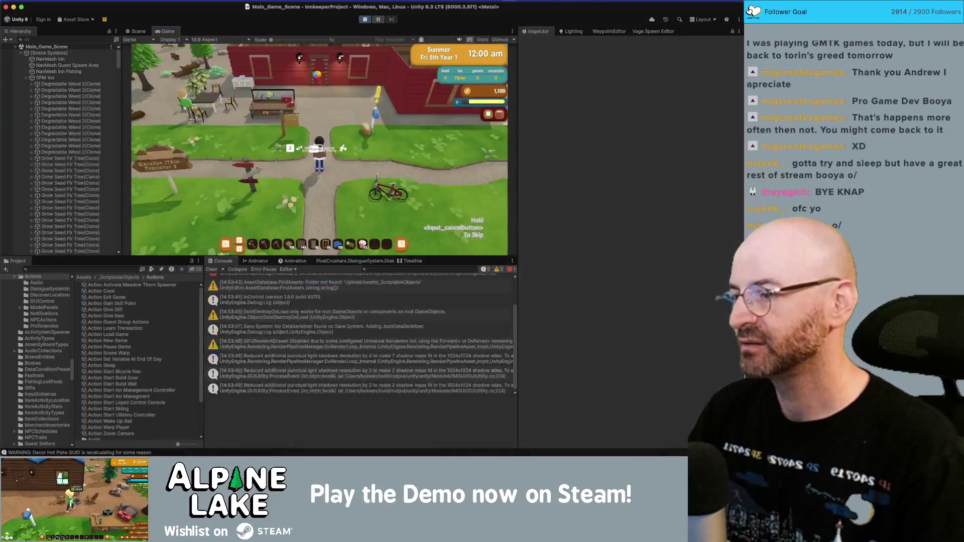
- Give and place a Decor Hot Plate on the inn floor, then open the 'Hotbar' KeyNotFoundException
{"action": "left_click", "coordinate": [110, 269]}
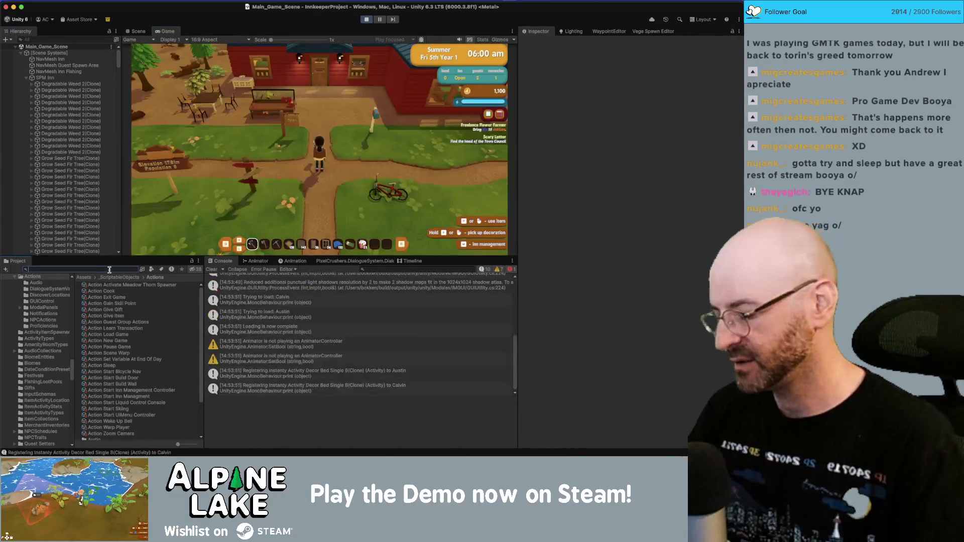
{"action": "type", "text": "hot plate"}
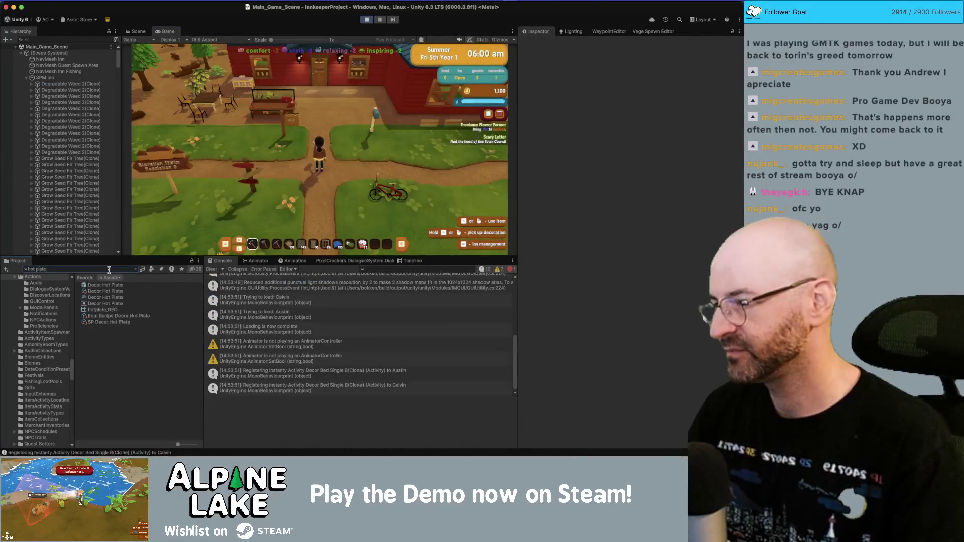
{"action": "left_click", "coordinate": [101, 292]}
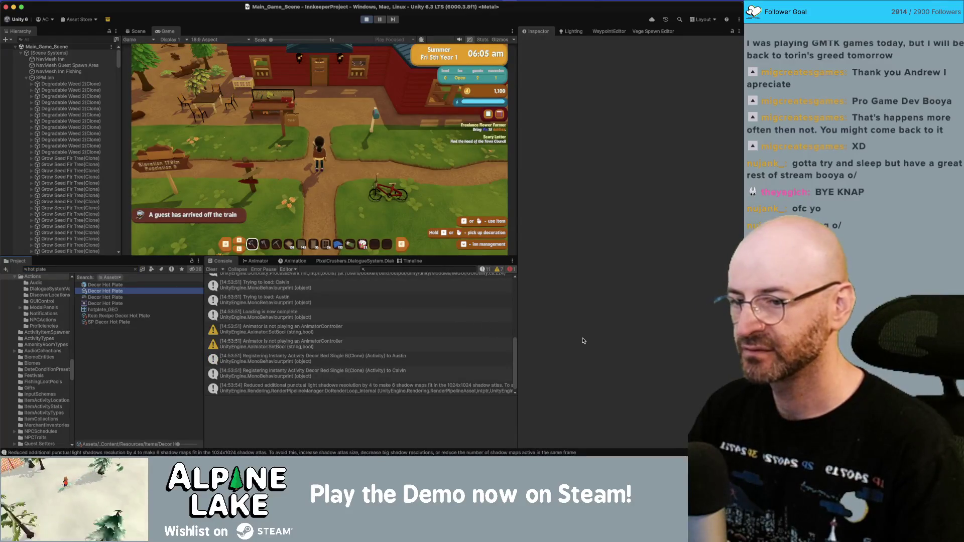
{"action": "scroll", "coordinate": [583, 341], "scroll_direction": "down", "scroll_amount": 5}
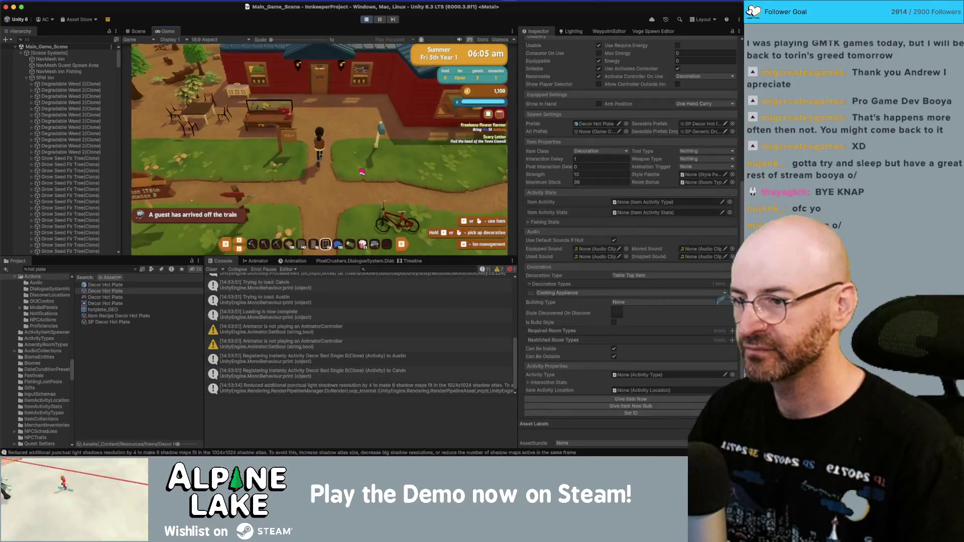
{"action": "left_click", "coordinate": [362, 171]}
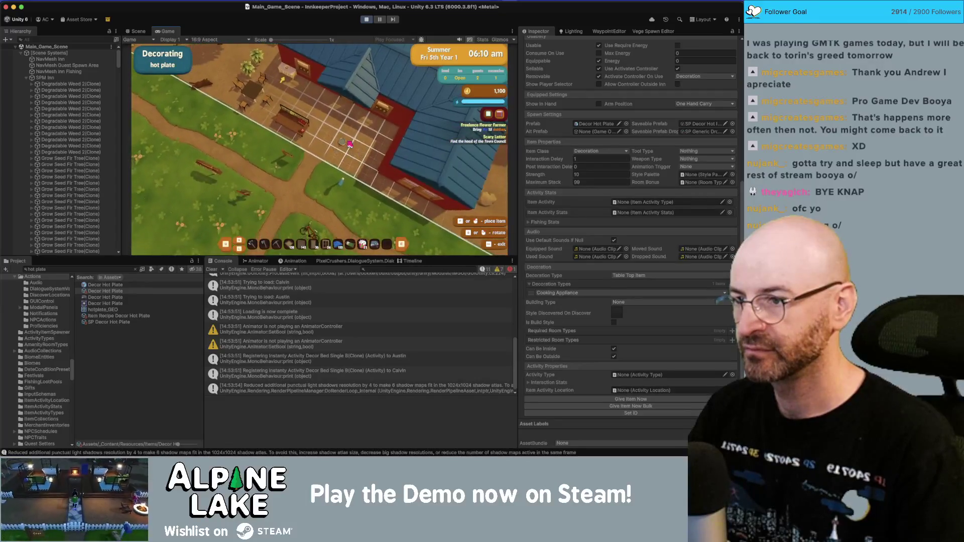
{"action": "left_click", "coordinate": [350, 145]}
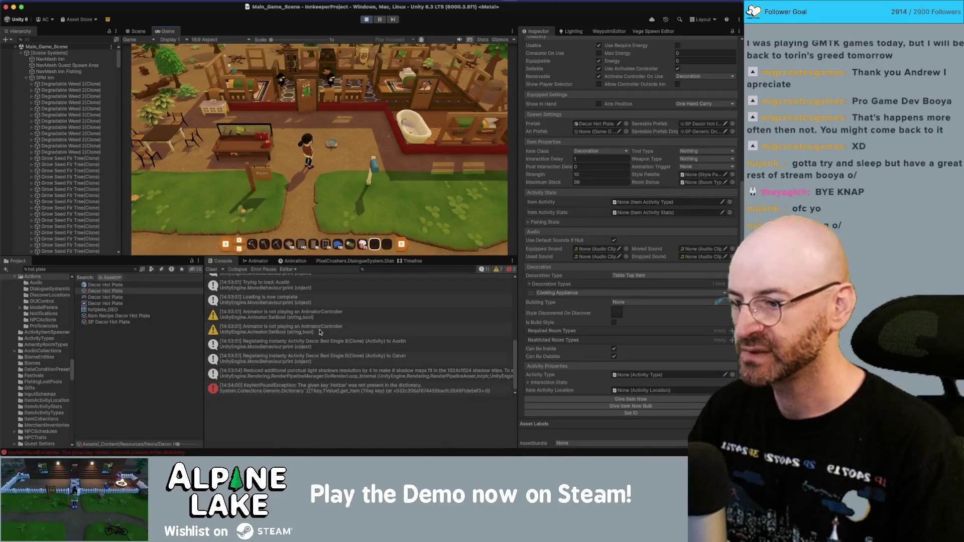
{"action": "left_click", "coordinate": [314, 387]}
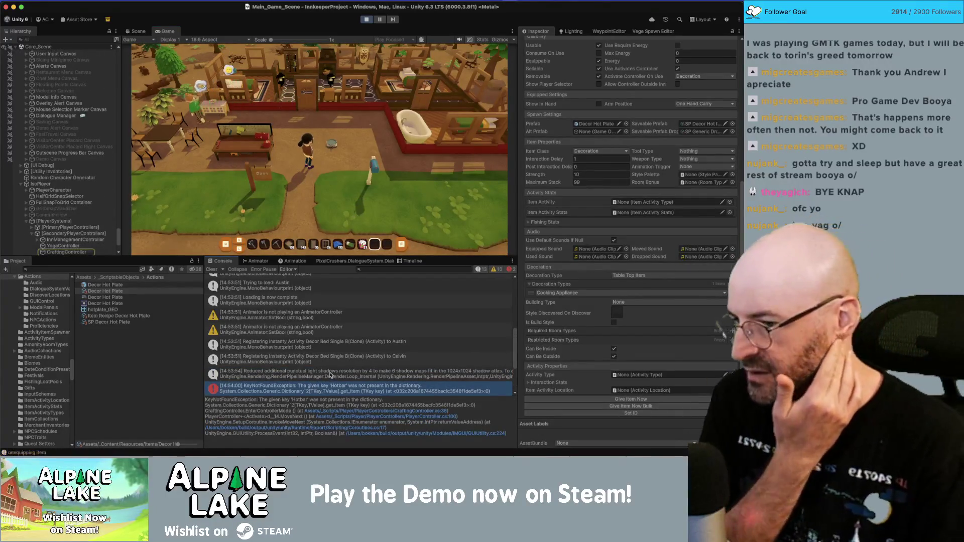
- Open CraftingController.cs line 38 in Rider from the Console stack trace link
{"action": "left_click", "coordinate": [389, 412]}
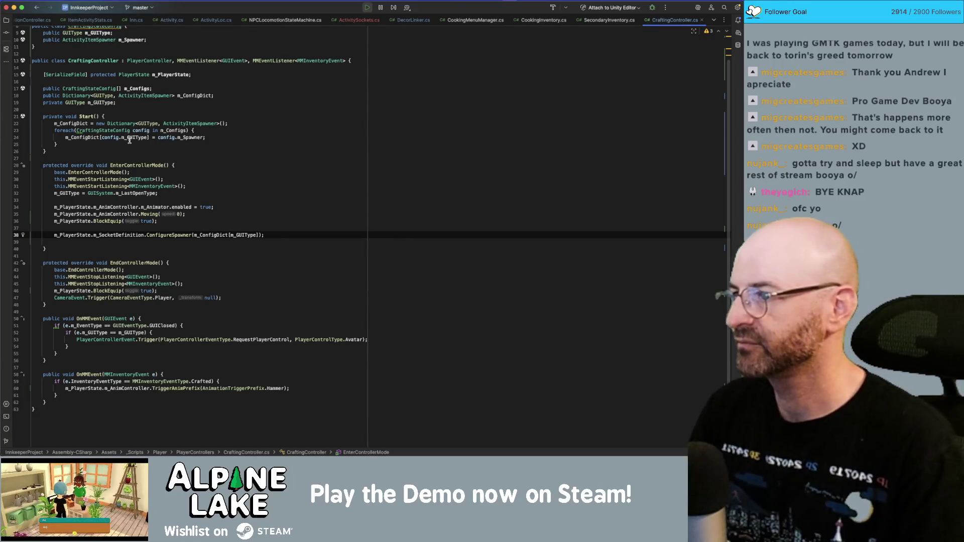
- Reopen the error's source line in CraftingController.cs from the Unity Console, placing the caret on line 37
{"action": "mouse_move", "coordinate": [130, 140]}
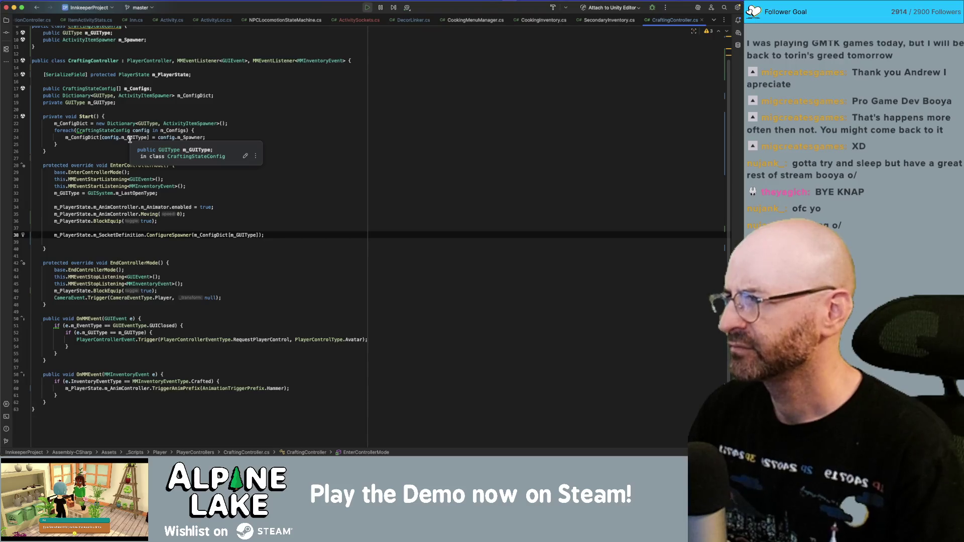
{"action": "key", "text": "super+Tab"}
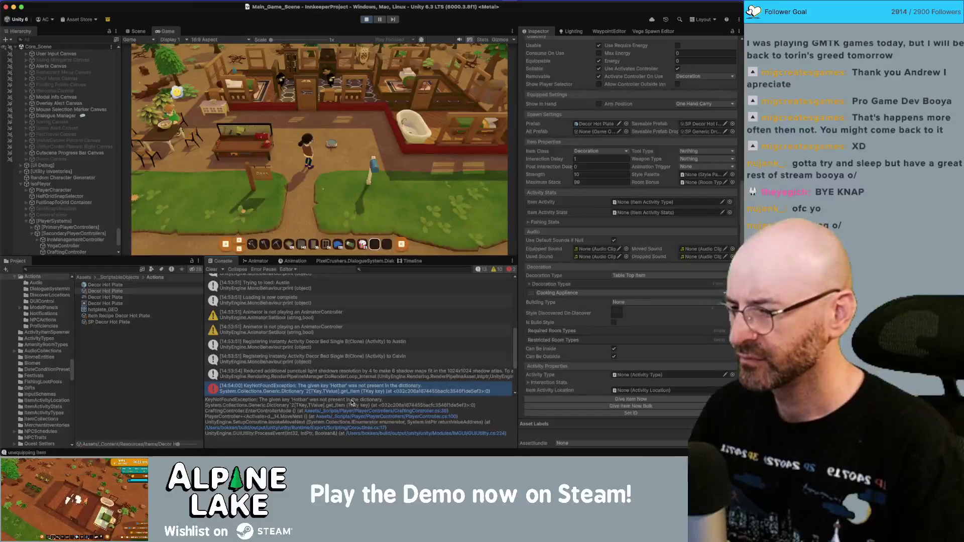
{"action": "left_click", "coordinate": [352, 411]}
{"action": "key", "text": "super+Tab"}
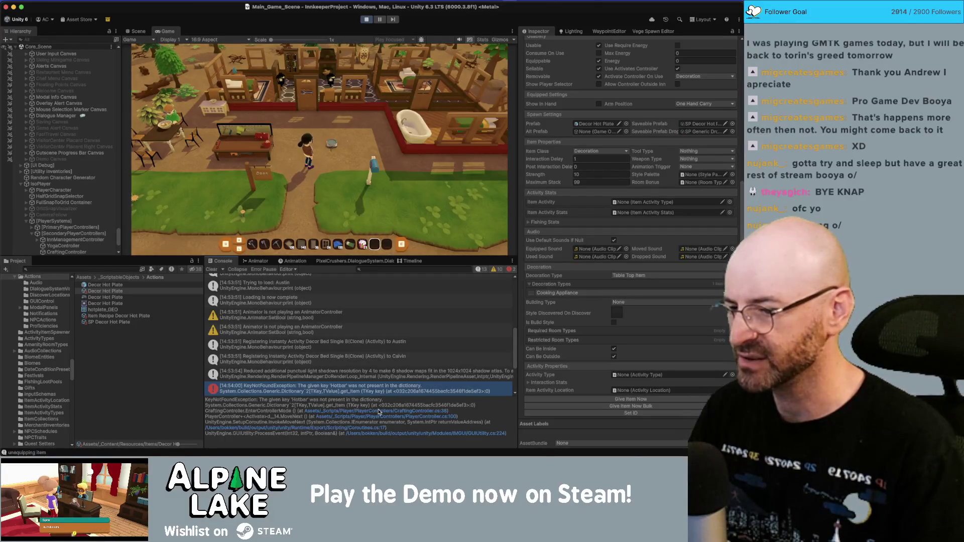
{"action": "left_click", "coordinate": [379, 411]}
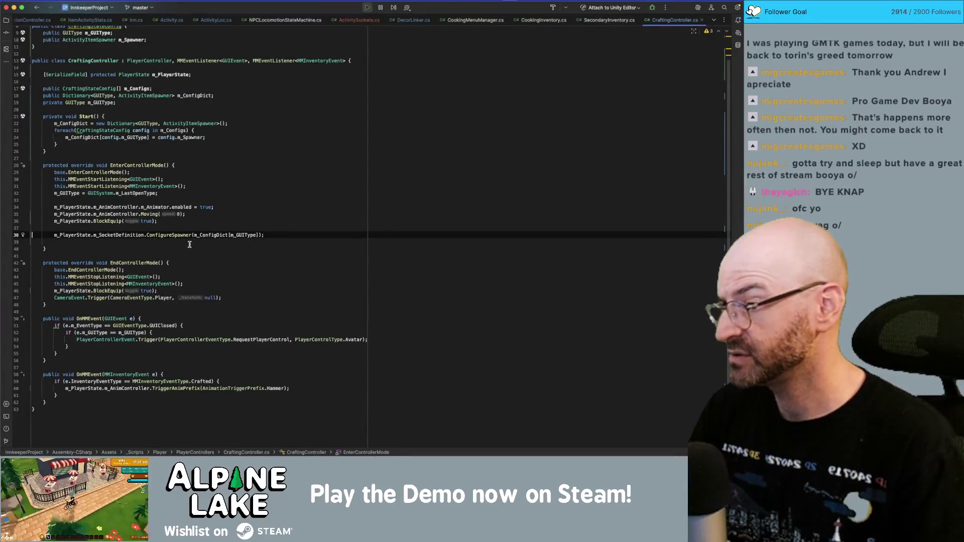
{"action": "left_click", "coordinate": [246, 228]}
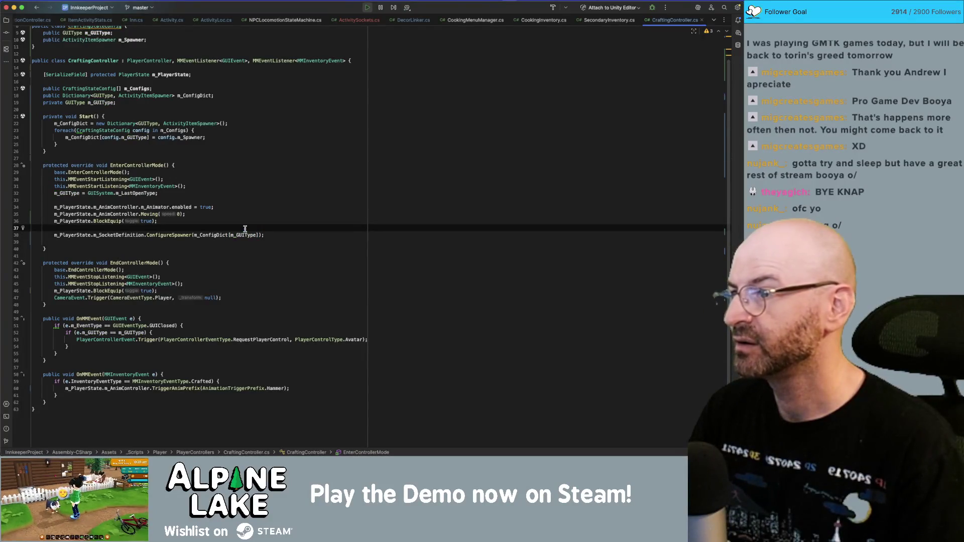
- Double-click m_GUIType on line 38 to highlight its usages, then return to Unity
{"action": "key", "text": "super+Tab"}
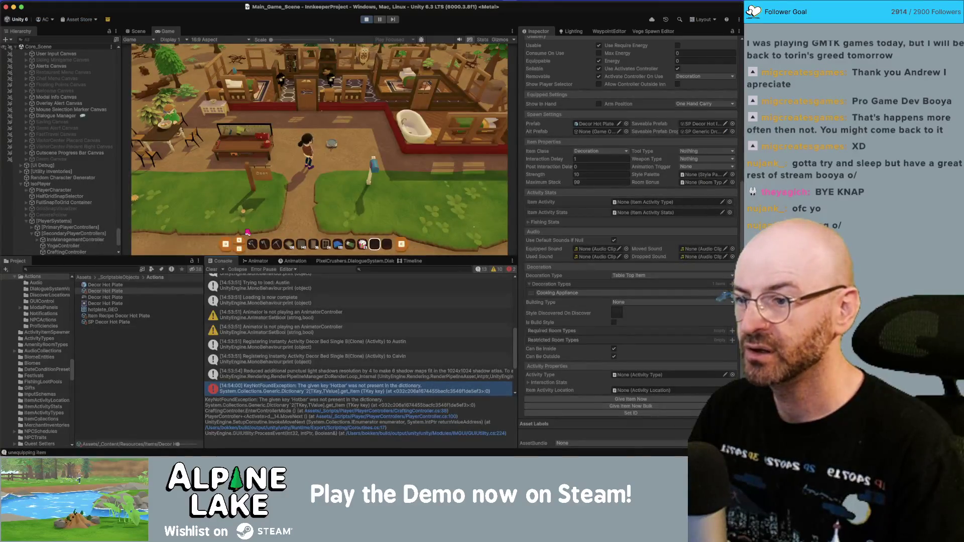
{"action": "key", "text": "super+Tab"}
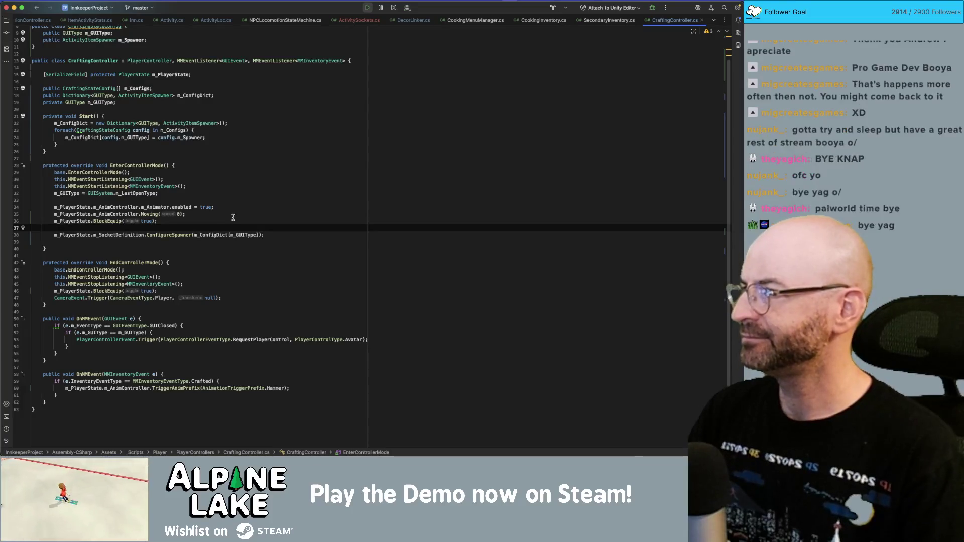
{"action": "key", "text": "super+Tab"}
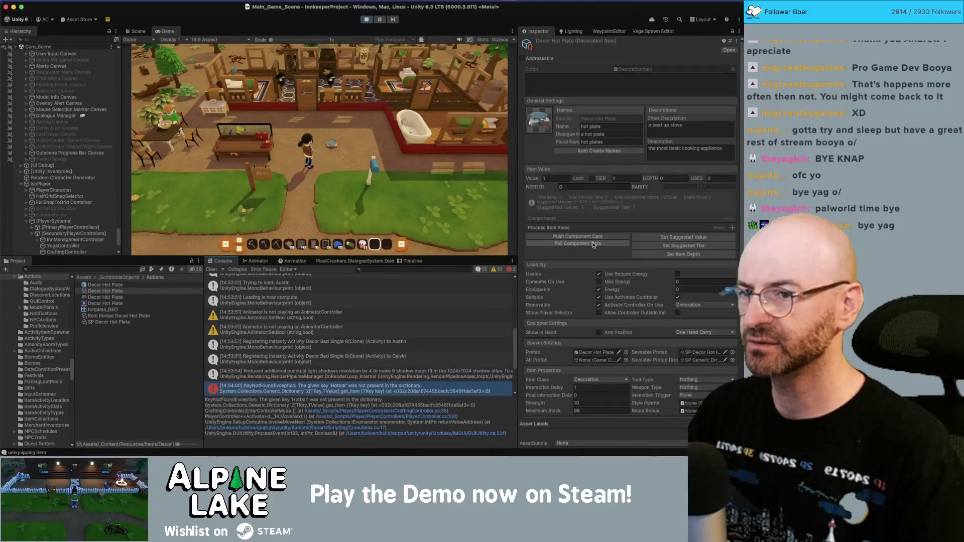
{"action": "key", "text": "super+Tab"}
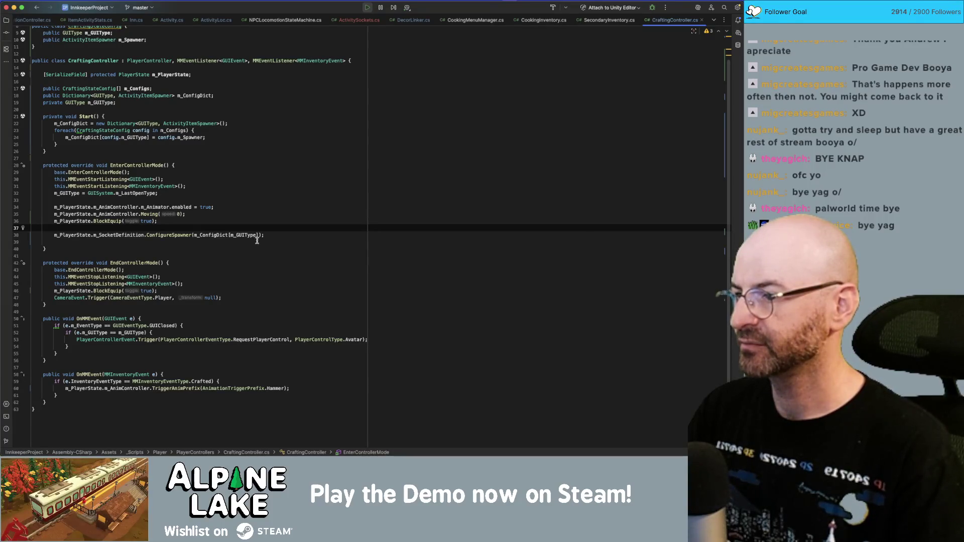
{"action": "left_click", "coordinate": [243, 234]}
{"action": "double_click", "coordinate": [244, 234]}
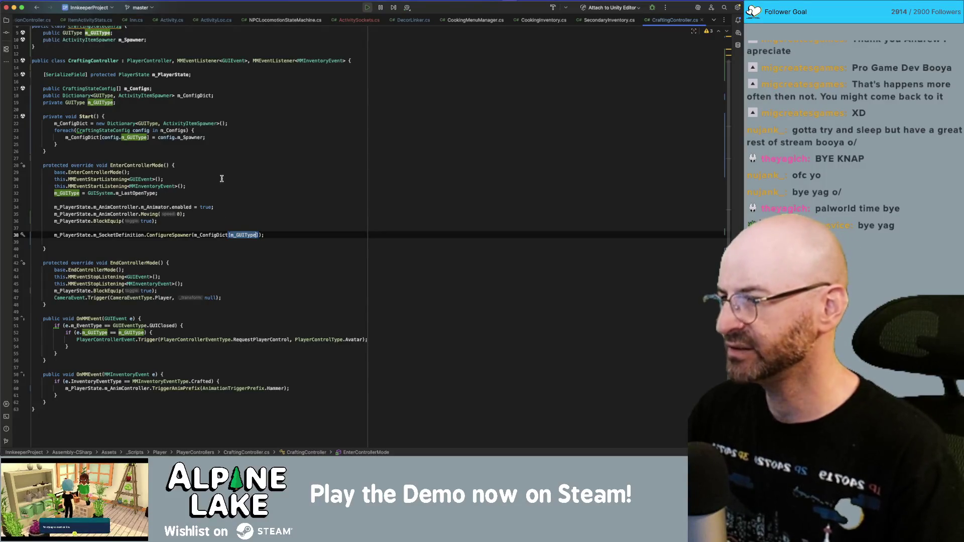
{"action": "key", "text": "super+Tab"}
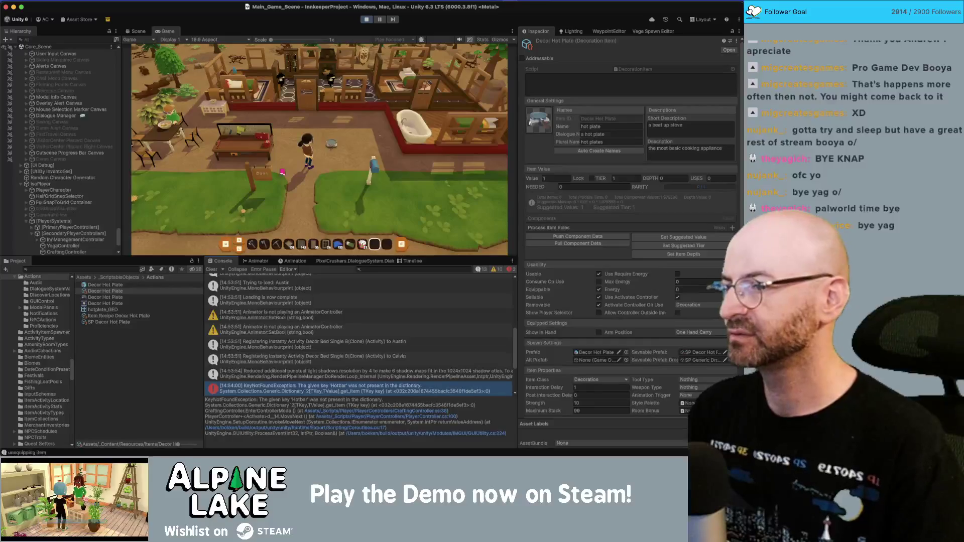
- Stop the current play session and start a fresh one
{"action": "left_click", "coordinate": [366, 19]}
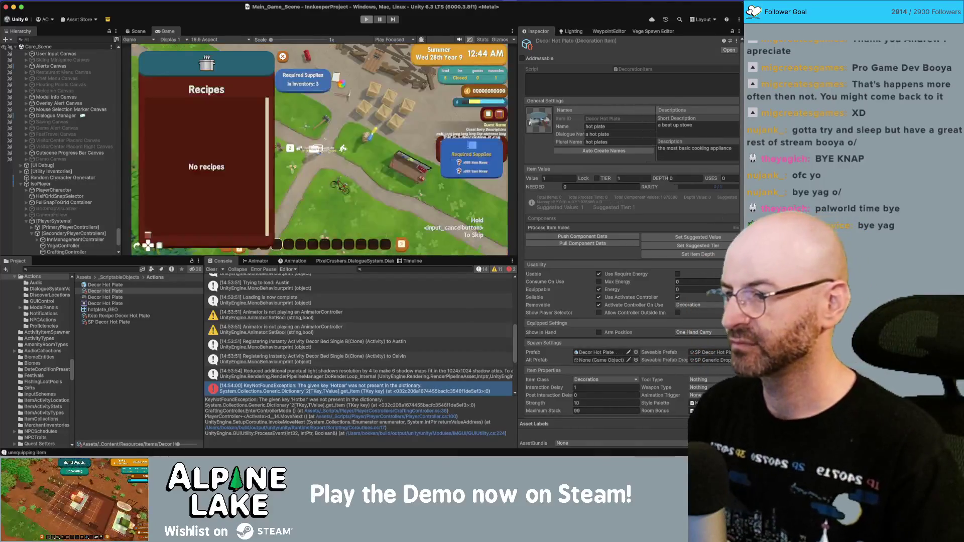
{"action": "left_click", "coordinate": [366, 21]}
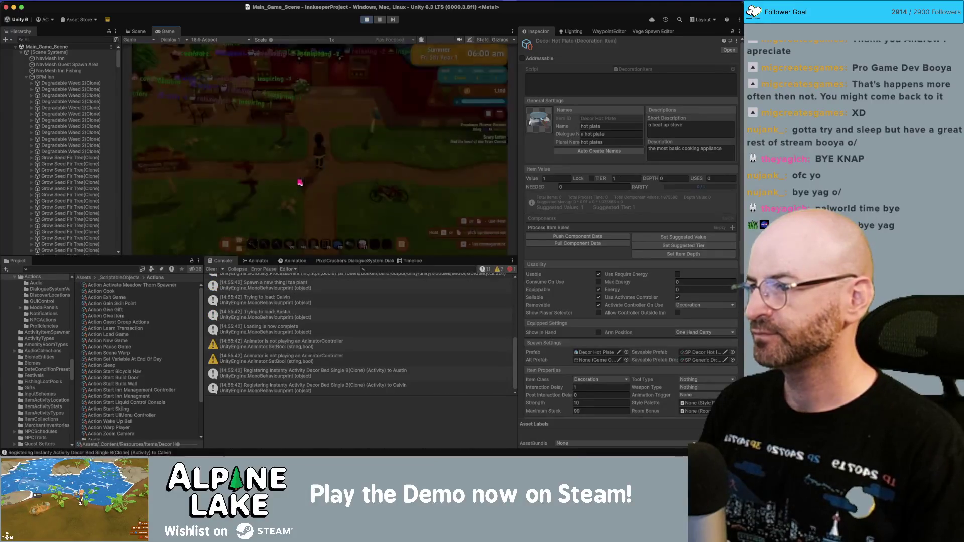
- Open the workbench recipes in-game, then filter the Project panel to 'plate' assets
{"action": "left_click", "coordinate": [315, 173]}
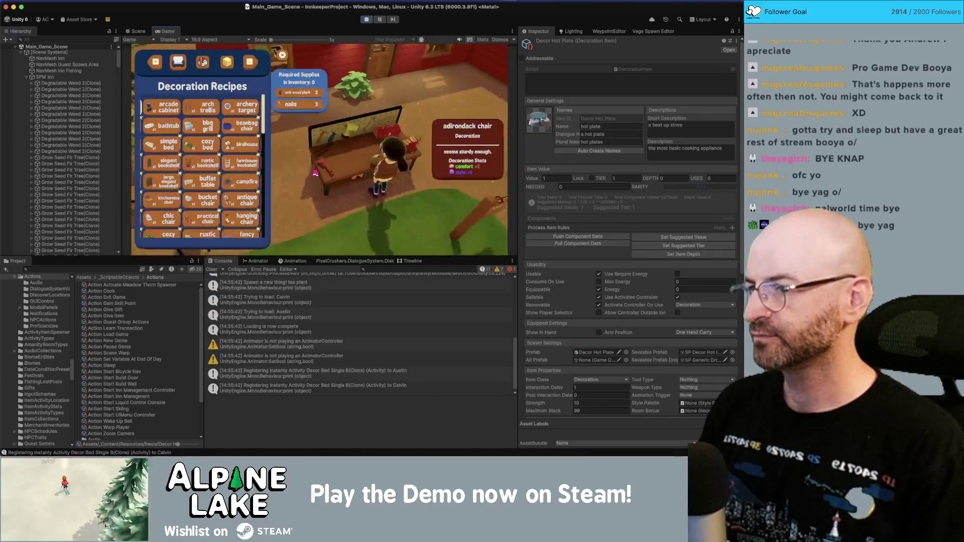
{"action": "key", "text": "Escape"}
{"action": "key", "text": "s"}
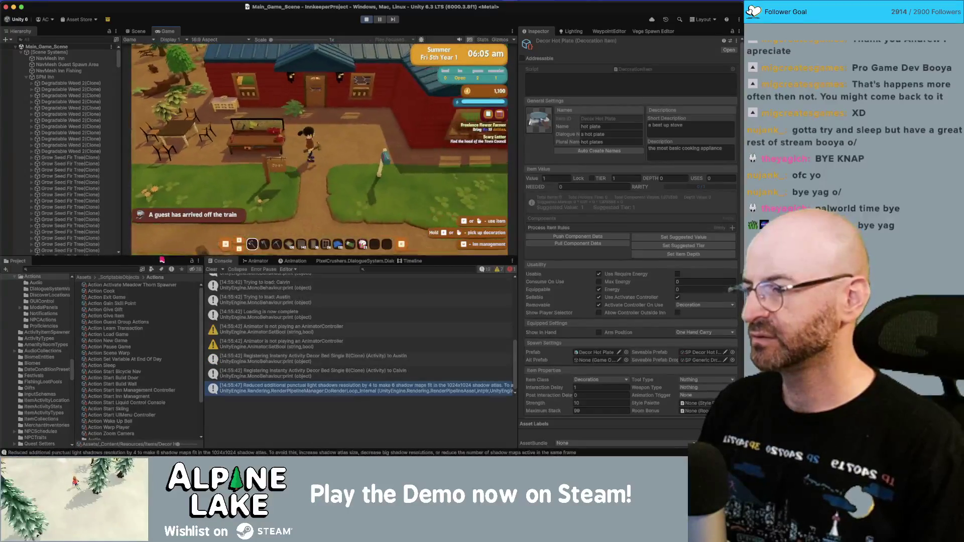
{"action": "type", "text": "hot plate"}
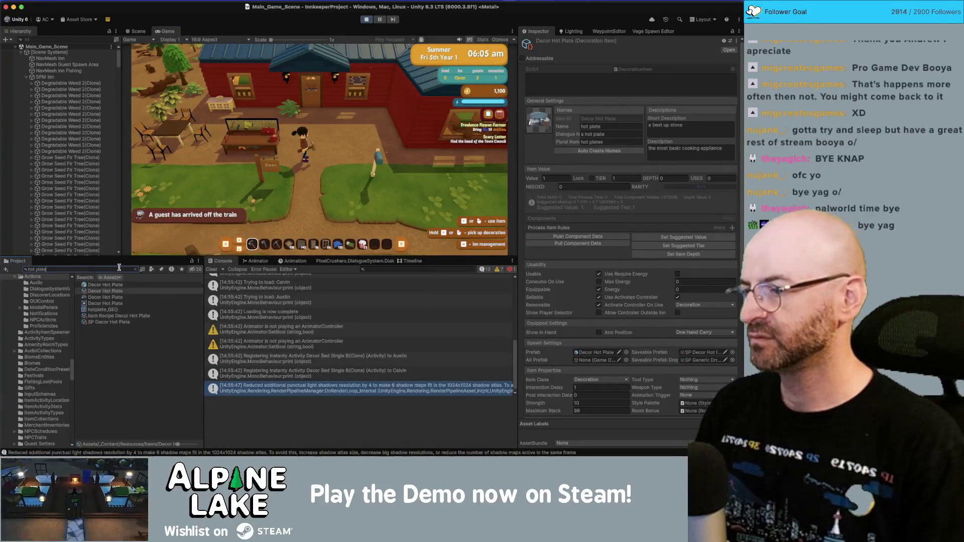
{"action": "scroll", "coordinate": [660, 409], "scroll_direction": "down", "scroll_amount": 10}
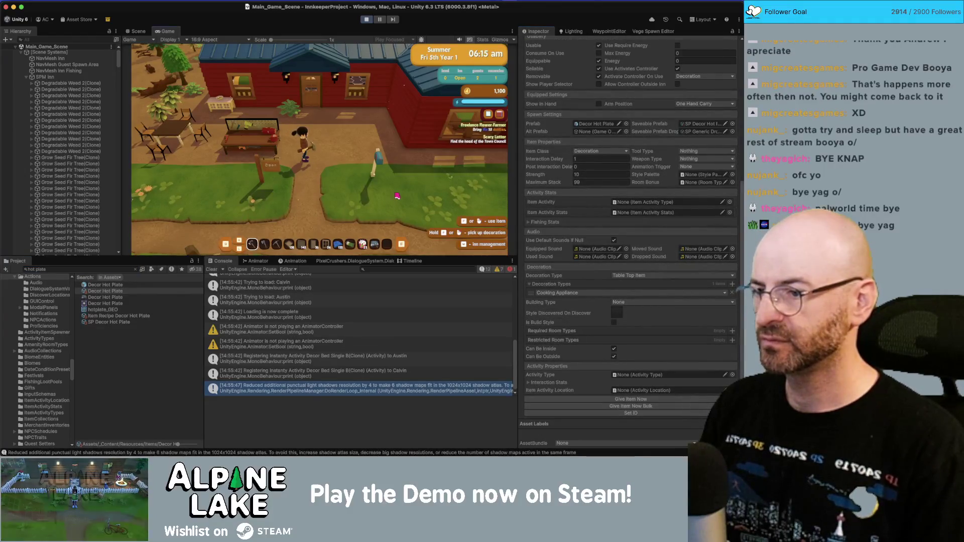
{"action": "scroll", "coordinate": [398, 196], "scroll_direction": "down", "scroll_amount": 9}
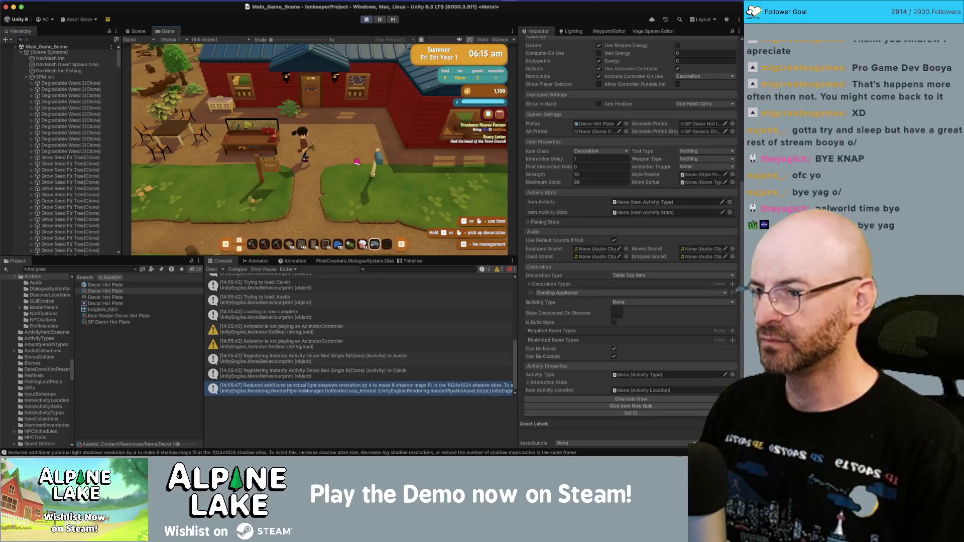
- Open the backpack, walk between the workbench, outdoor table and bike, then stop the game
{"action": "key", "text": "i"}
{"action": "key", "text": "i"}
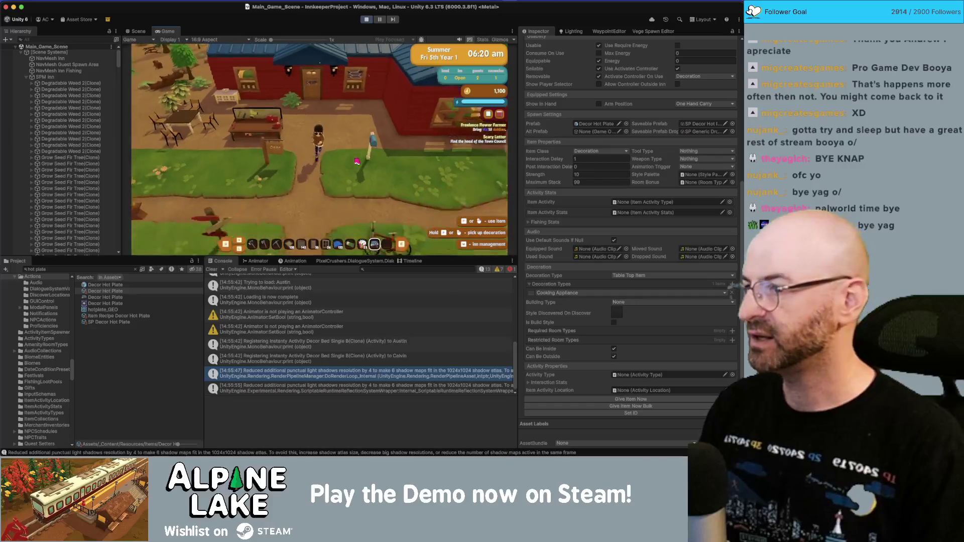
{"action": "key", "text": "w"}
{"action": "key", "text": "e"}
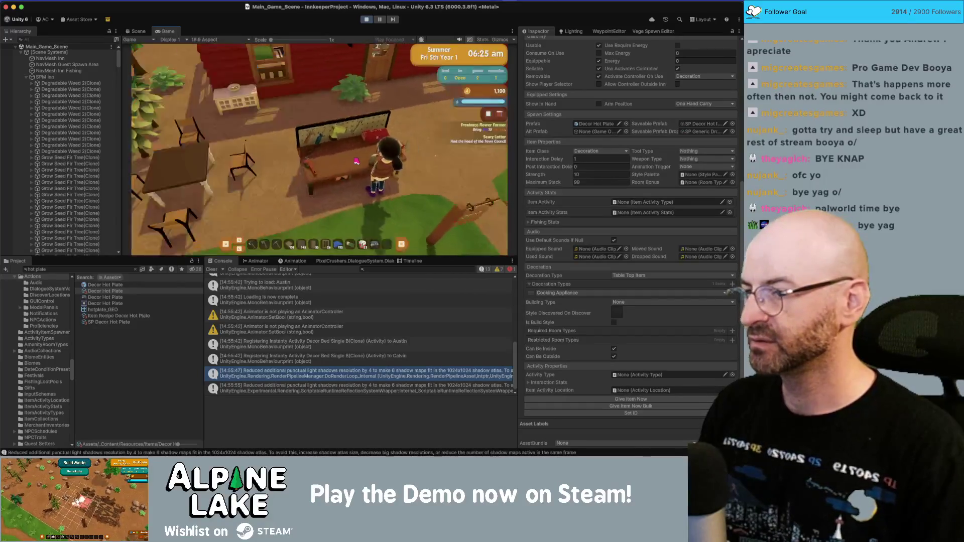
{"action": "key", "text": "Escape"}
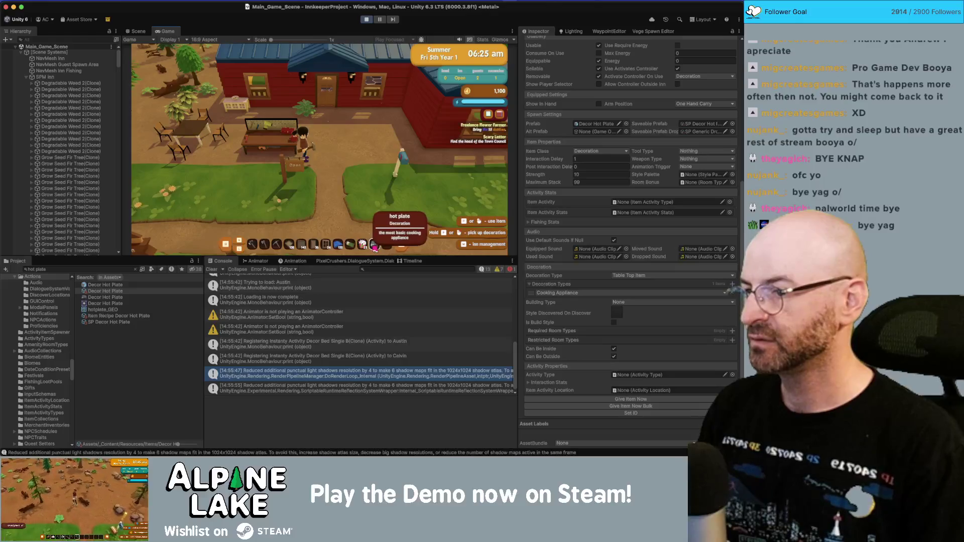
{"action": "key", "text": "a"}
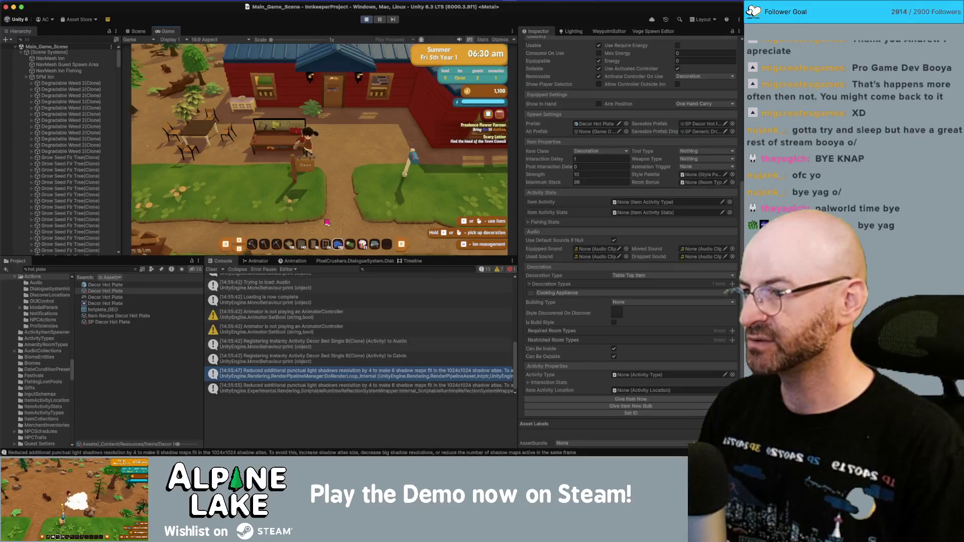
{"action": "key", "text": "w"}
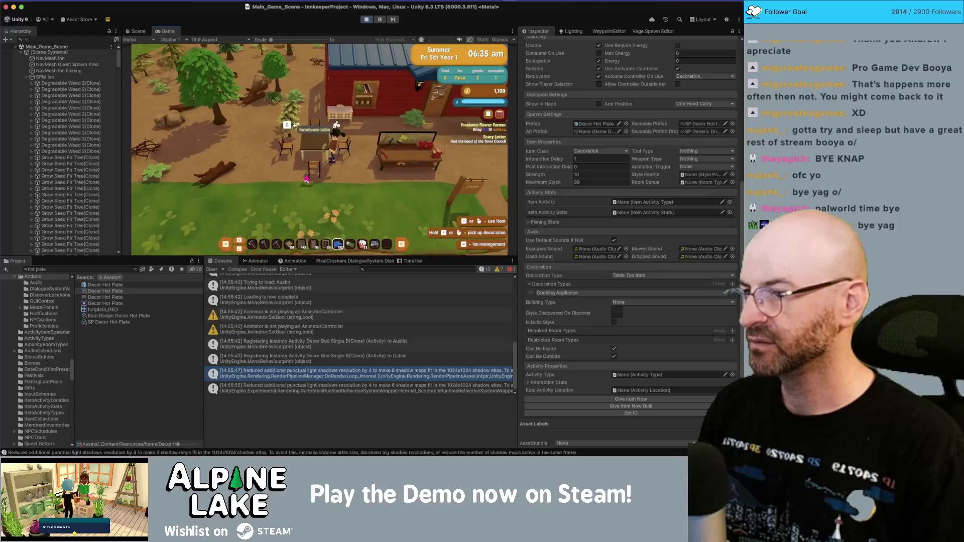
{"action": "key", "text": "Tab"}
{"action": "key", "text": "Tab"}
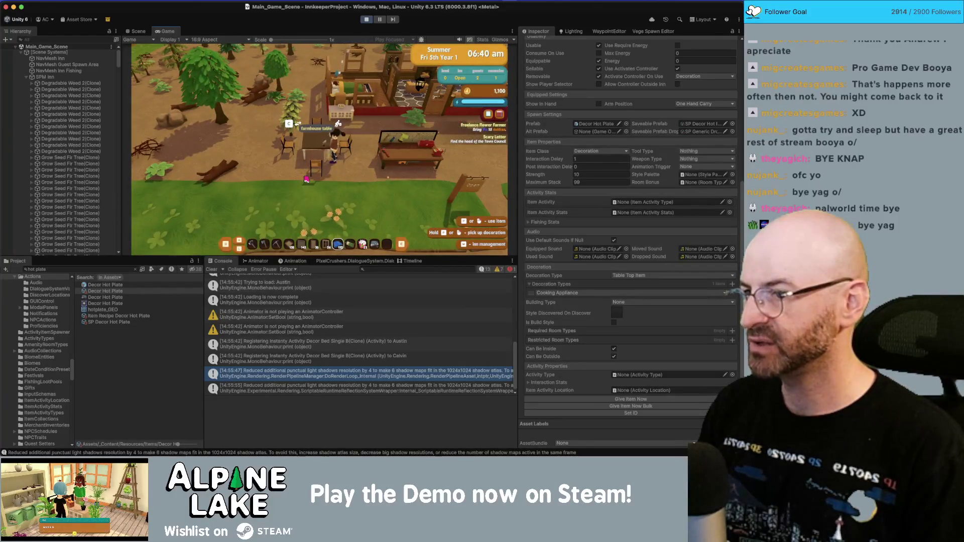
{"action": "key", "text": "d"}
{"action": "scroll", "coordinate": [402, 195], "scroll_direction": "down", "scroll_amount": 4}
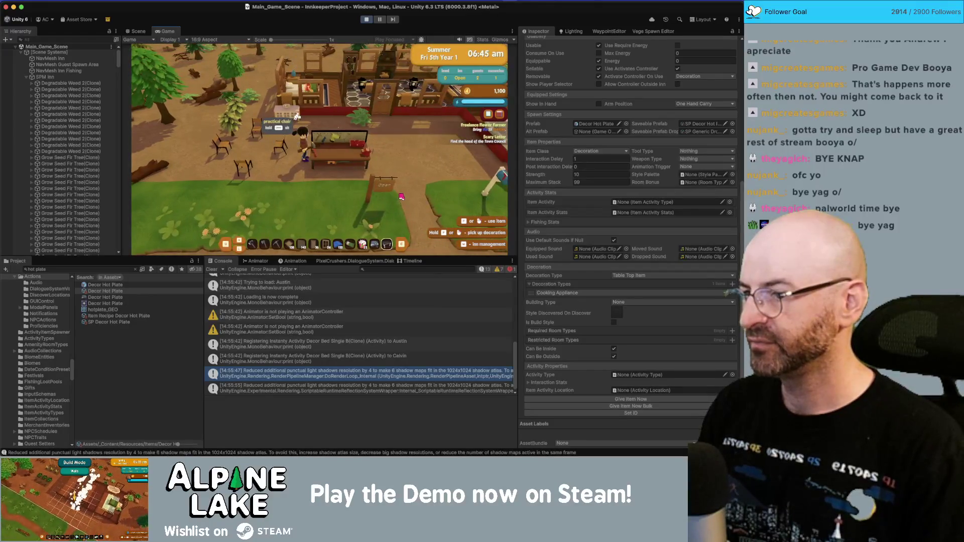
{"action": "key", "text": "s"}
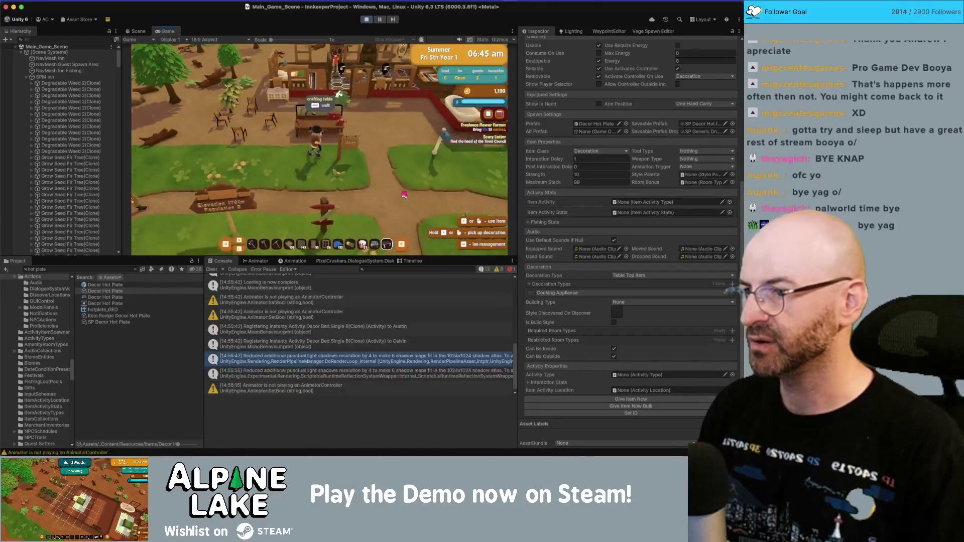
{"action": "key", "text": "d"}
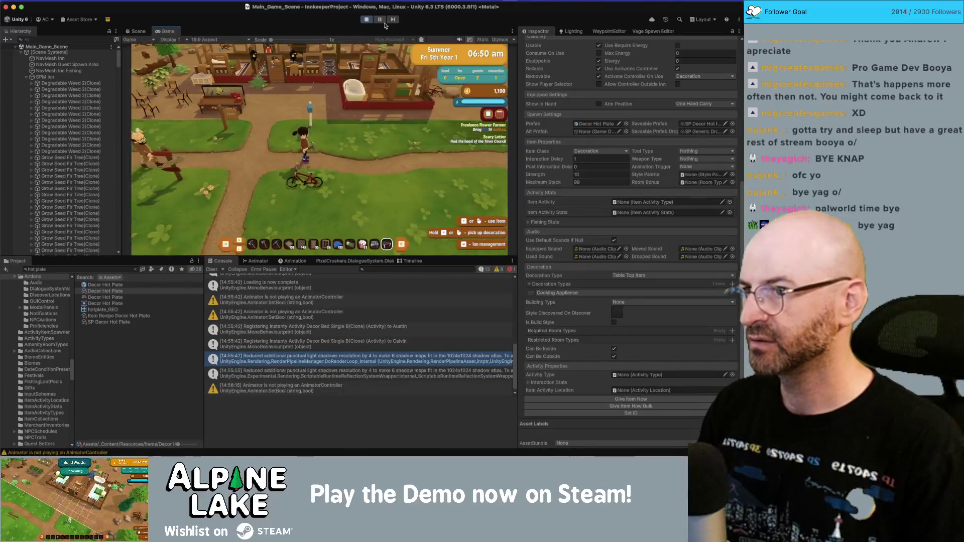
{"action": "left_click", "coordinate": [365, 19]}
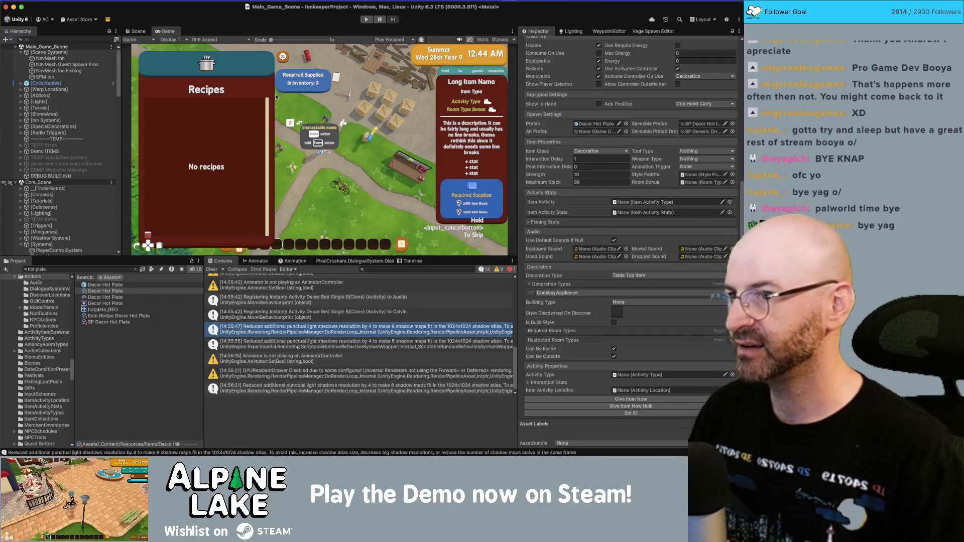
- Start play, place the hot plate, and view the 'Hotbar' KeyNotFoundException stack trace
{"action": "left_click", "coordinate": [365, 20]}
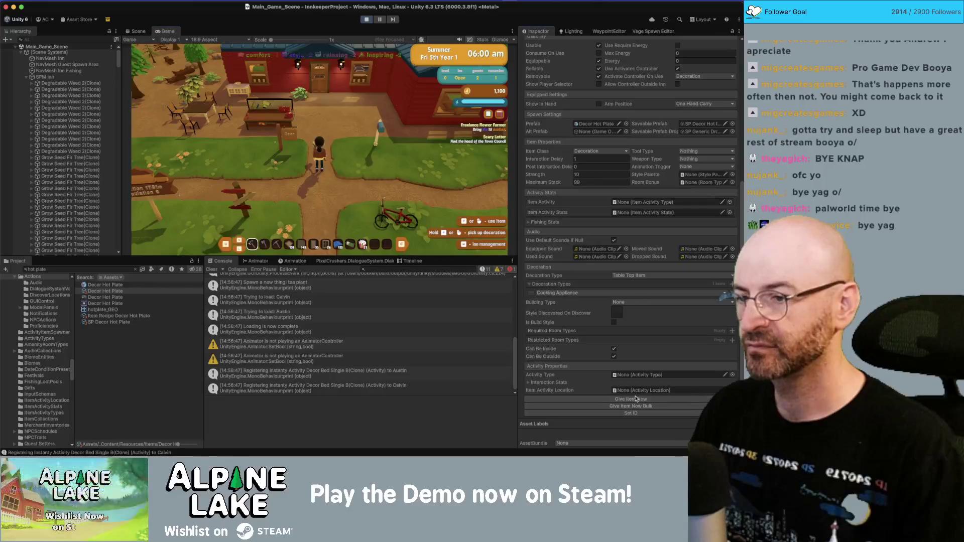
{"action": "key", "text": "e"}
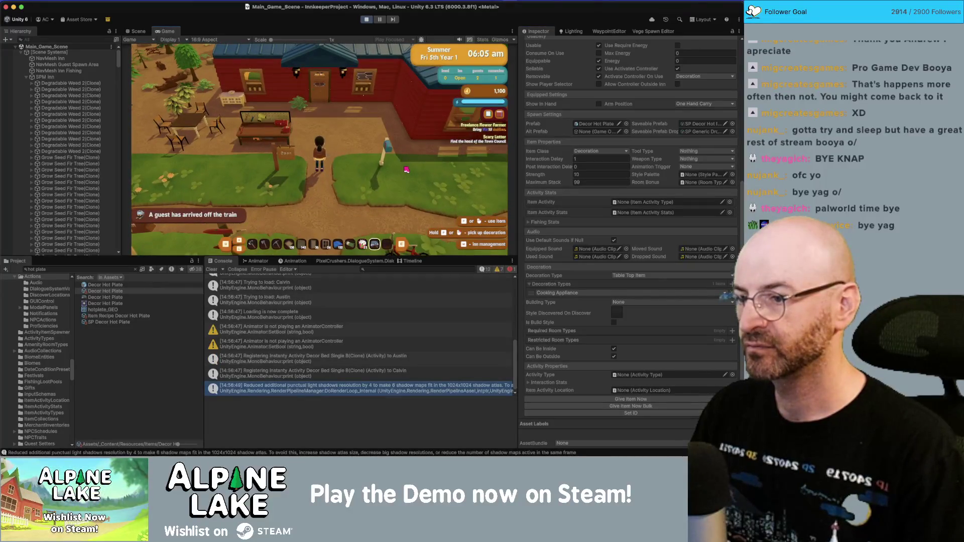
{"action": "key", "text": "Escape"}
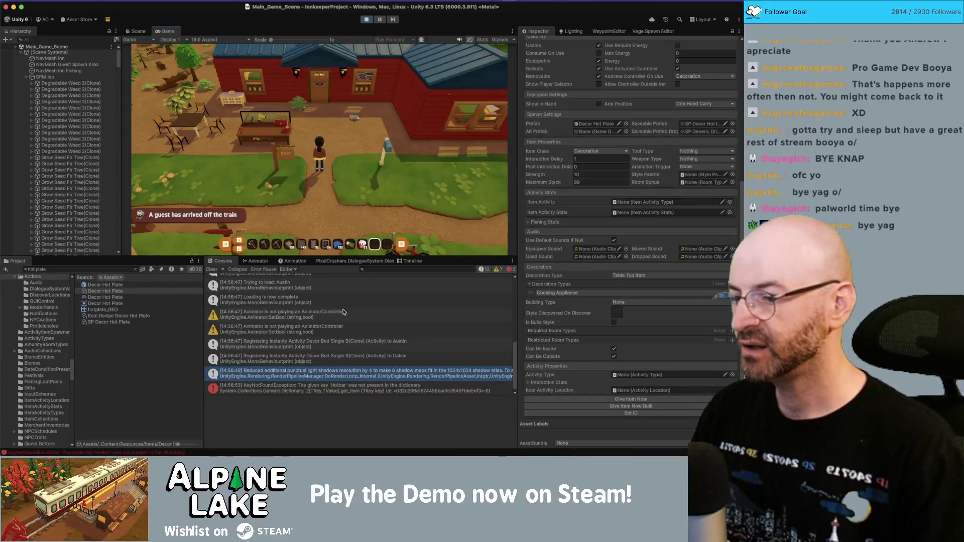
{"action": "left_click", "coordinate": [331, 388]}
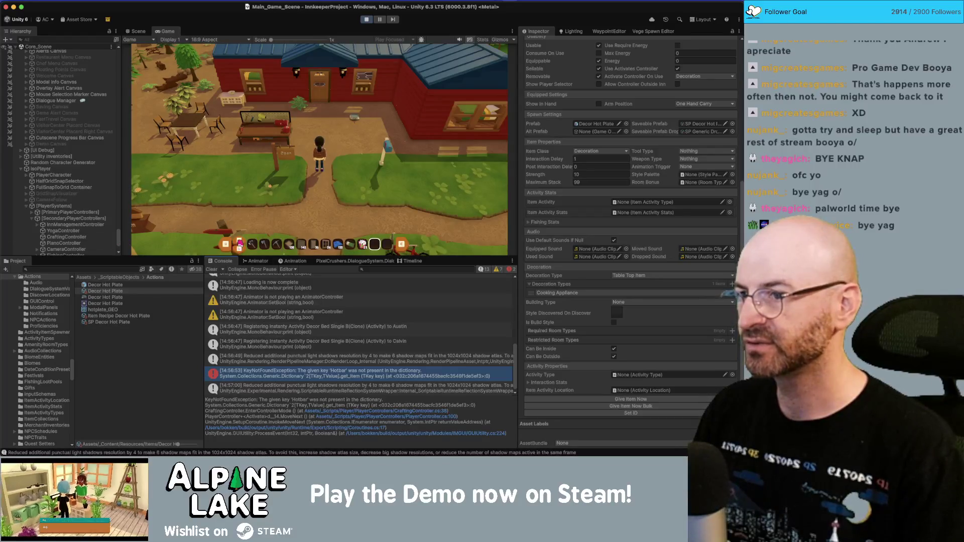
- Set the Decor Hot Plate prefab's interaction trigger to On Player Interaction and restart play mode
{"action": "left_click", "coordinate": [367, 20]}
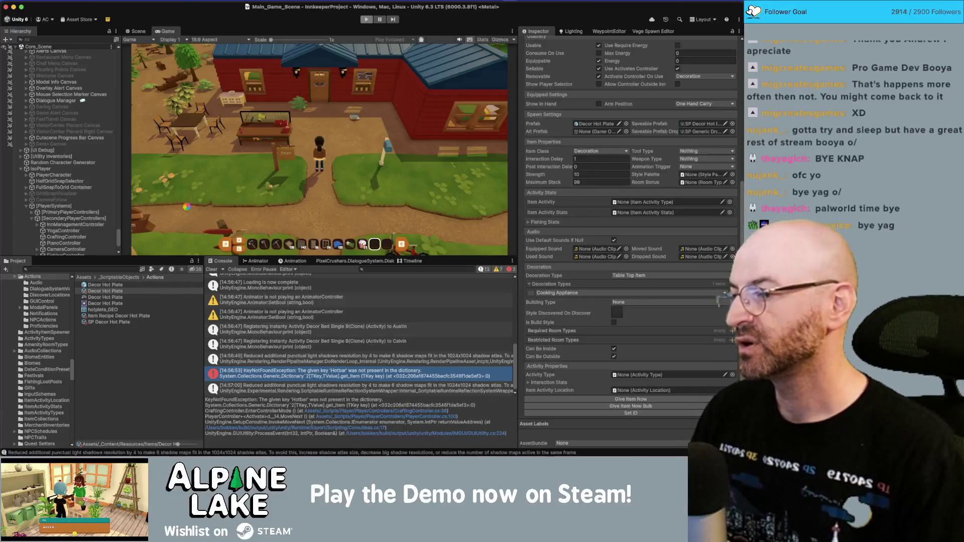
{"action": "left_click", "coordinate": [123, 285]}
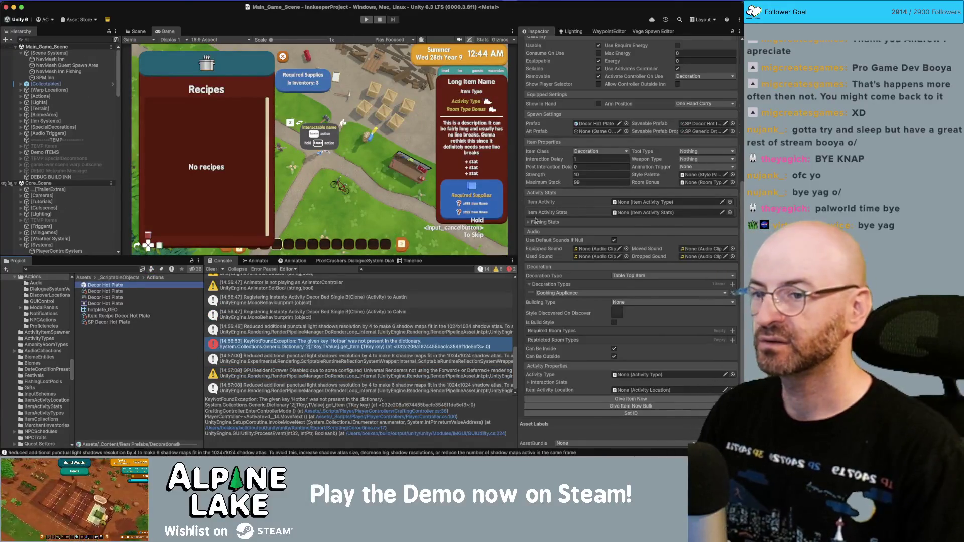
{"action": "scroll", "coordinate": [617, 176], "scroll_direction": "up", "scroll_amount": 5}
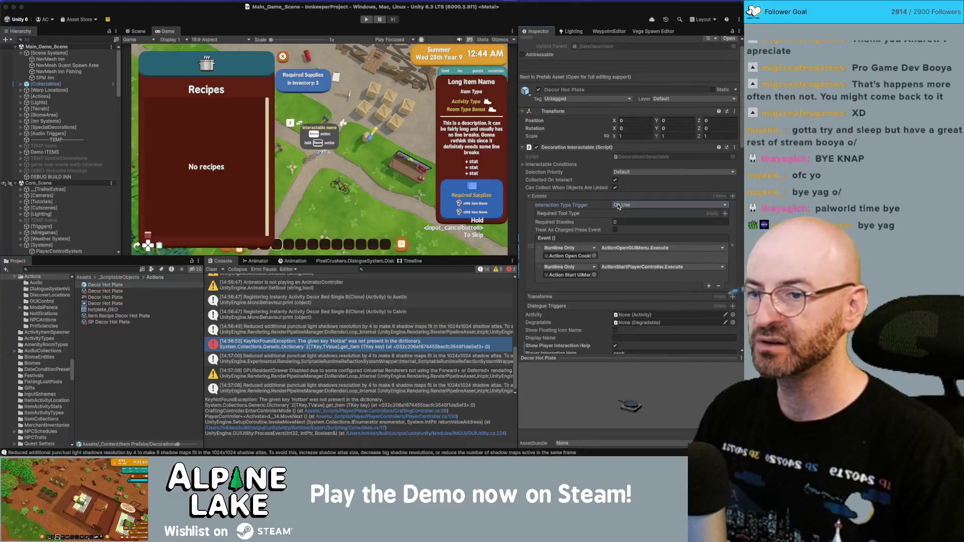
{"action": "left_click", "coordinate": [617, 204]}
{"action": "left_click", "coordinate": [639, 247]}
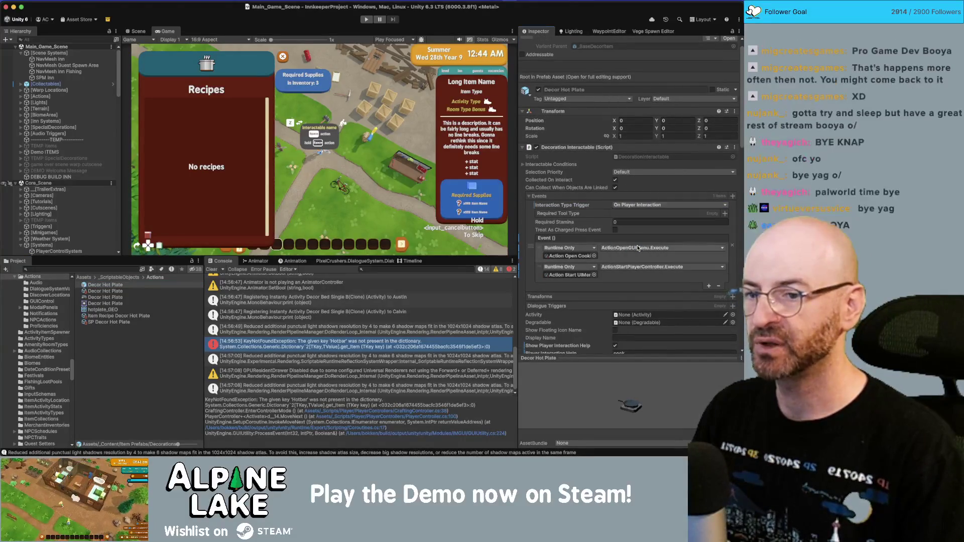
{"action": "left_click", "coordinate": [364, 20]}
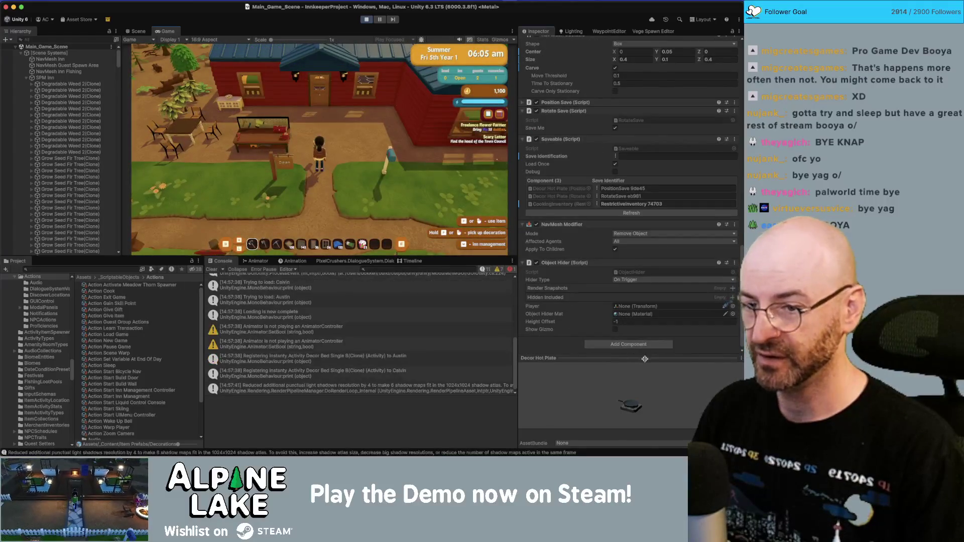
- Spawn and place a Decor Hot Plate in-game, interact with it to open cooking, then stop play
{"action": "scroll", "coordinate": [646, 359], "scroll_direction": "down", "scroll_amount": 10}
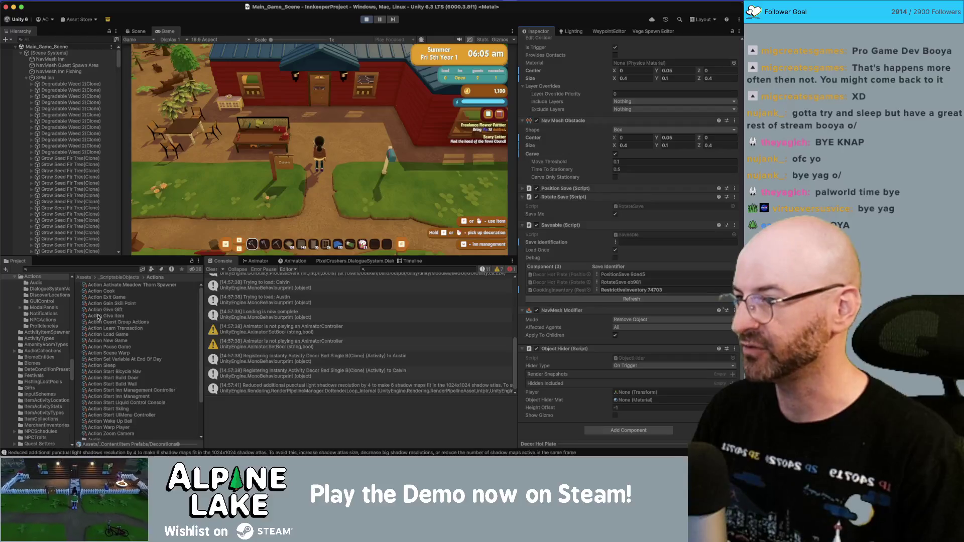
{"action": "left_click", "coordinate": [99, 270]}
{"action": "type", "text": "hot plate"}
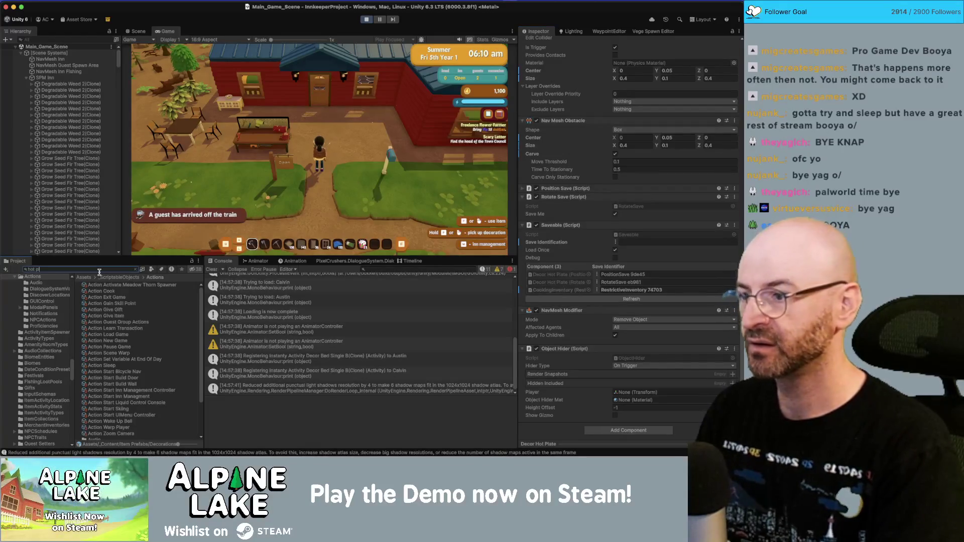
{"action": "left_click", "coordinate": [106, 292]}
{"action": "left_click", "coordinate": [105, 285]}
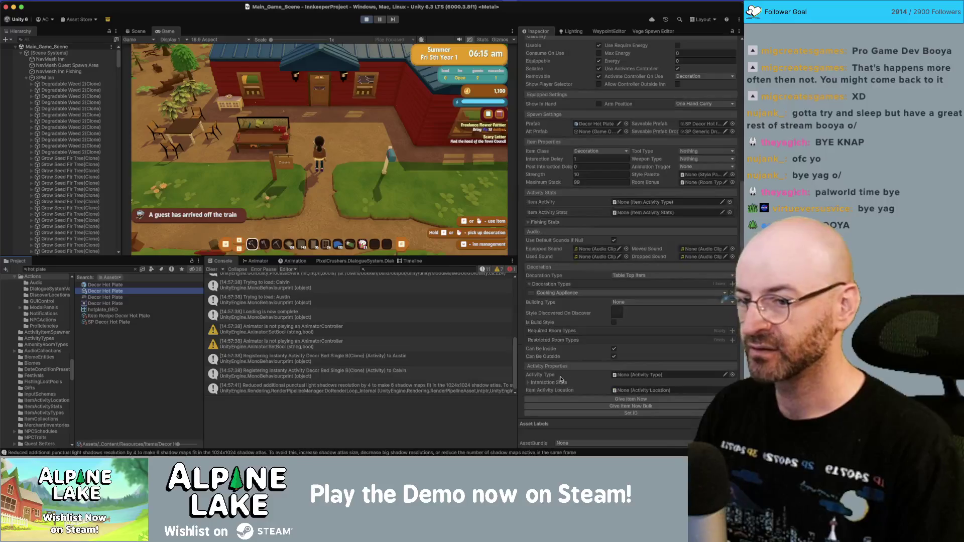
{"action": "left_click", "coordinate": [342, 171]}
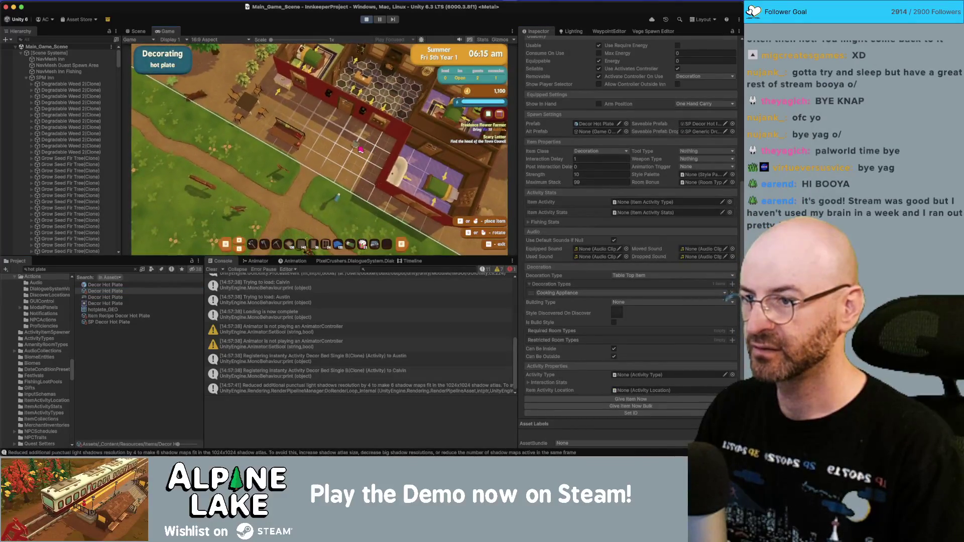
{"action": "left_click", "coordinate": [369, 153]}
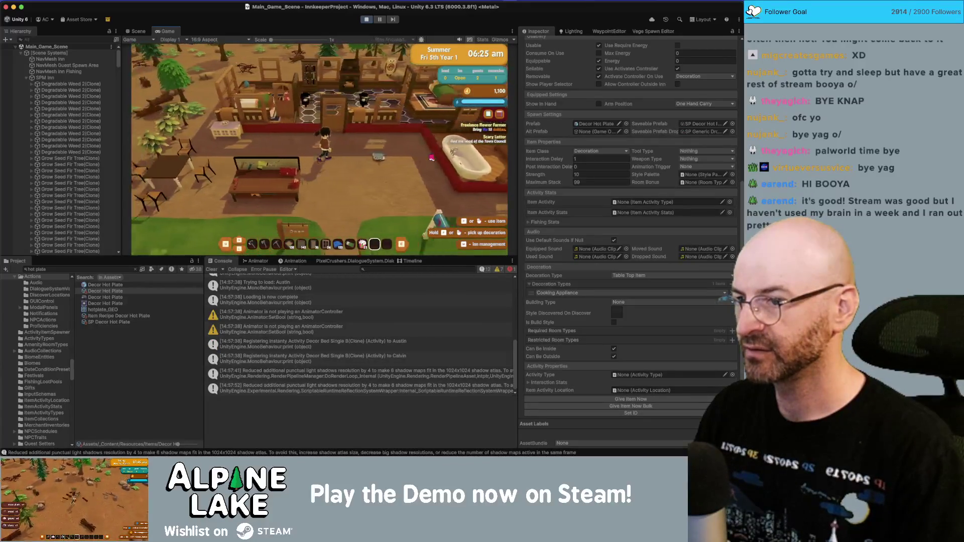
{"action": "left_click", "coordinate": [345, 137]}
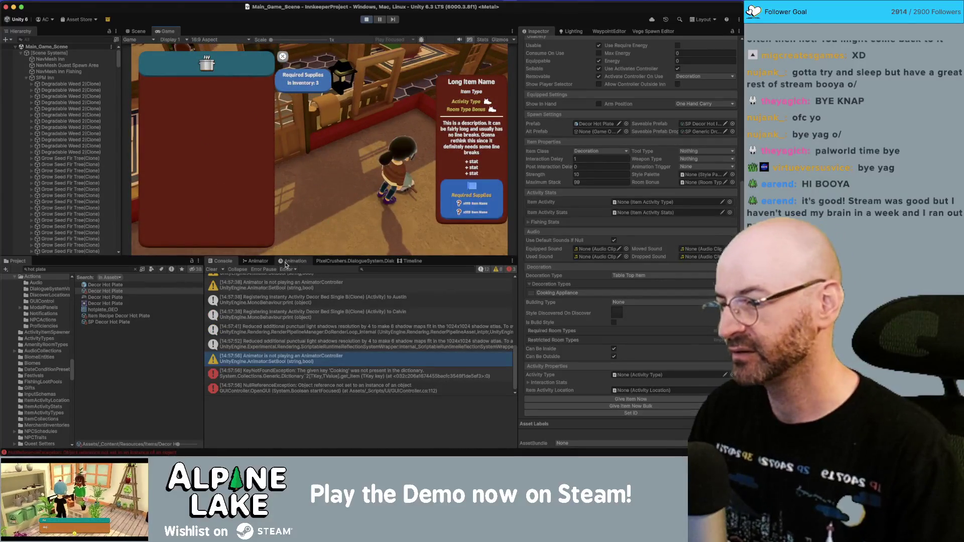
{"action": "left_click", "coordinate": [363, 20]}
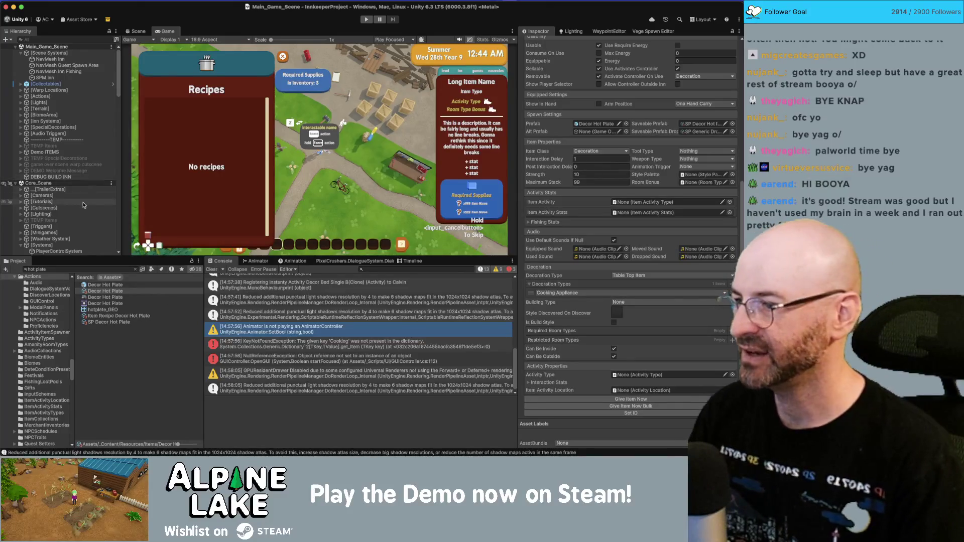
- Open the IsoPlayer prefab and select its CraftingController component
{"action": "scroll", "coordinate": [84, 195], "scroll_direction": "down", "scroll_amount": 10}
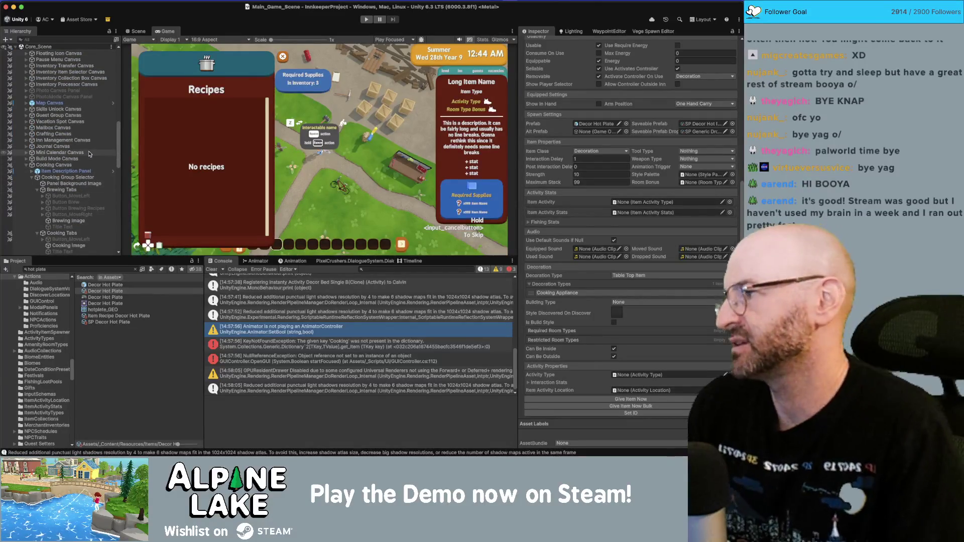
{"action": "scroll", "coordinate": [97, 143], "scroll_direction": "down", "scroll_amount": 5}
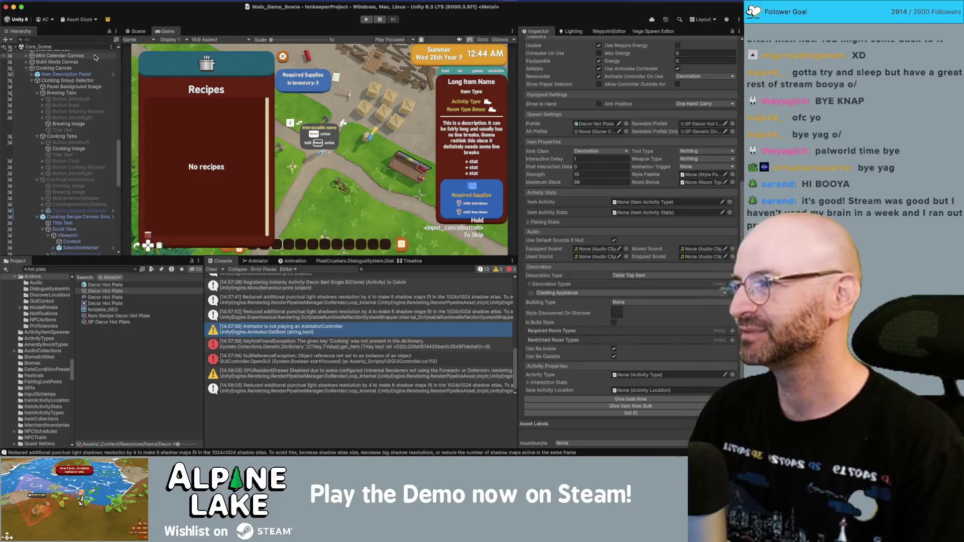
{"action": "scroll", "coordinate": [73, 141], "scroll_direction": "up", "scroll_amount": 10}
{"action": "scroll", "coordinate": [73, 141], "scroll_direction": "down", "scroll_amount": 10}
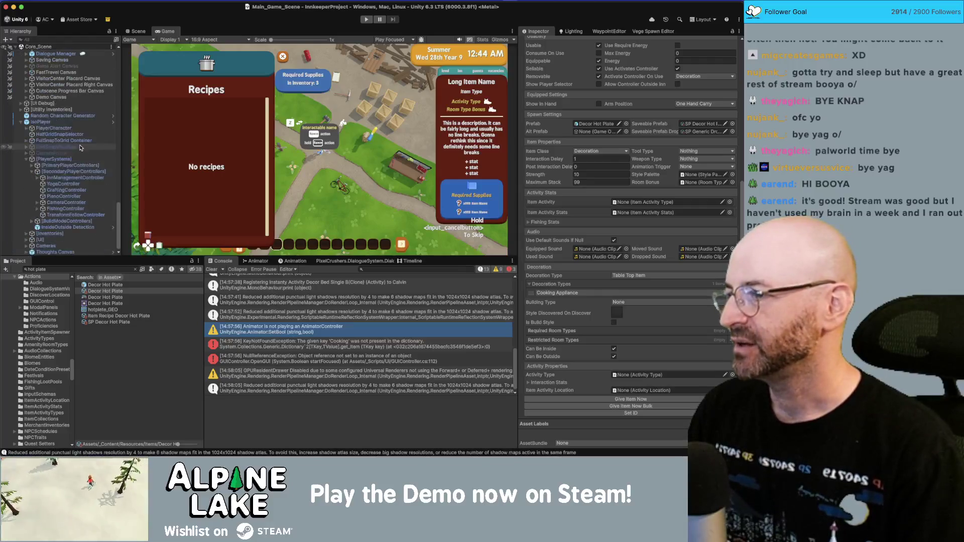
{"action": "left_click", "coordinate": [113, 123]}
{"action": "left_click", "coordinate": [75, 137]}
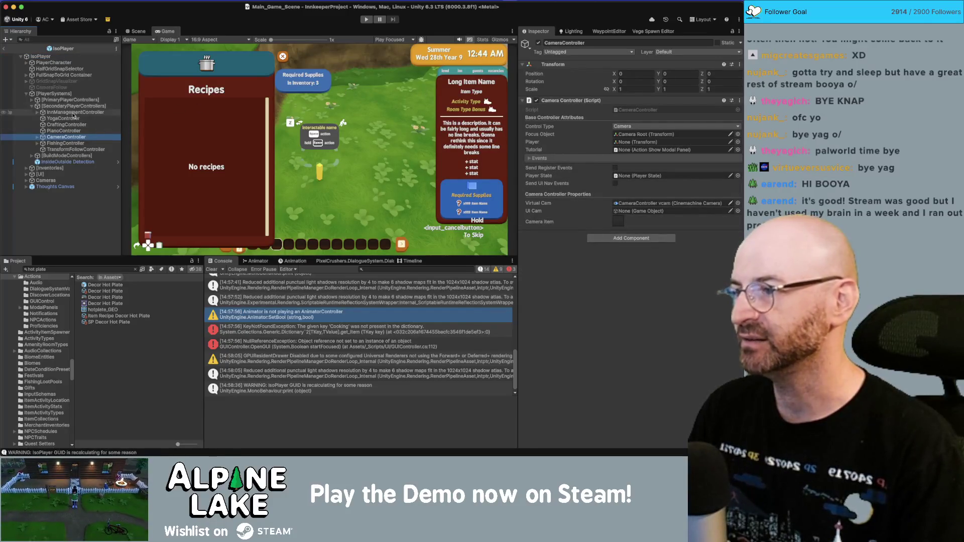
{"action": "left_click", "coordinate": [80, 131]}
{"action": "left_click", "coordinate": [84, 125]}
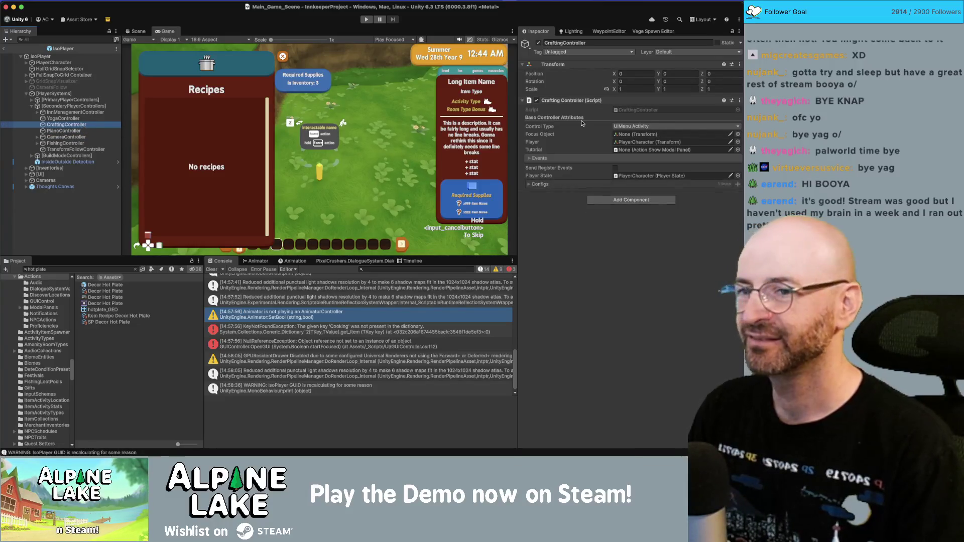
- Add a second entry to the Configs list and set its GUI Type to Cooking
{"action": "left_click", "coordinate": [529, 184]}
{"action": "left_click", "coordinate": [531, 159]}
{"action": "left_click", "coordinate": [531, 158]}
{"action": "left_click", "coordinate": [738, 184]}
{"action": "left_click", "coordinate": [627, 211]}
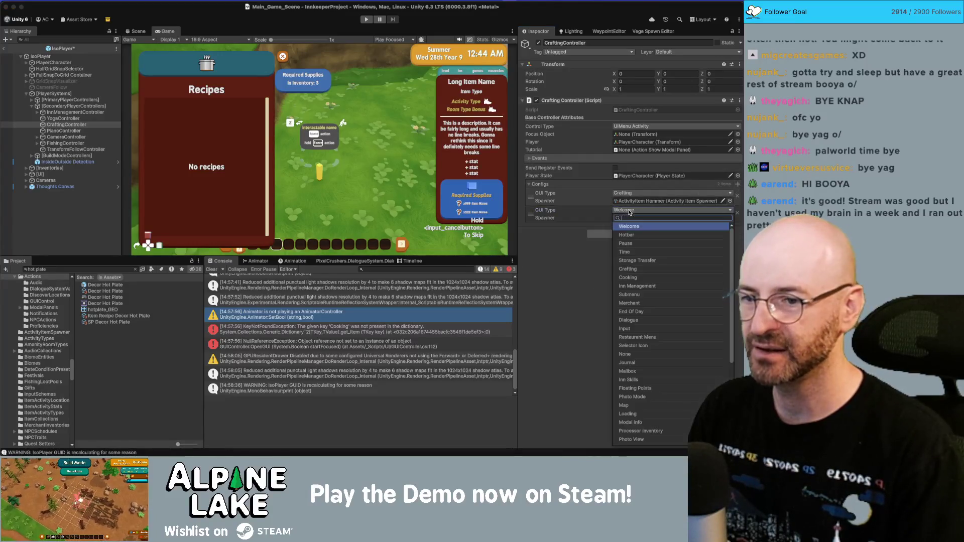
{"action": "left_click", "coordinate": [633, 278]}
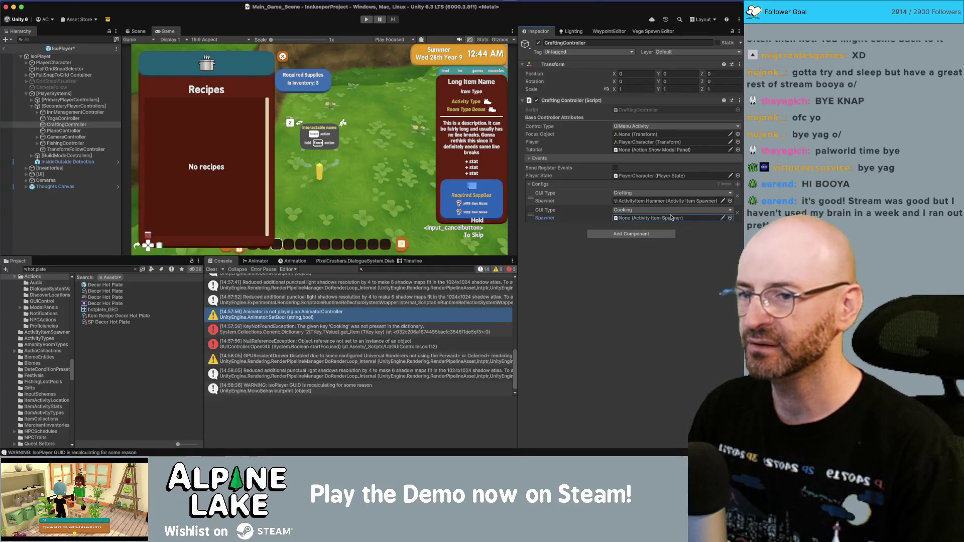
- Above the ConfigureSpawner line in CraftingController.cs, write if (m_ConfigDict.ContainsKey(m_GUIType)) {
{"action": "key", "text": "super+Tab"}
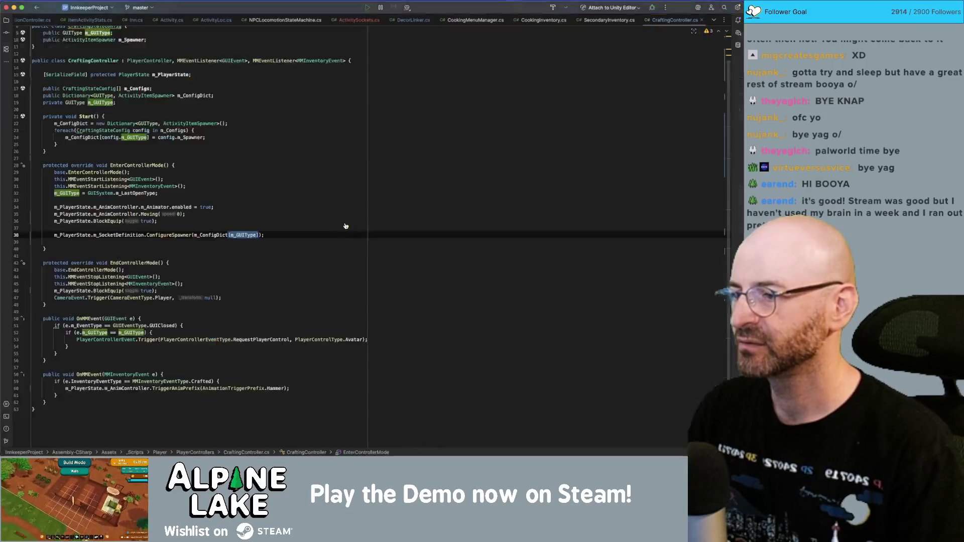
{"action": "left_click", "coordinate": [314, 225]}
{"action": "key", "text": "Return"}
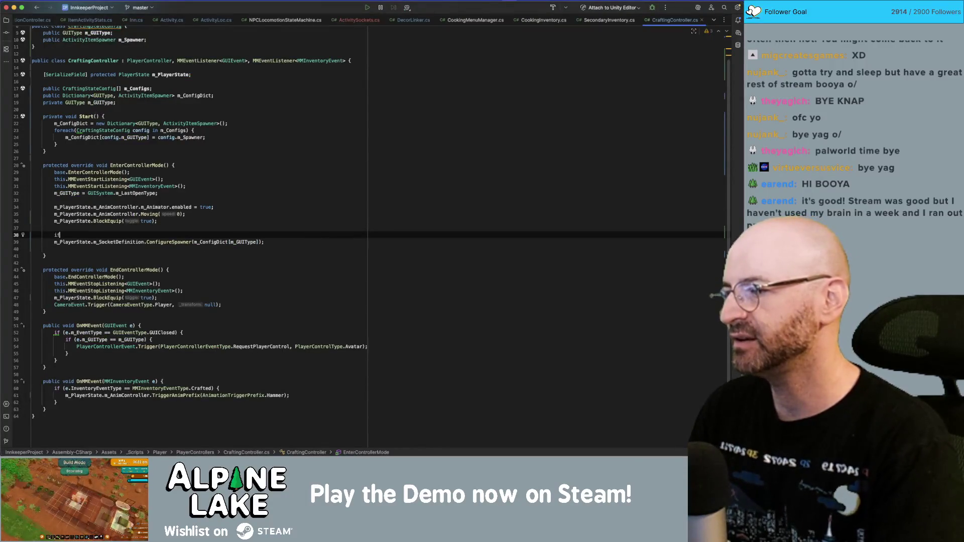
{"action": "type", "text": "(m_GUIType."}
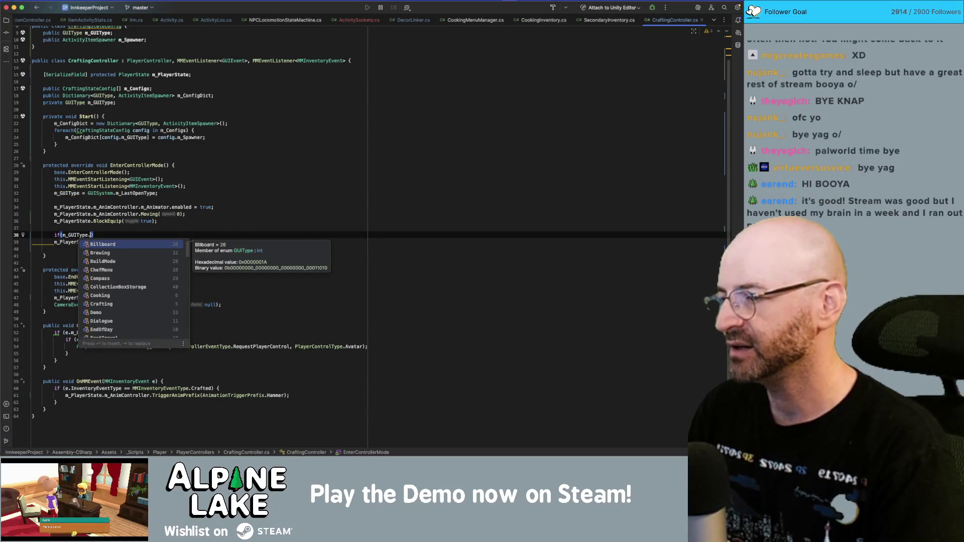
{"action": "key", "text": "BackSpace"}
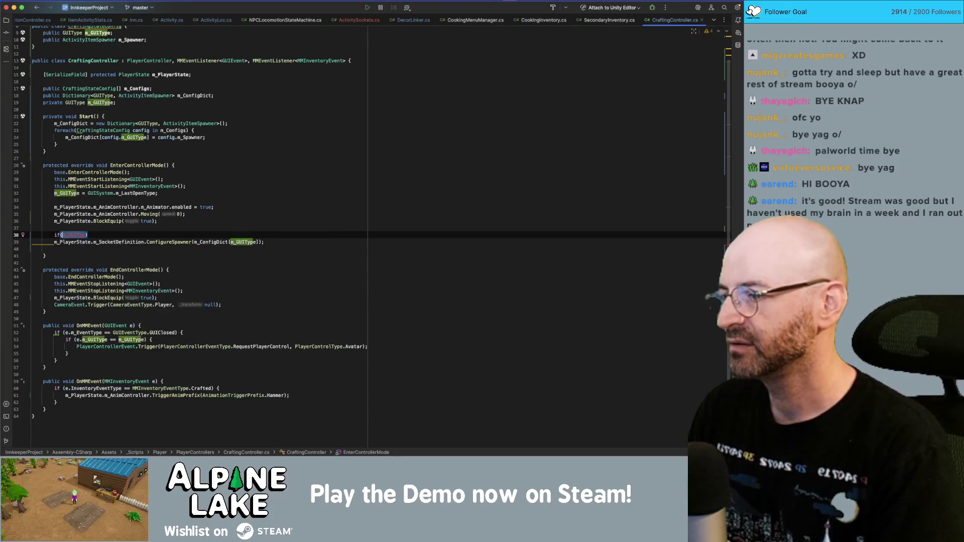
{"action": "key", "text": "BackSpace"}
{"action": "key", "text": "BackSpace"}
{"action": "key", "text": "BackSpace"}
{"action": "type", "text": "Con"}
{"action": "key", "text": "Return"}
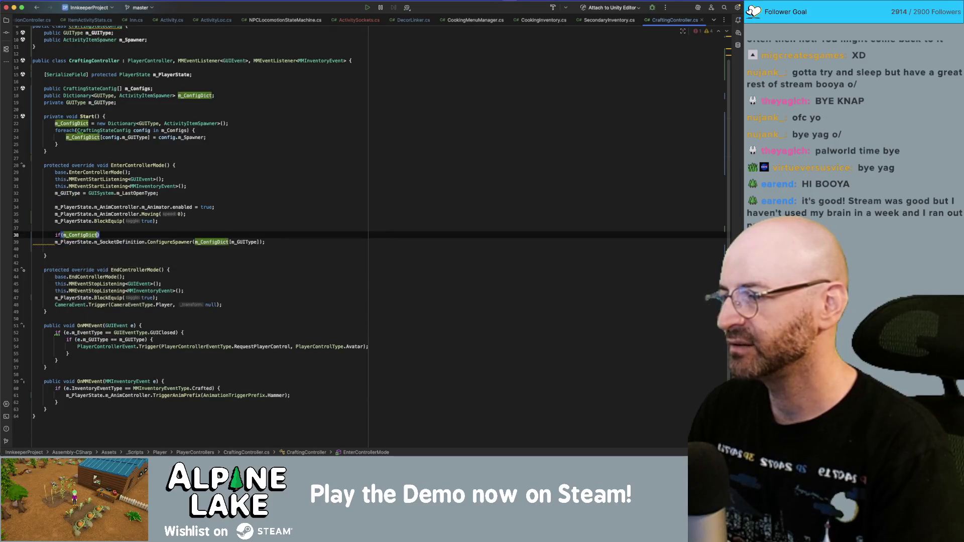
{"action": "type", "text": ".Con"}
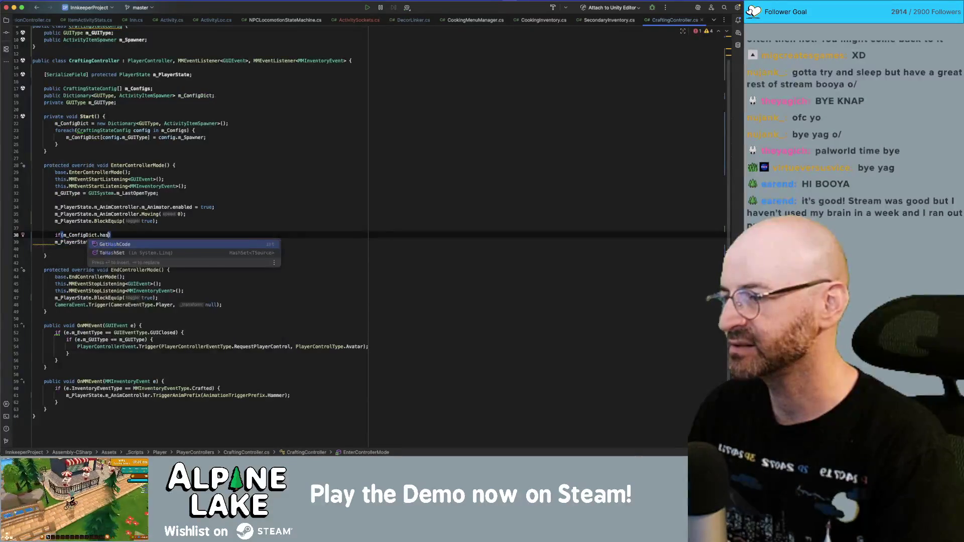
{"action": "key", "text": "Return"}
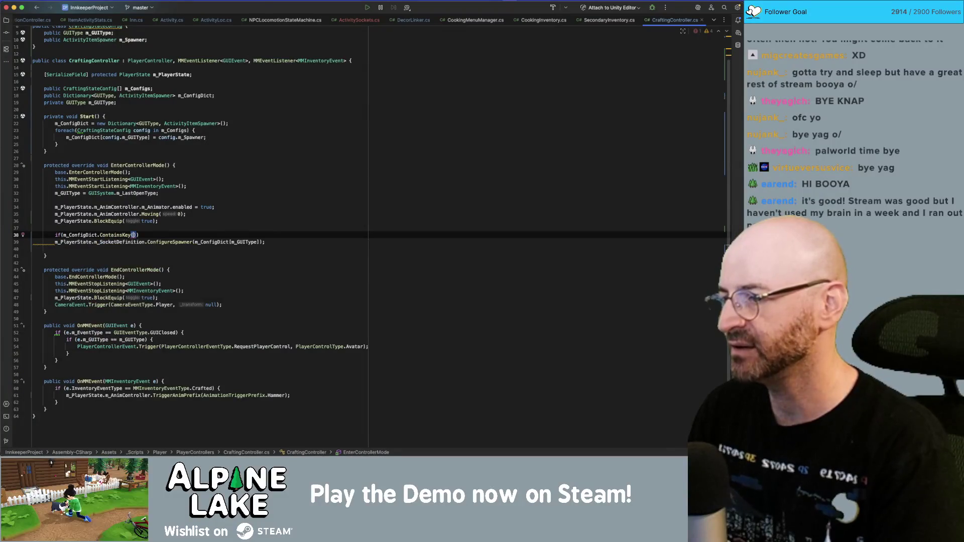
{"action": "type", "text": "m_GUIType"}
{"action": "key", "text": "Return"}
{"action": "type", "text": ")){"}
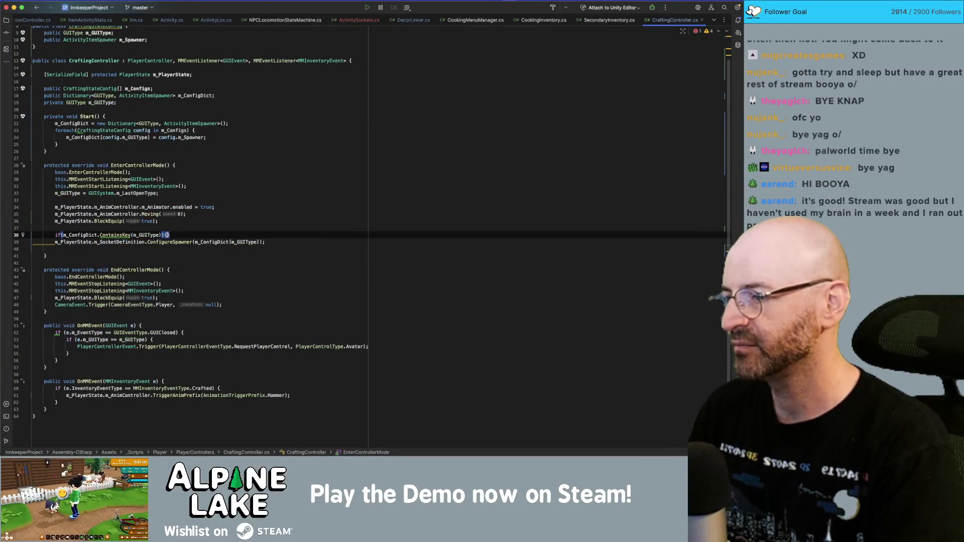
- Move the ConfigureSpawner call inside the new if block and tidy its formatting
{"action": "key", "text": "Return"}
{"action": "key", "text": "Down"}
{"action": "key", "text": "alt+shift+Down"}
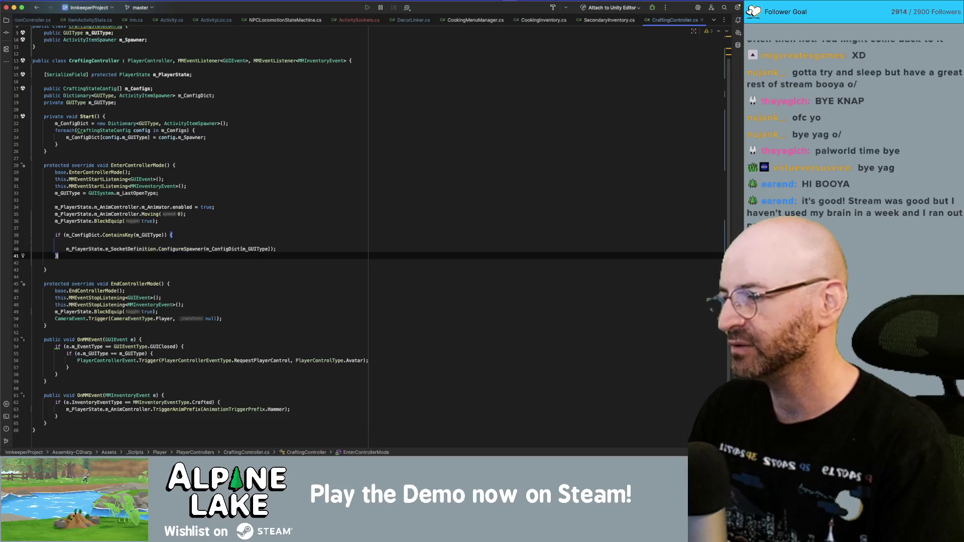
{"action": "key", "text": "Up"}
{"action": "key", "text": "Up"}
{"action": "key", "text": "BackSpace"}
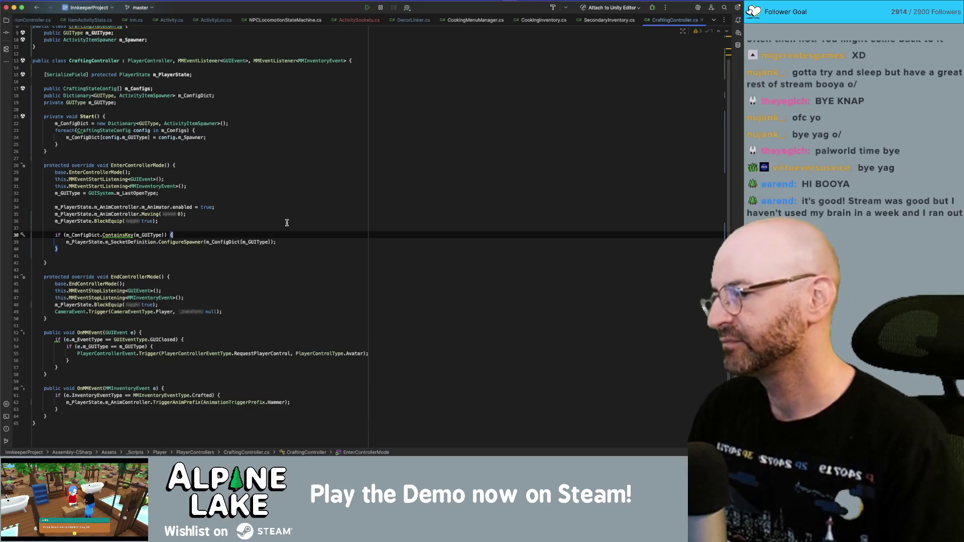
{"action": "mouse_move", "coordinate": [111, 235]}
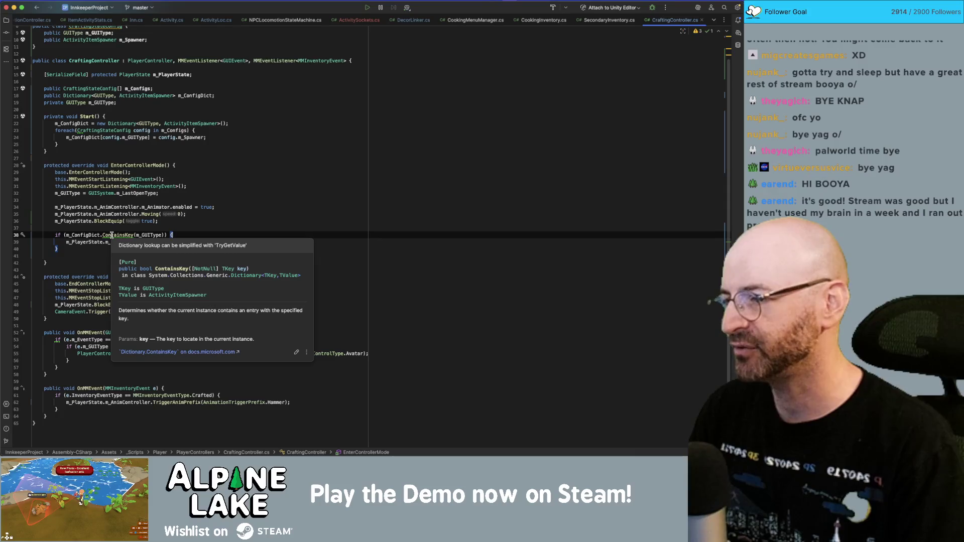
{"action": "left_click", "coordinate": [234, 214]}
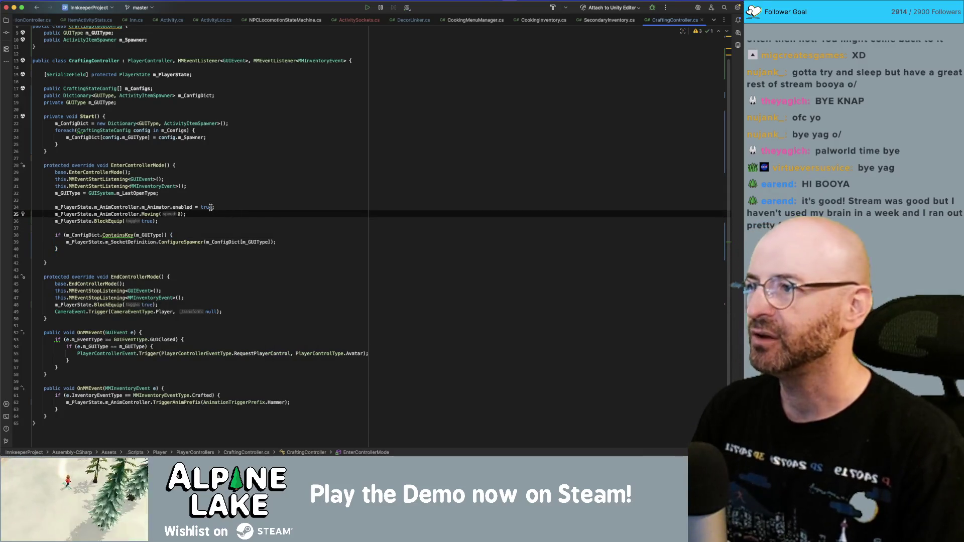
{"action": "key", "text": "super+Tab"}
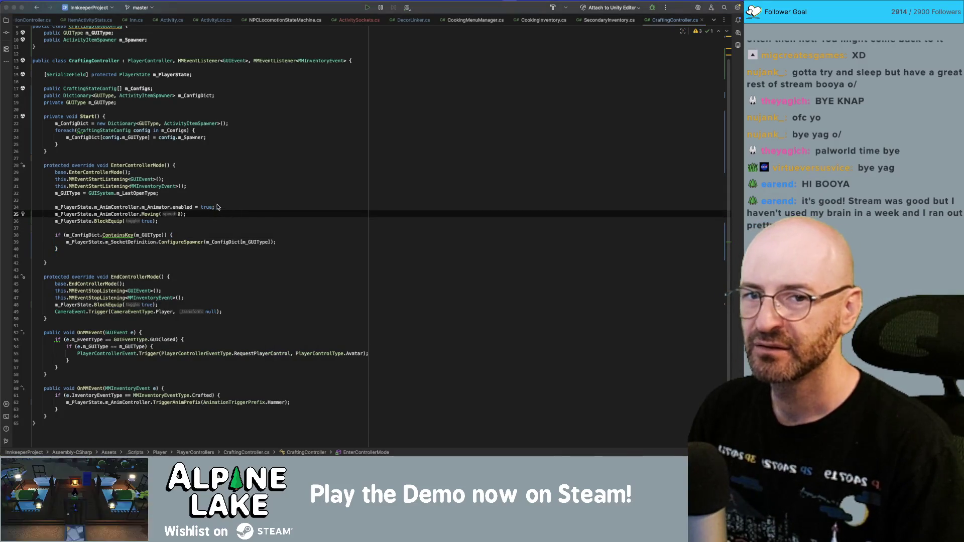
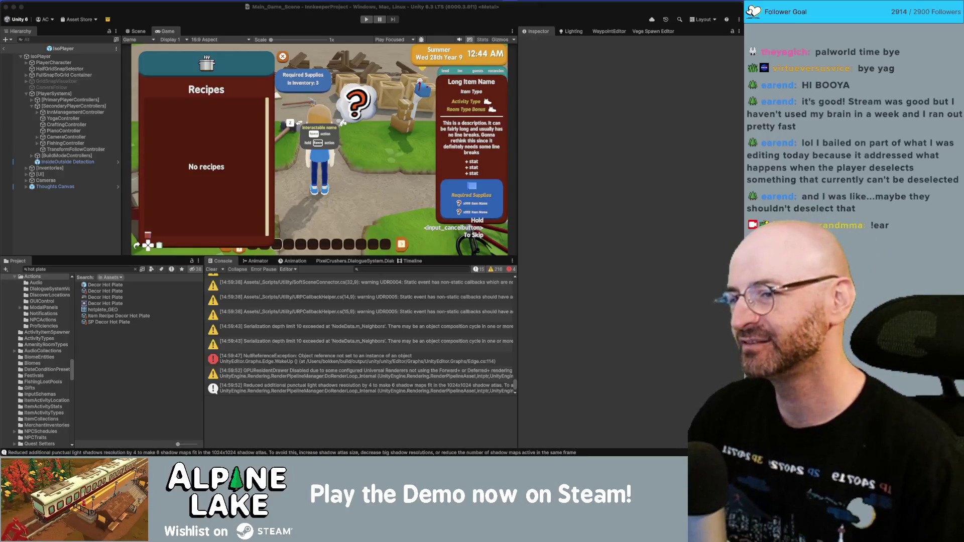
- Inspect the FishingController, CameraController and CraftingController GUI type configs, then leave prefab mode and enter Play mode
{"action": "left_click", "coordinate": [53, 223]}
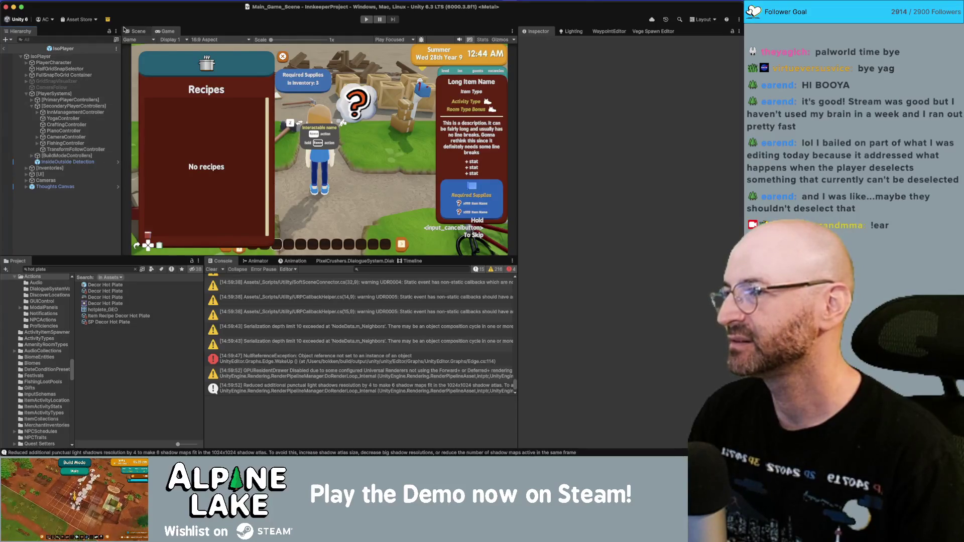
{"action": "left_click", "coordinate": [76, 144]}
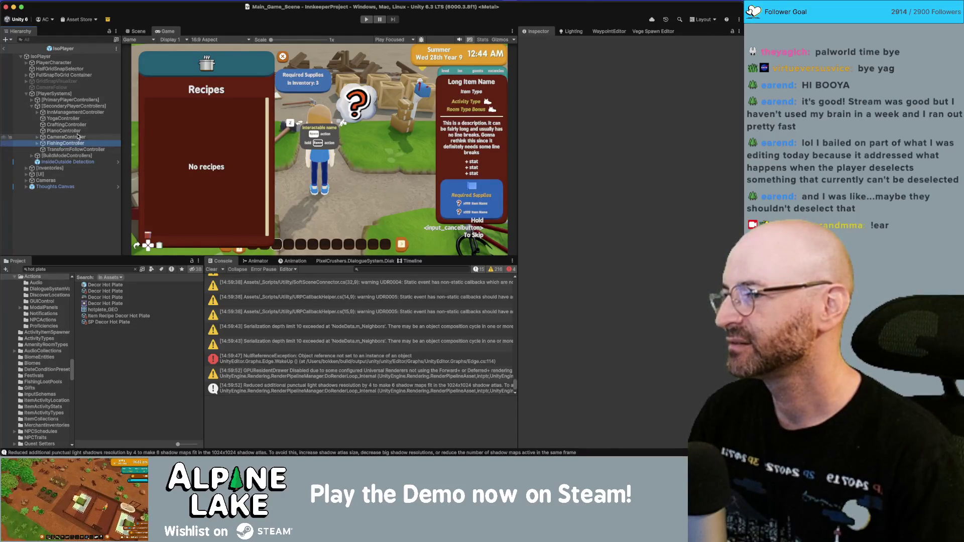
{"action": "left_click", "coordinate": [78, 137]}
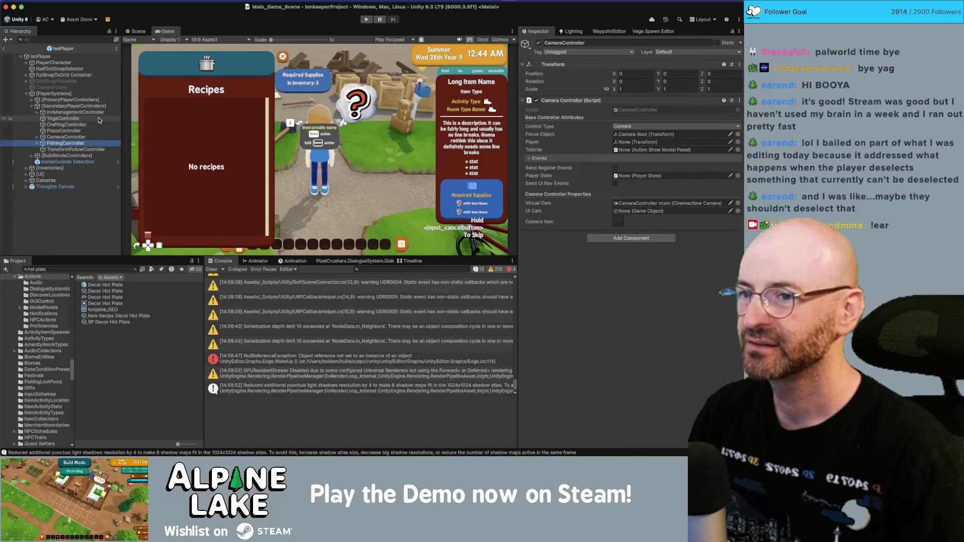
{"action": "left_click", "coordinate": [99, 122]}
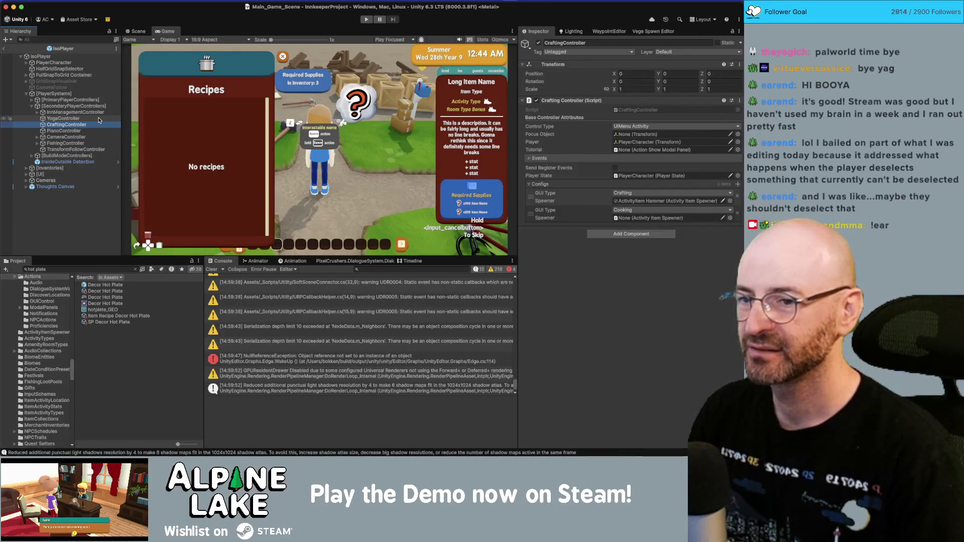
{"action": "left_click", "coordinate": [4, 49]}
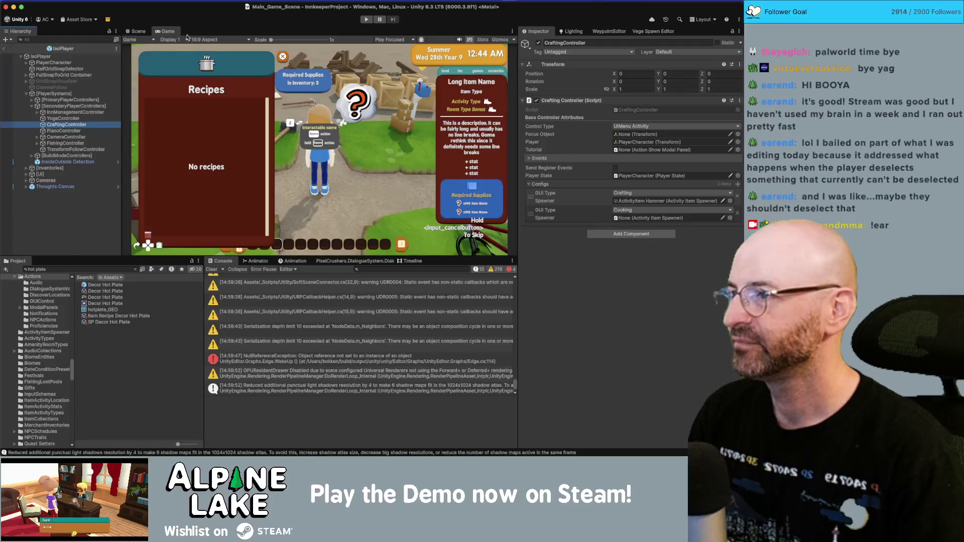
{"action": "left_click", "coordinate": [366, 19]}
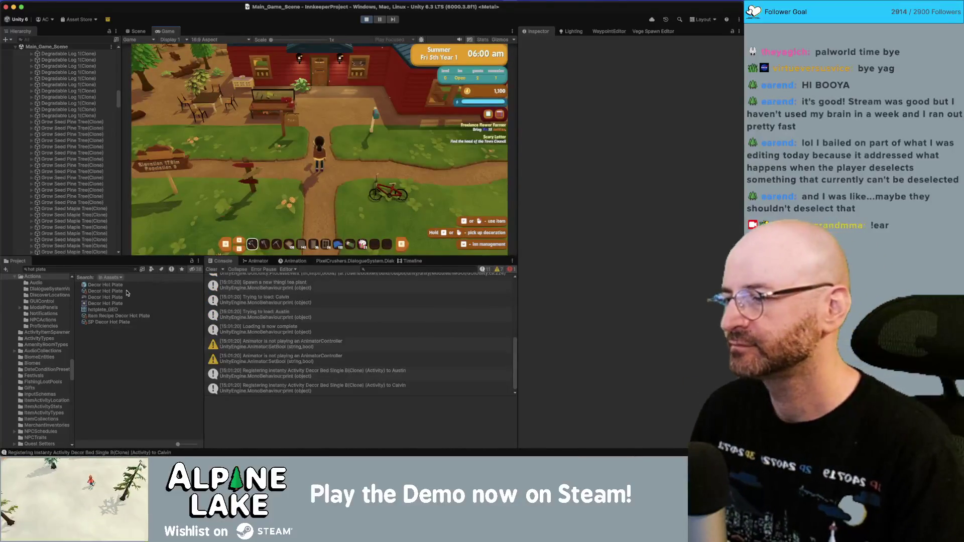
- Equip the Decor Hot Plate, place it on the inn floor, and use it to open cooking
{"action": "left_click", "coordinate": [105, 292]}
{"action": "left_click", "coordinate": [652, 400]}
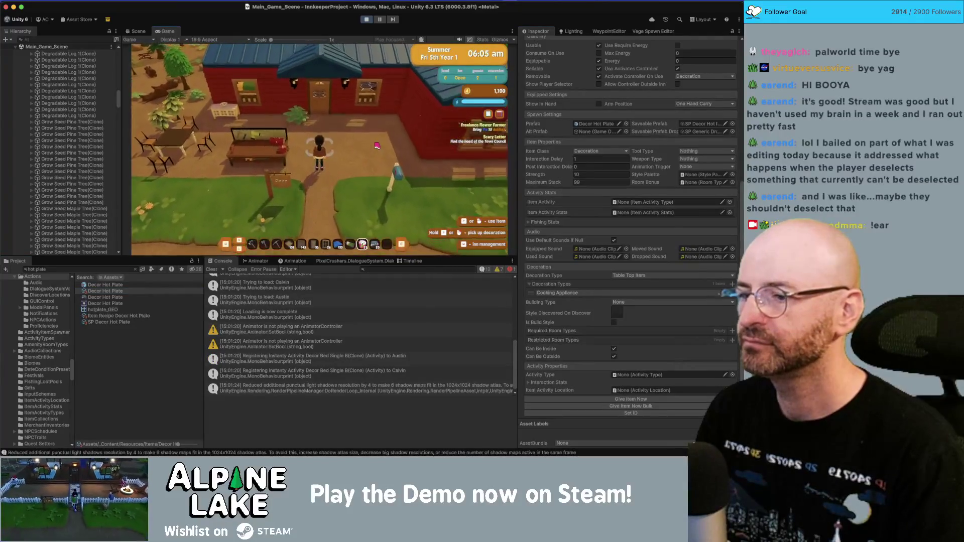
{"action": "left_click", "coordinate": [364, 150]}
{"action": "left_click", "coordinate": [347, 156]}
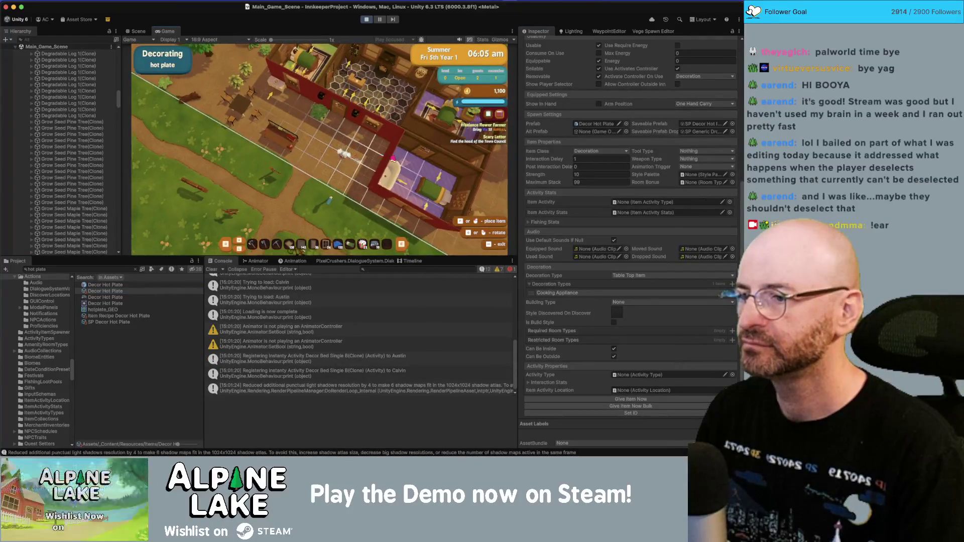
{"action": "left_click", "coordinate": [396, 157]}
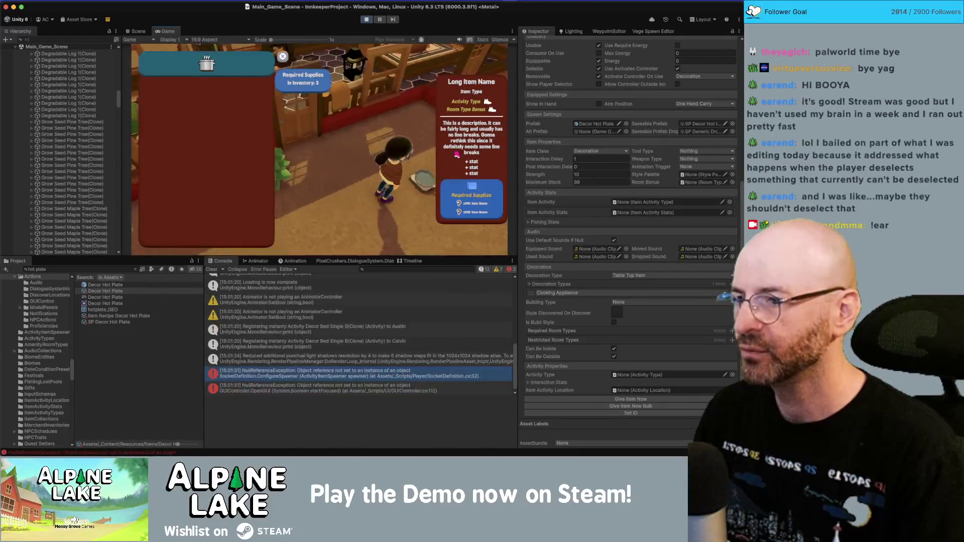
- Jump from the console error to CraftingController.cs at the failing line
{"action": "double_click", "coordinate": [351, 374]}
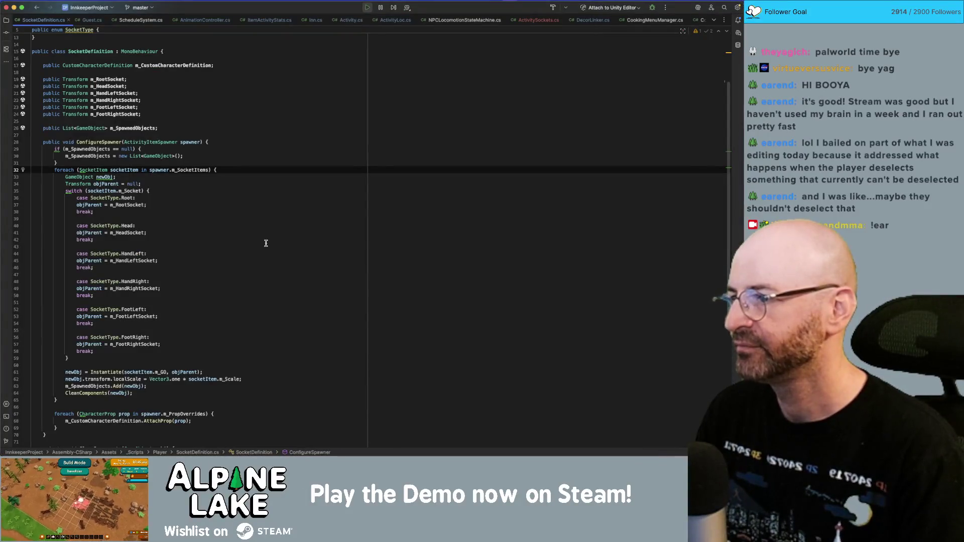
{"action": "key", "text": "super+Tab"}
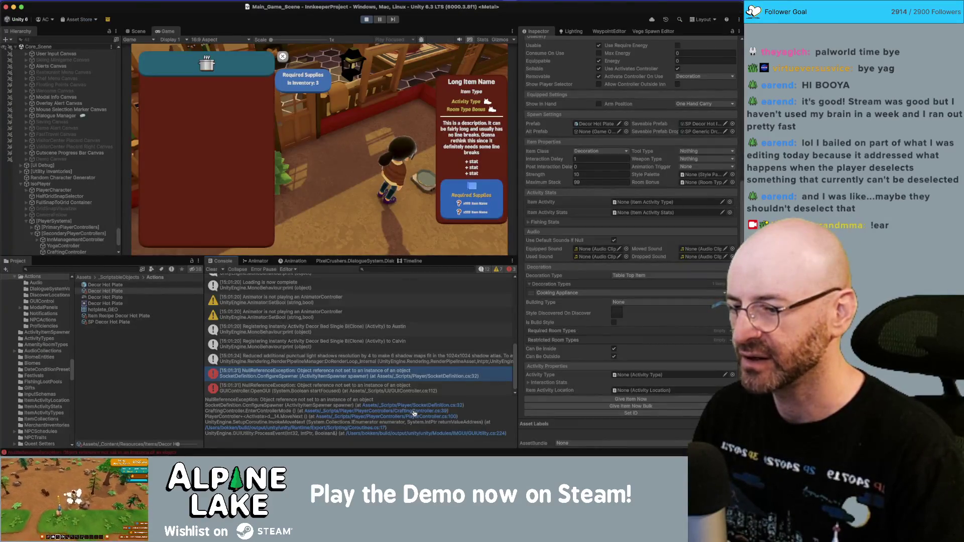
{"action": "left_click", "coordinate": [415, 413]}
- Wrap the ConfigureSpawner call in if (m_ConfigDict[m_GUIType] != null) { } and return to Unity
{"action": "left_click", "coordinate": [264, 223]}
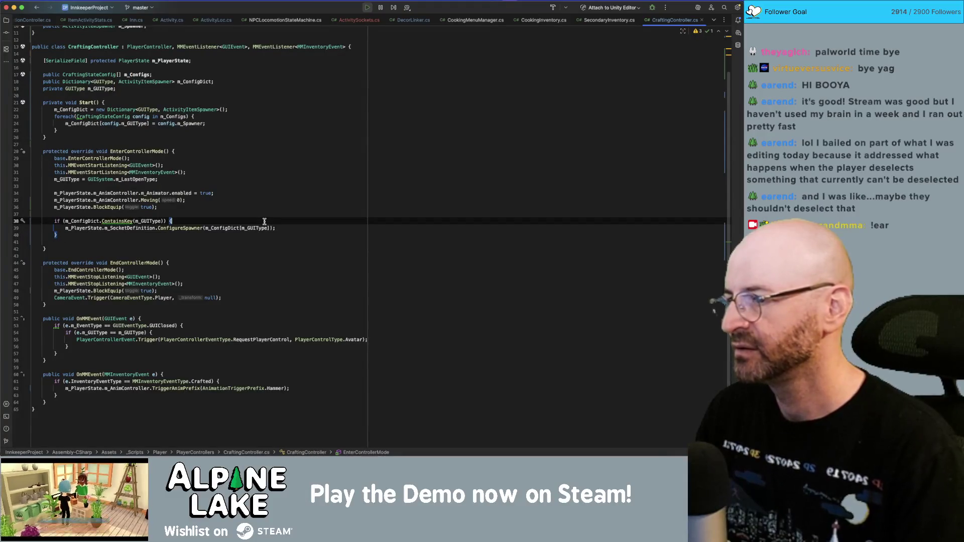
{"action": "key", "text": "Return"}
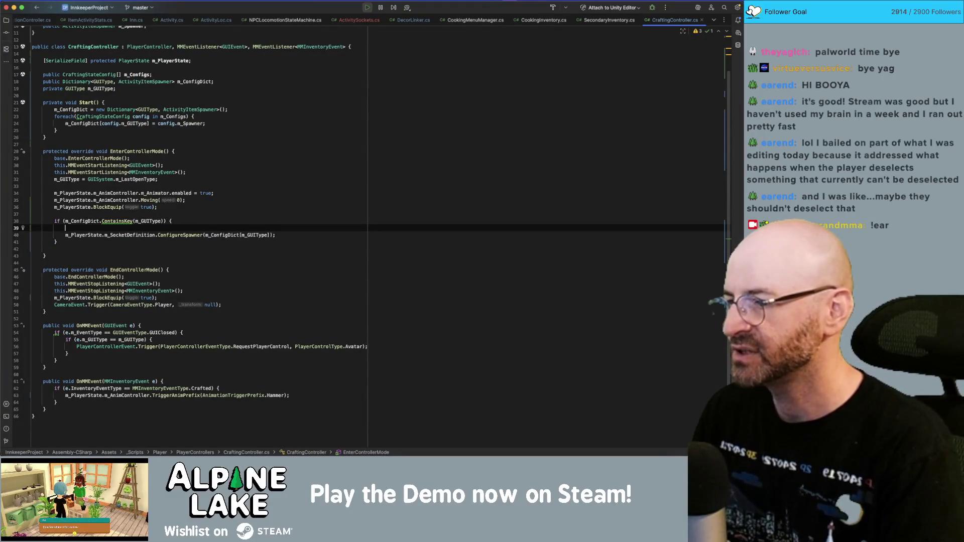
{"action": "type", "text": "if(m_C"}
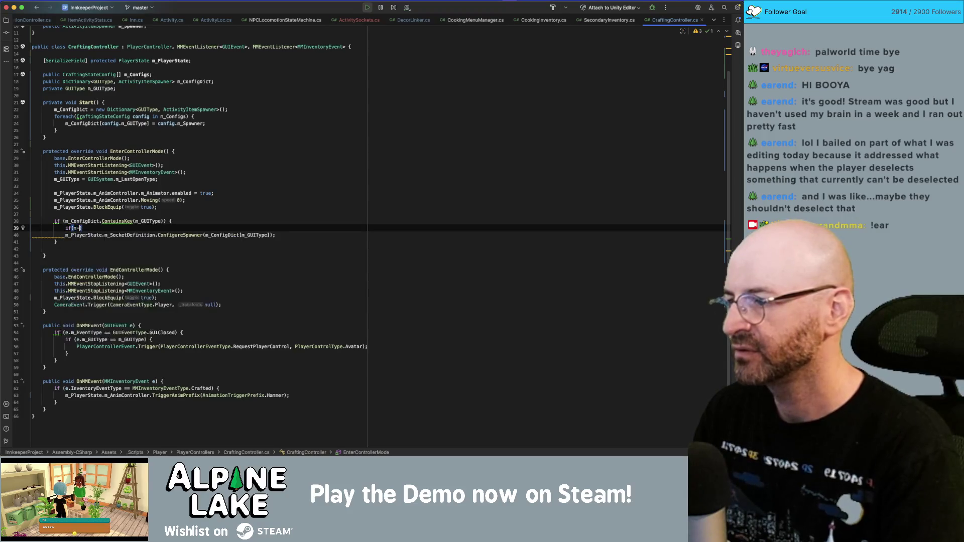
{"action": "type", "text": "onfigDict"}
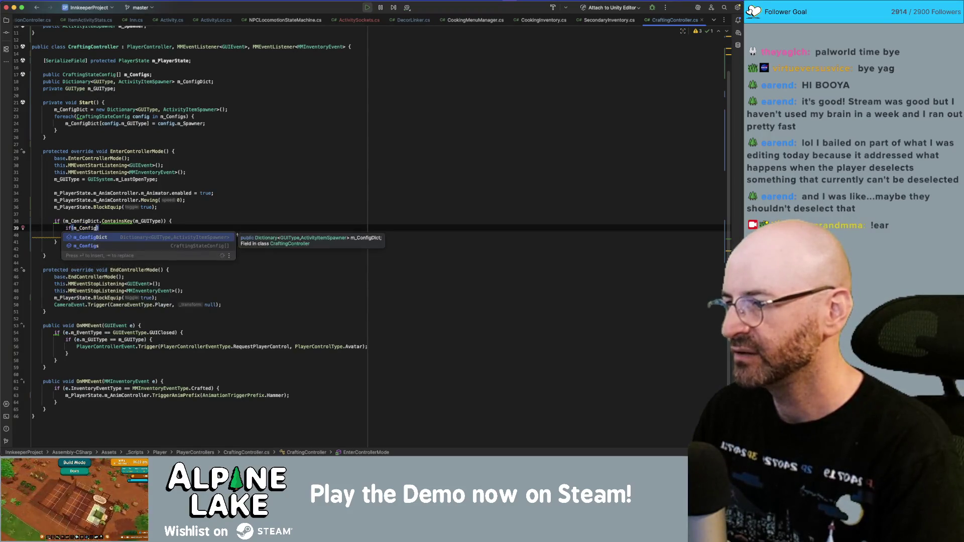
{"action": "type", "text": "[m_GUITYP"}
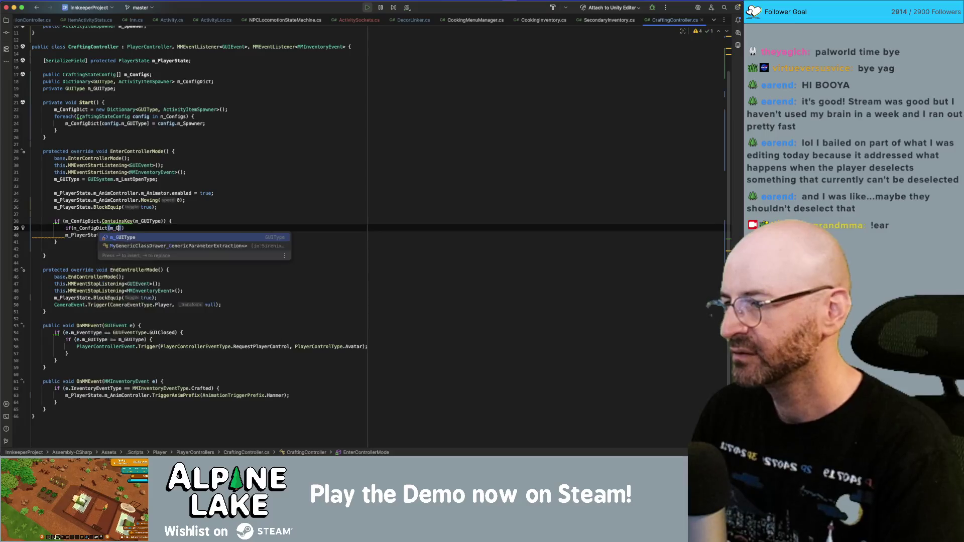
{"action": "key", "text": "Return"}
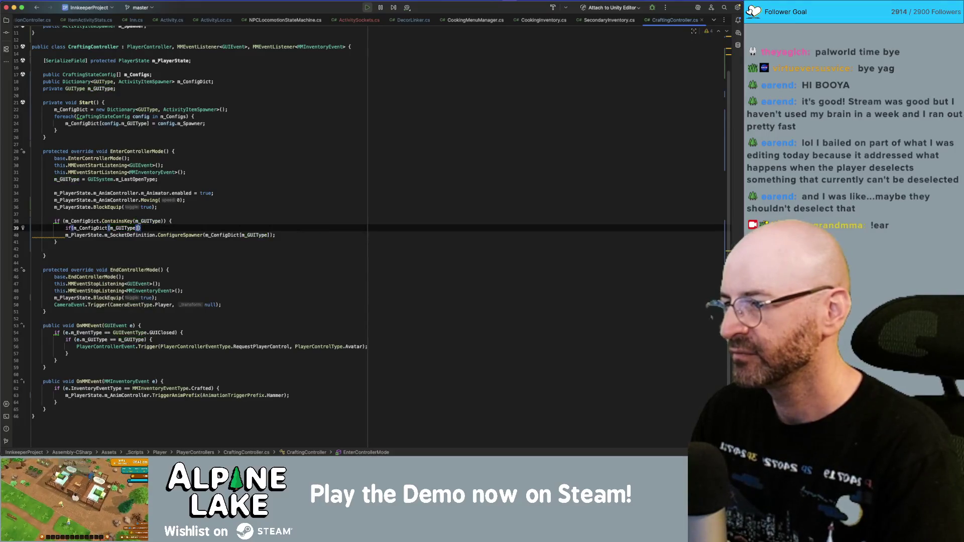
{"action": "type", "text": " != null"}
{"action": "key", "text": "End"}
{"action": "type", "text": "{"}
{"action": "key", "text": "Return"}
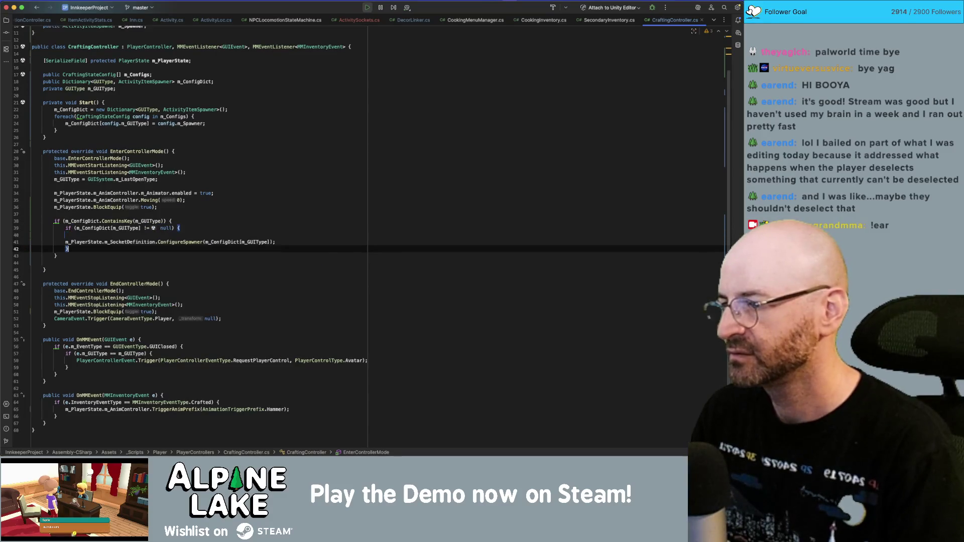
{"action": "key", "text": "Tab"}
{"action": "key", "text": "BackSpace"}
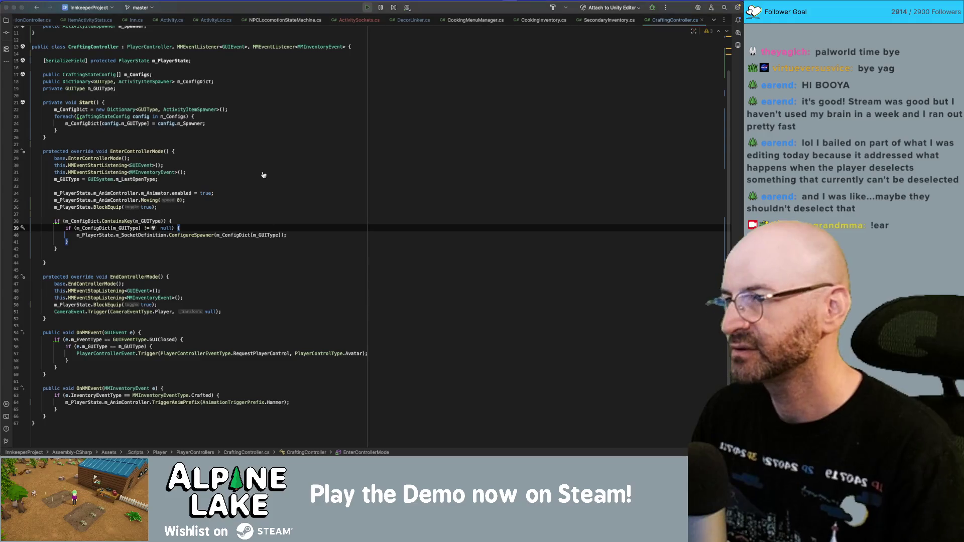
{"action": "key", "text": "super+Tab"}
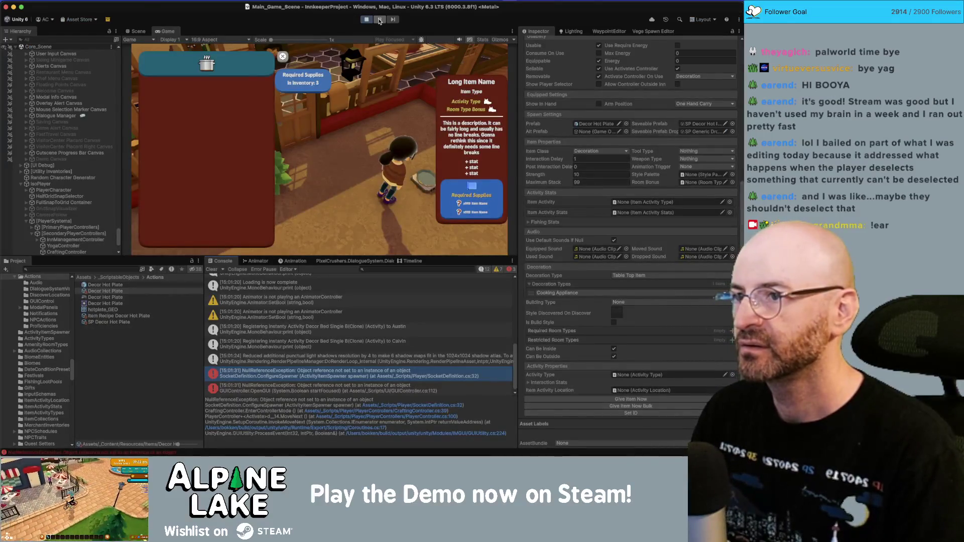
- Restart play mode with the null-check fix and scroll through the console output
{"action": "left_click", "coordinate": [373, 20]}
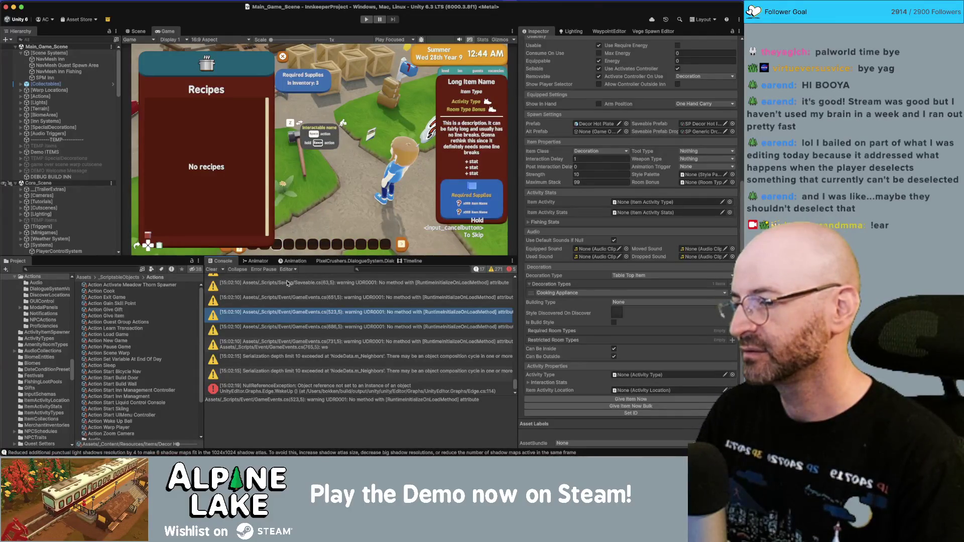
{"action": "scroll", "coordinate": [285, 340], "scroll_direction": "up", "scroll_amount": 3}
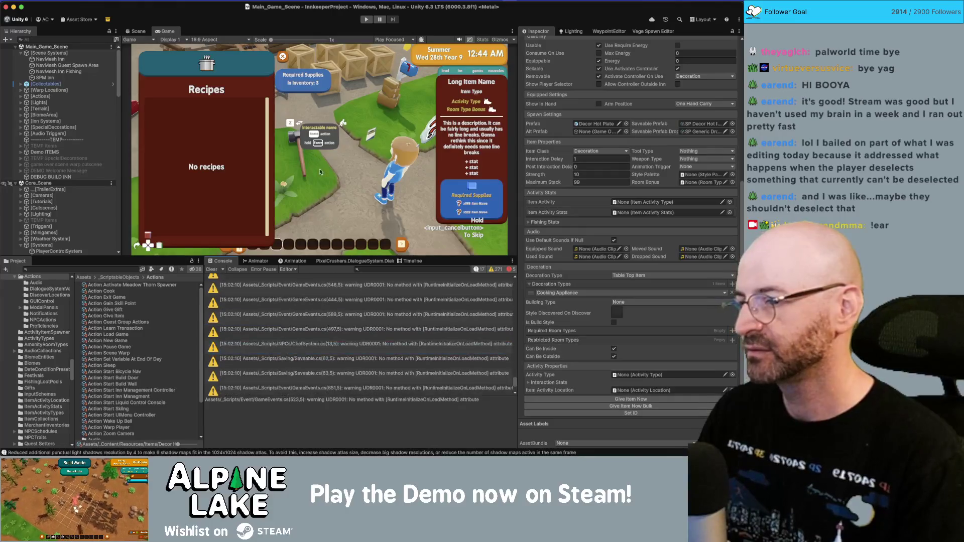
{"action": "scroll", "coordinate": [314, 346], "scroll_direction": "down", "scroll_amount": 5}
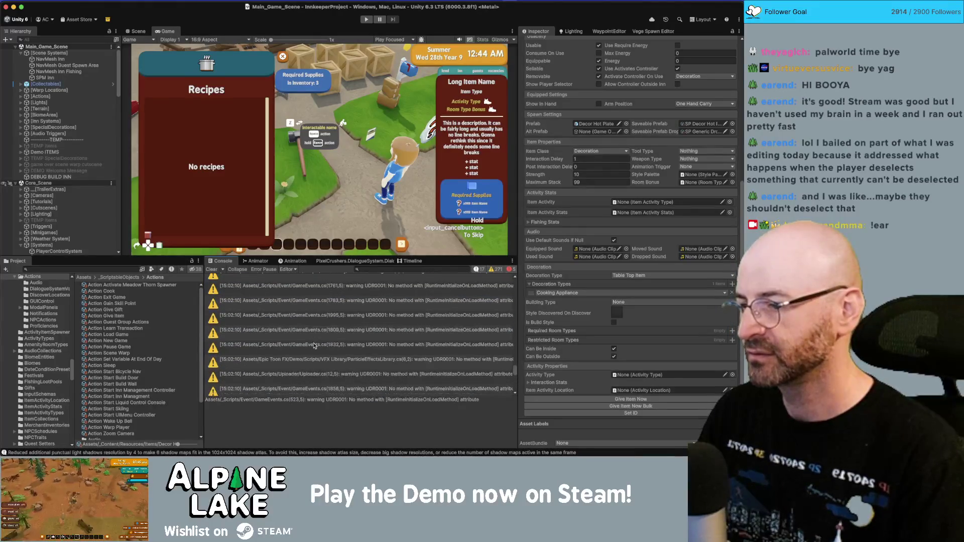
{"action": "scroll", "coordinate": [315, 346], "scroll_direction": "up", "scroll_amount": 10}
- Hide console warnings, inspect the NullReferenceExceptions, and open the PlayerStats error in Rider
{"action": "left_click", "coordinate": [498, 269]}
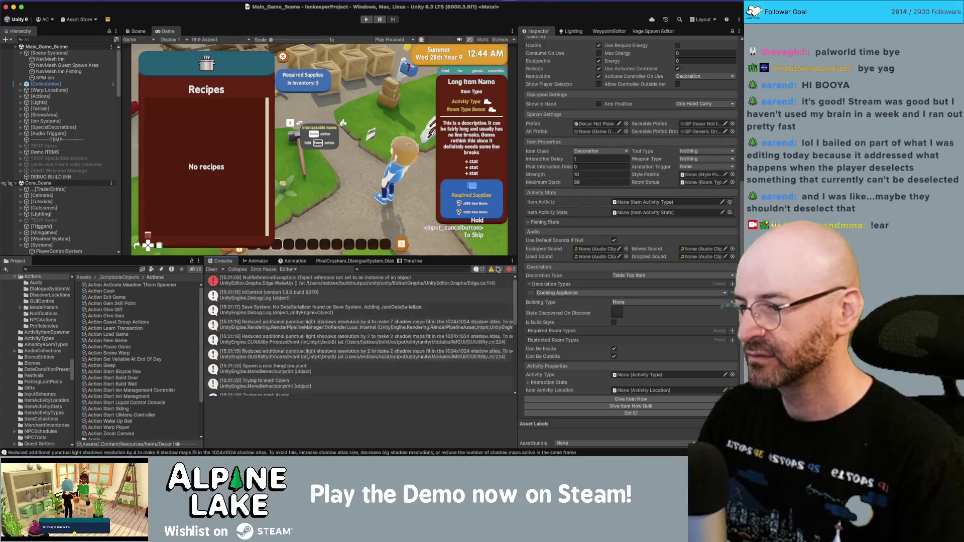
{"action": "scroll", "coordinate": [290, 309], "scroll_direction": "down", "scroll_amount": 5}
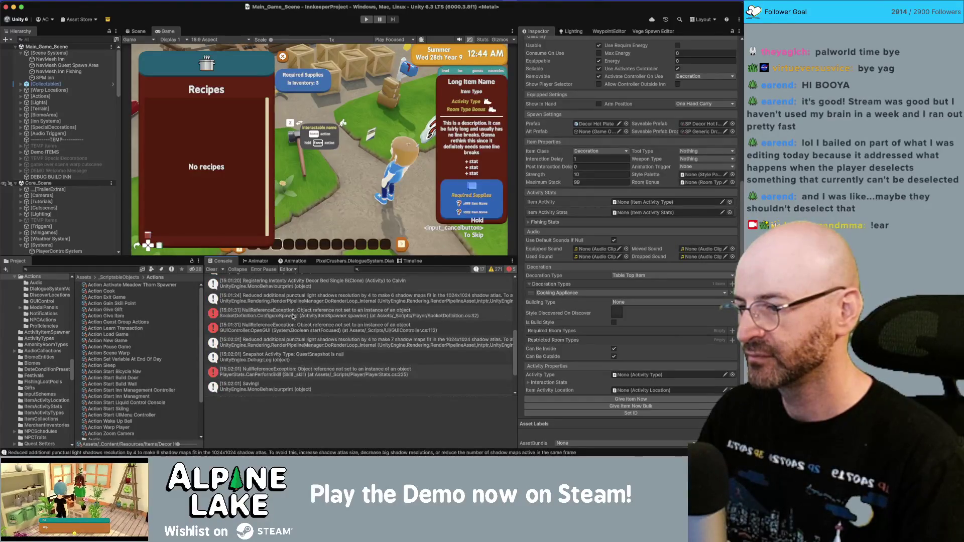
{"action": "left_click", "coordinate": [294, 316]}
{"action": "left_click", "coordinate": [310, 325]}
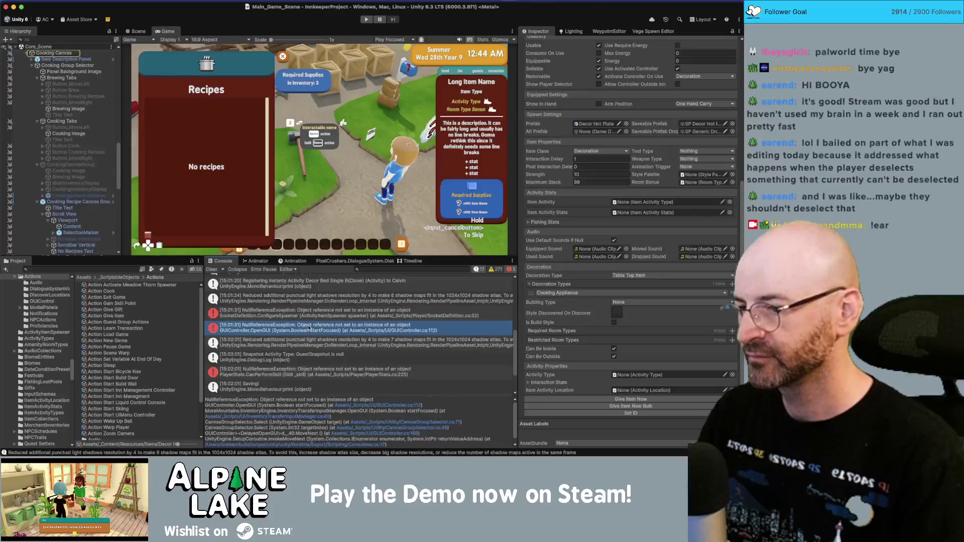
{"action": "double_click", "coordinate": [311, 370]}
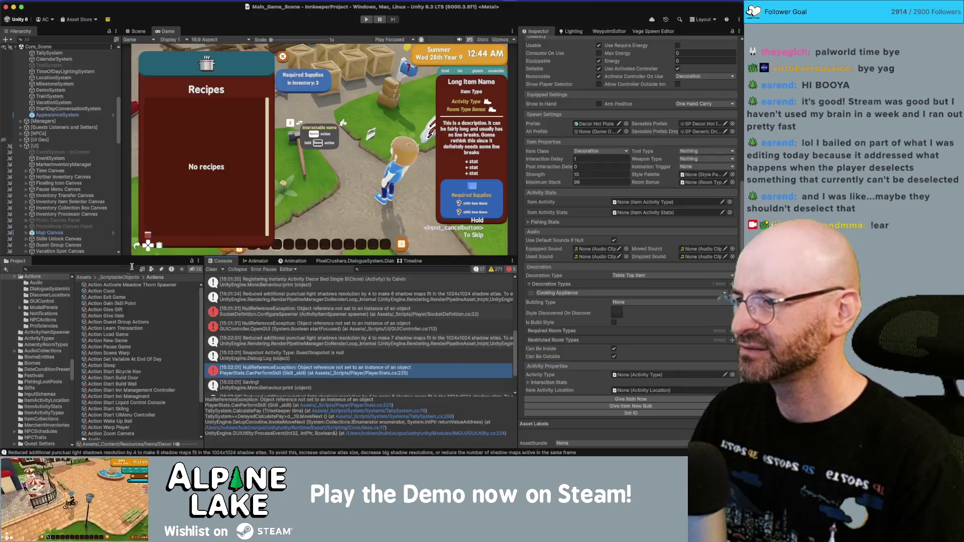
- After reading CanPerformSkill at PlayerStats.cs line 225, switch back to the Unity Editor
{"action": "left_click", "coordinate": [129, 268]}
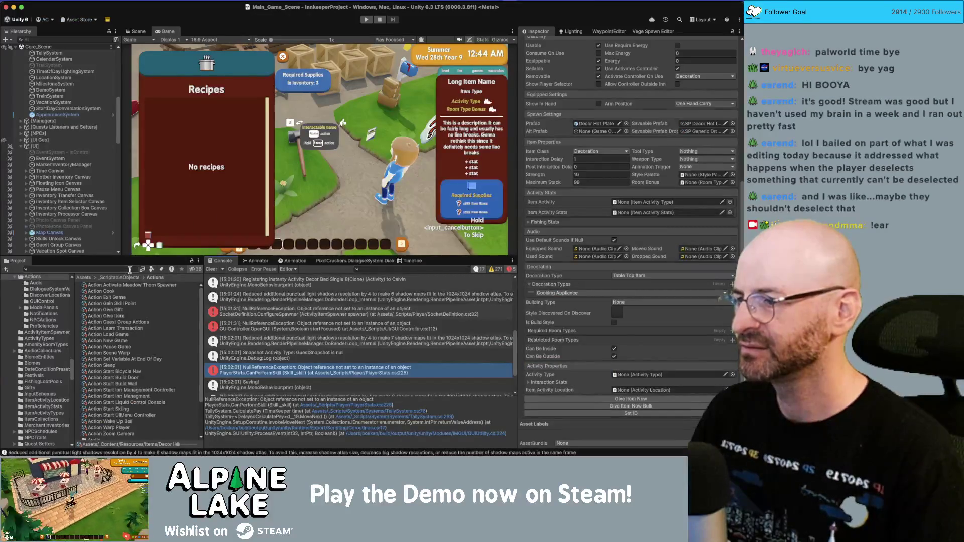
- Inspect the PlayerCharacter's components and open the IsoPlayer prefab for editing
{"action": "scroll", "coordinate": [84, 184], "scroll_direction": "down", "scroll_amount": 10}
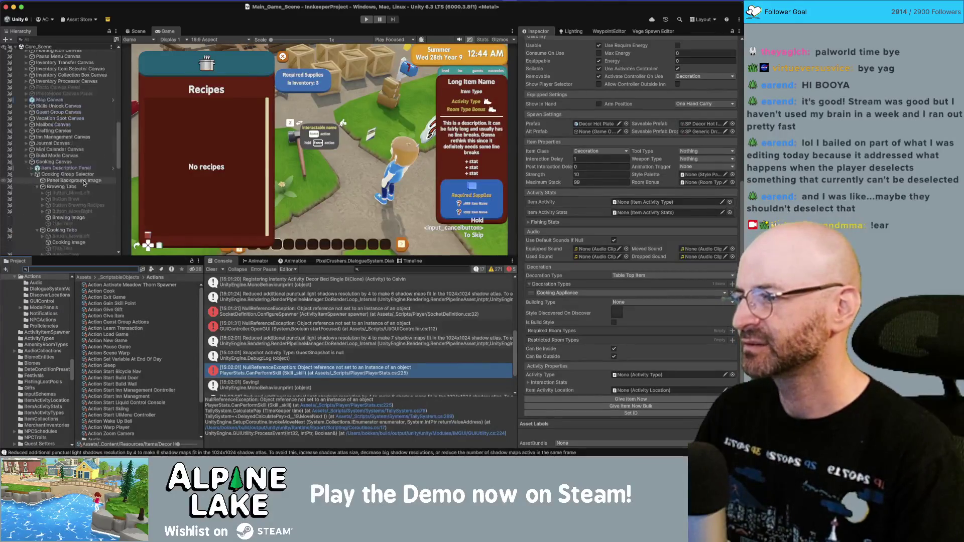
{"action": "scroll", "coordinate": [84, 184], "scroll_direction": "up", "scroll_amount": 5}
{"action": "left_click", "coordinate": [54, 128]}
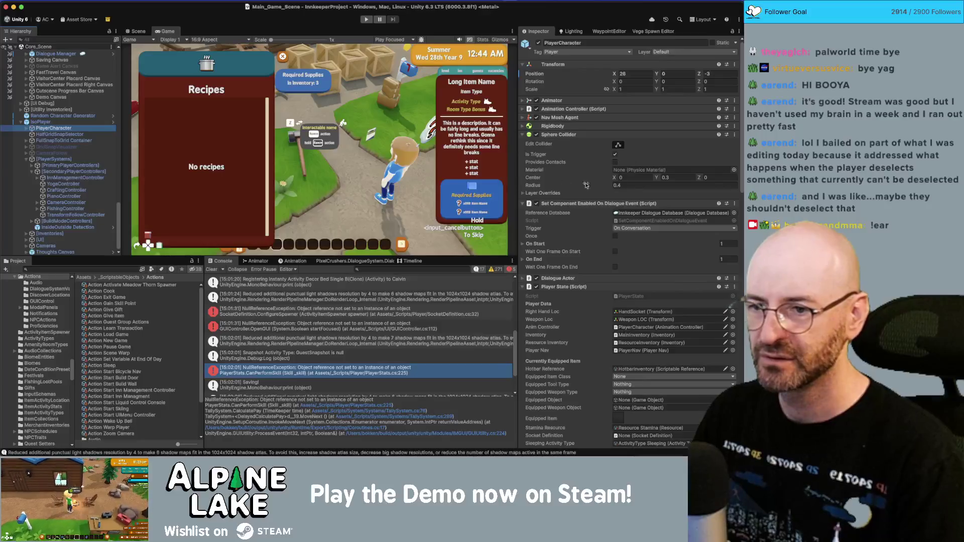
{"action": "scroll", "coordinate": [577, 262], "scroll_direction": "down", "scroll_amount": 2}
{"action": "scroll", "coordinate": [576, 262], "scroll_direction": "down", "scroll_amount": 5}
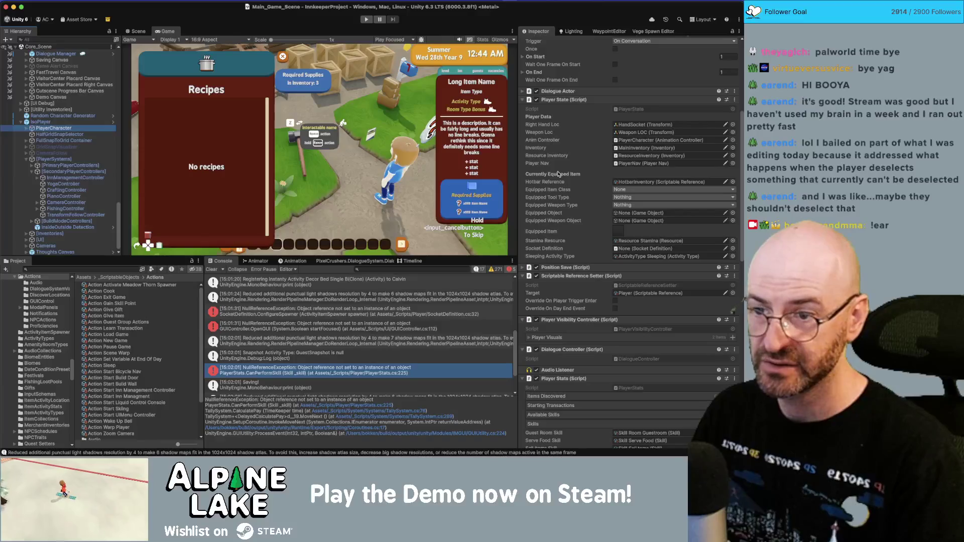
{"action": "scroll", "coordinate": [558, 173], "scroll_direction": "down", "scroll_amount": 5}
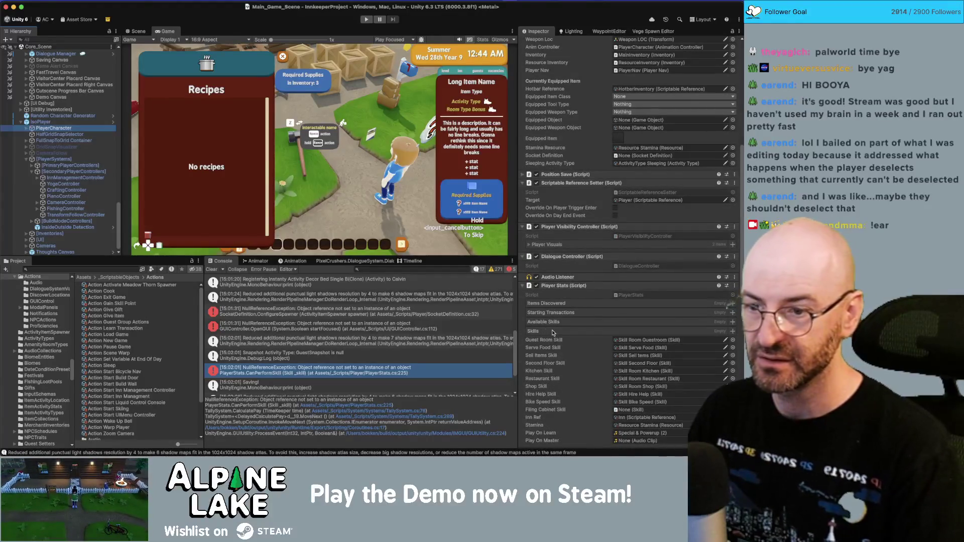
{"action": "scroll", "coordinate": [555, 335], "scroll_direction": "down", "scroll_amount": 1}
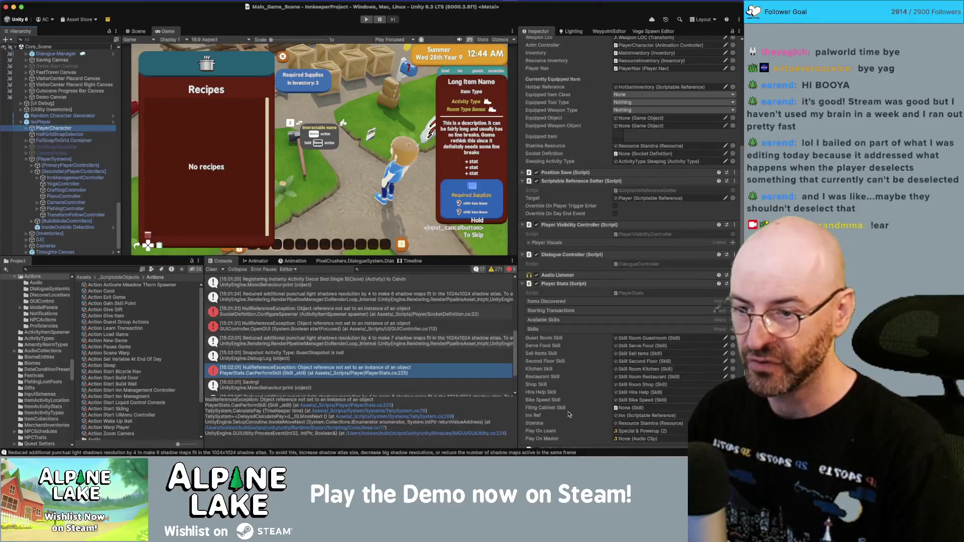
{"action": "scroll", "coordinate": [562, 409], "scroll_direction": "down", "scroll_amount": 1}
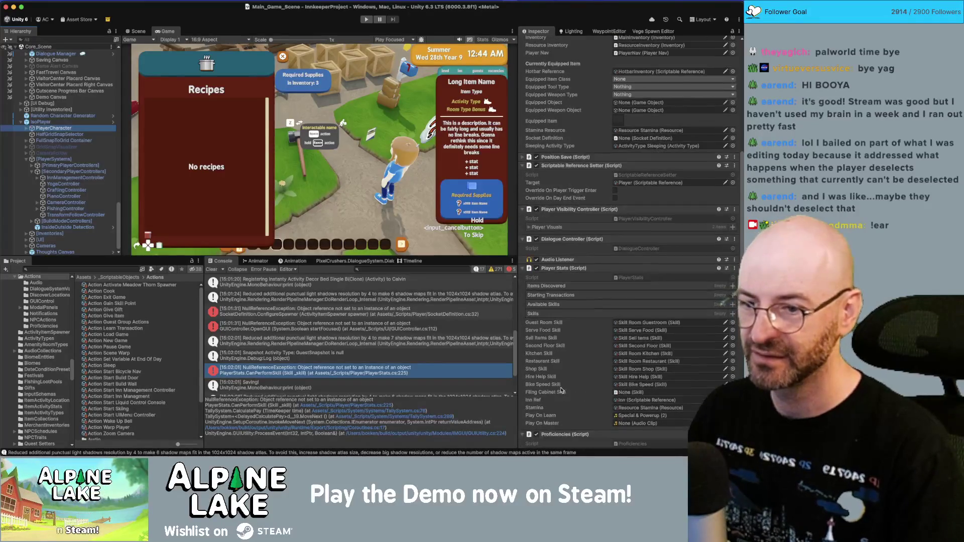
{"action": "left_click", "coordinate": [113, 121]}
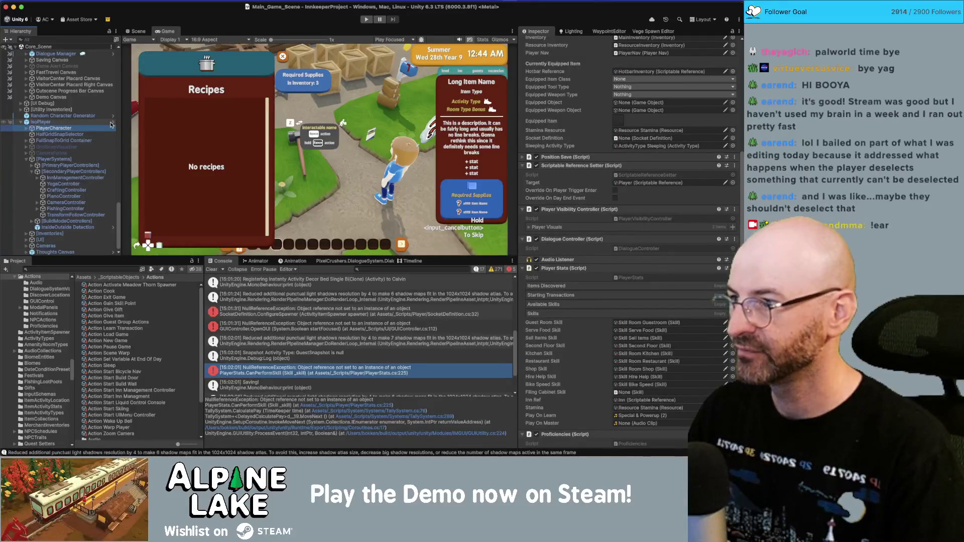
- Set Filing Cabinet Skill to Skill Filing Cabinet, save the prefab, and start the game
{"action": "scroll", "coordinate": [704, 321], "scroll_direction": "down", "scroll_amount": 5}
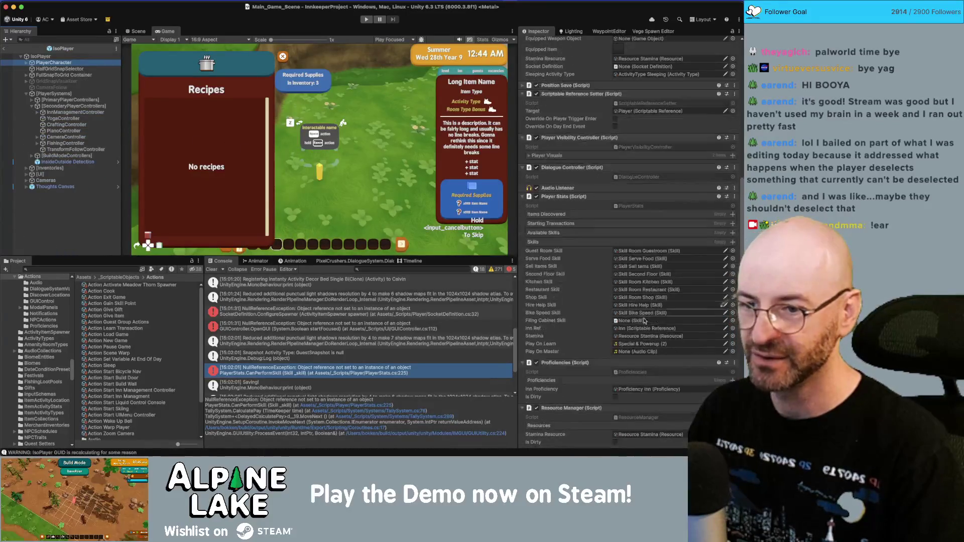
{"action": "left_click", "coordinate": [733, 322]}
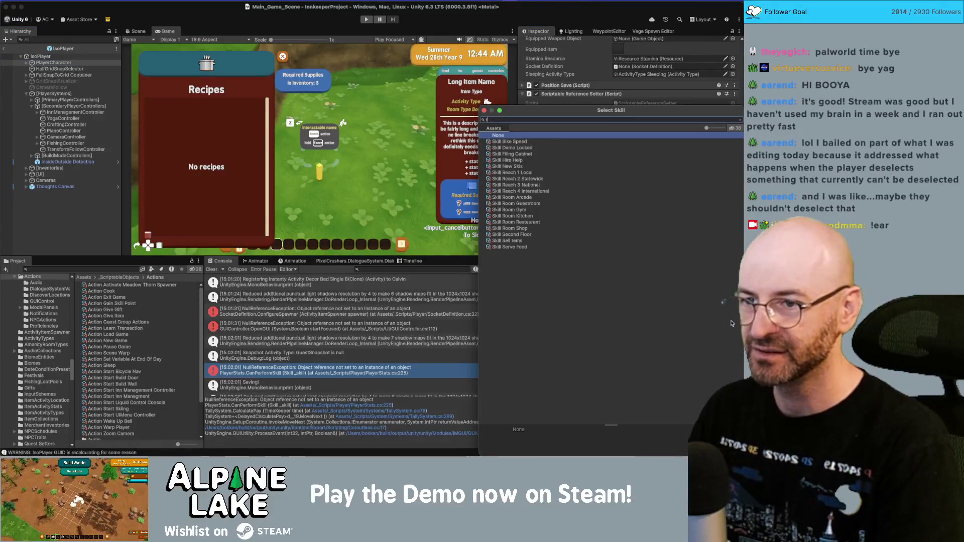
{"action": "type", "text": "filing"}
{"action": "key", "text": "Down"}
{"action": "key", "text": "Return"}
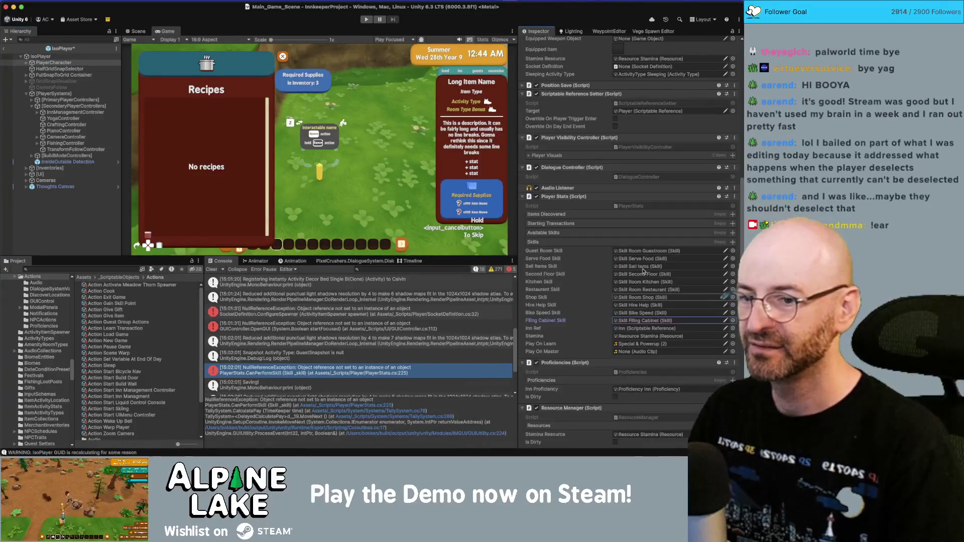
{"action": "left_click", "coordinate": [4, 50]}
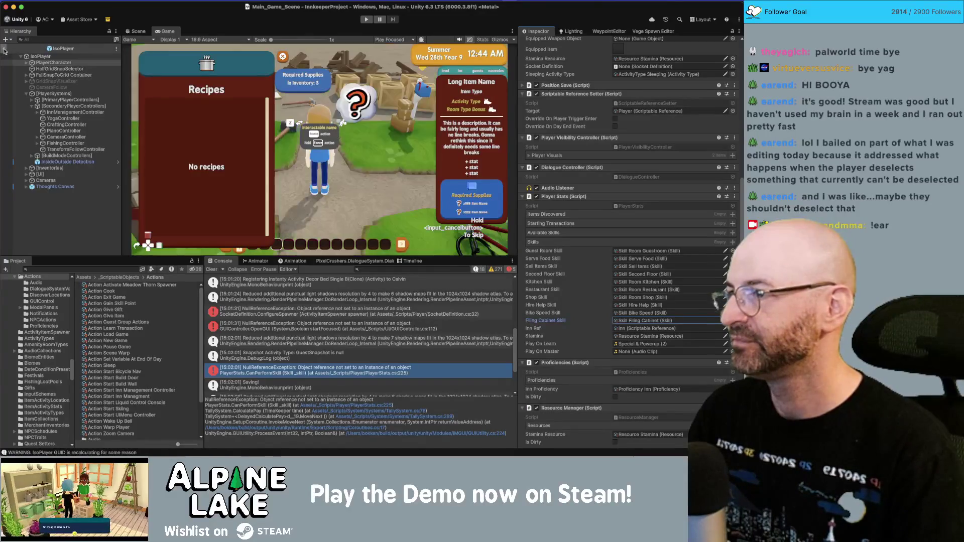
{"action": "left_click", "coordinate": [367, 21]}
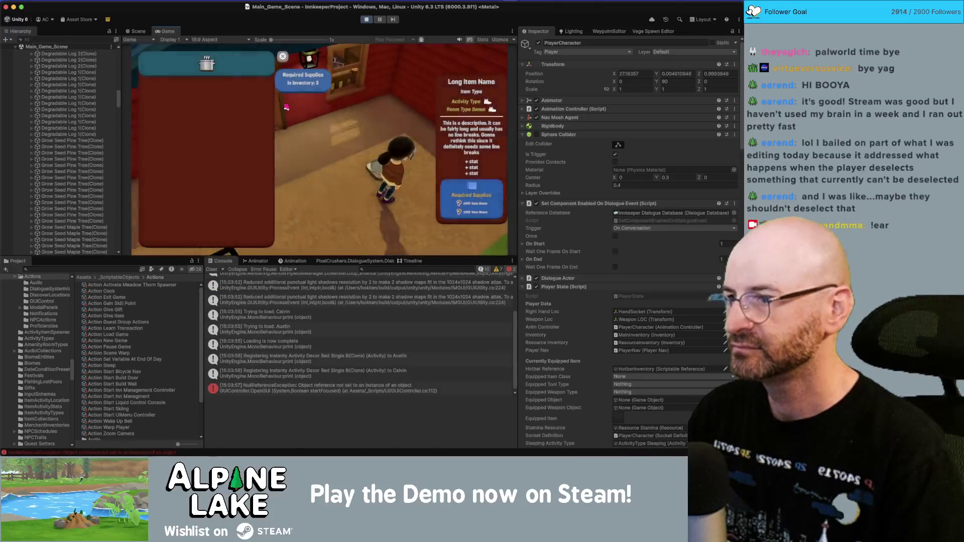
- Select the GUIController.OpenGUI NullReferenceException and scroll its stack trace through InventoryTransferInputManager
{"action": "left_click", "coordinate": [333, 390]}
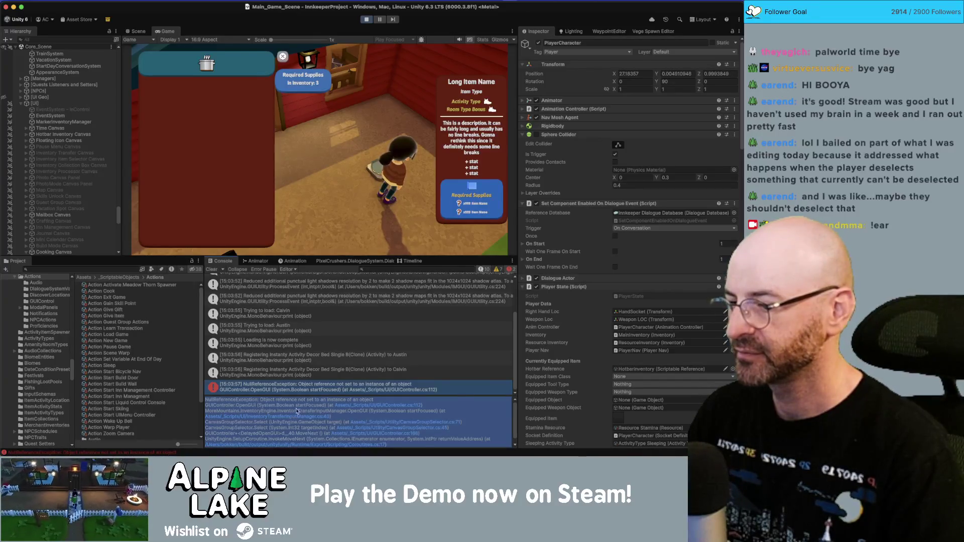
{"action": "scroll", "coordinate": [298, 404], "scroll_direction": "down", "scroll_amount": 1}
{"action": "scroll", "coordinate": [299, 403], "scroll_direction": "down", "scroll_amount": 2}
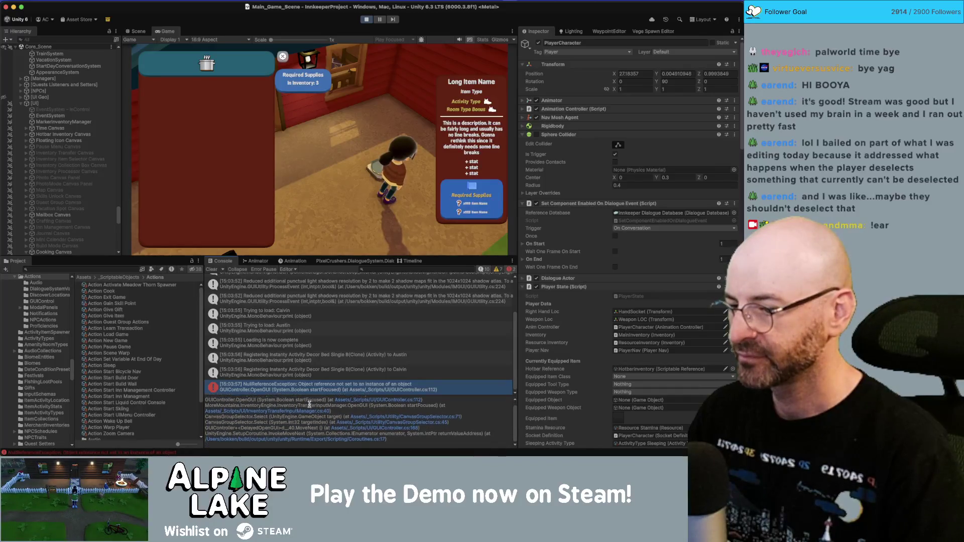
- Inspect the Cooking Canvas GUI Controller's cooking and brewing recipe sub-menus, then stop the game
{"action": "scroll", "coordinate": [318, 407], "scroll_direction": "up", "scroll_amount": 1}
{"action": "scroll", "coordinate": [38, 91], "scroll_direction": "down", "scroll_amount": 5}
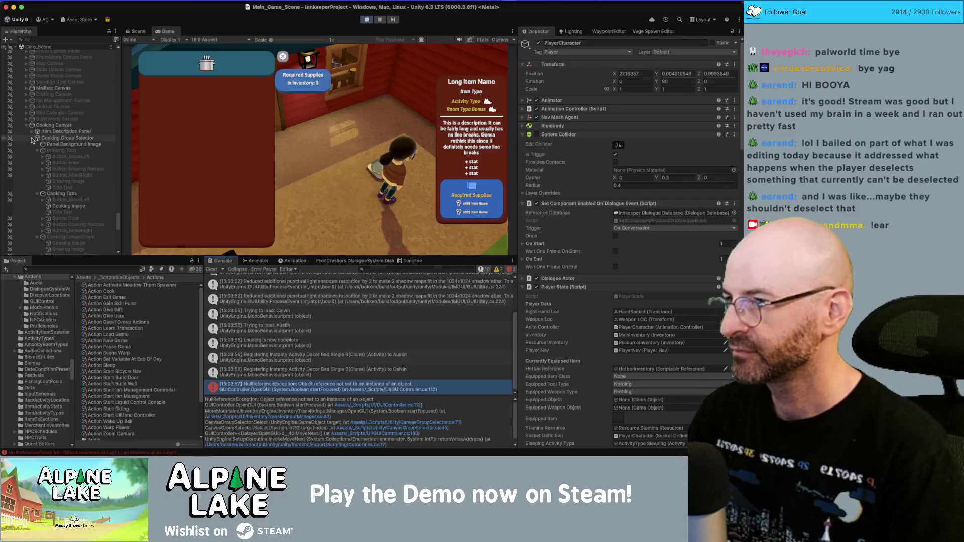
{"action": "left_click", "coordinate": [32, 138]}
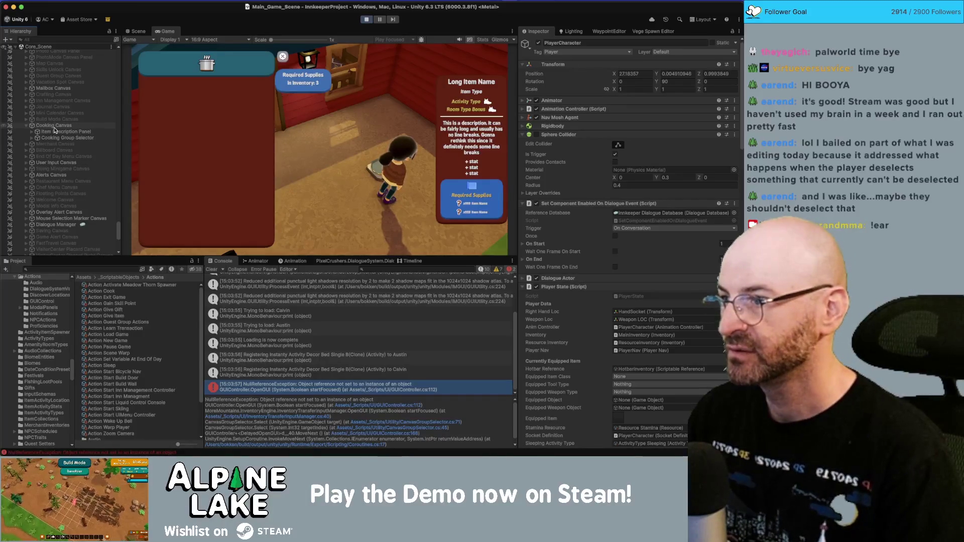
{"action": "left_click", "coordinate": [56, 125]}
{"action": "scroll", "coordinate": [572, 190], "scroll_direction": "down", "scroll_amount": 1}
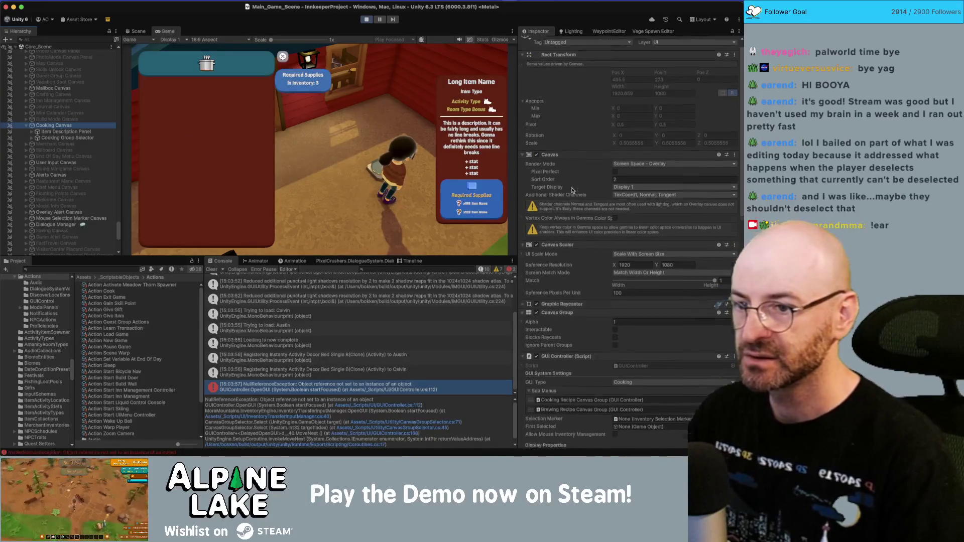
{"action": "scroll", "coordinate": [572, 190], "scroll_direction": "down", "scroll_amount": 3}
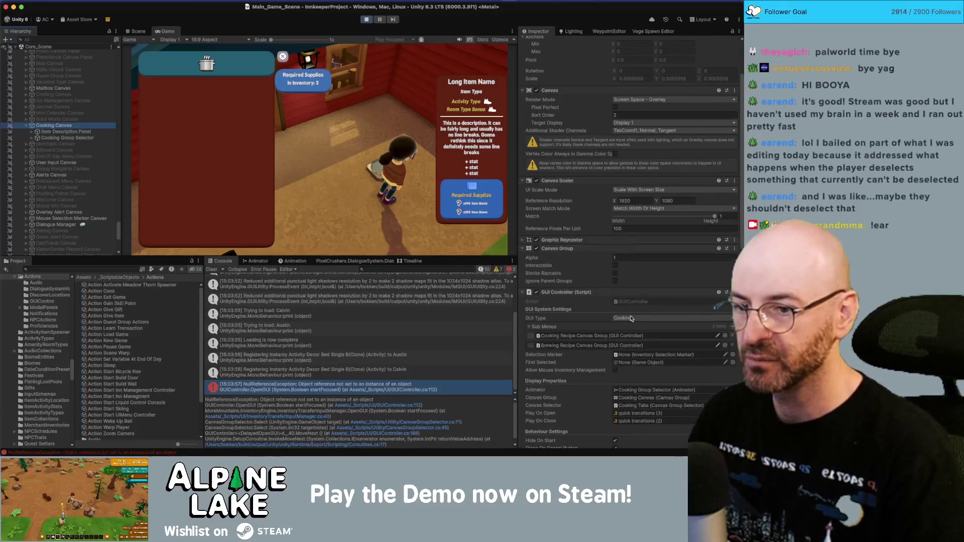
{"action": "scroll", "coordinate": [630, 318], "scroll_direction": "down", "scroll_amount": 1}
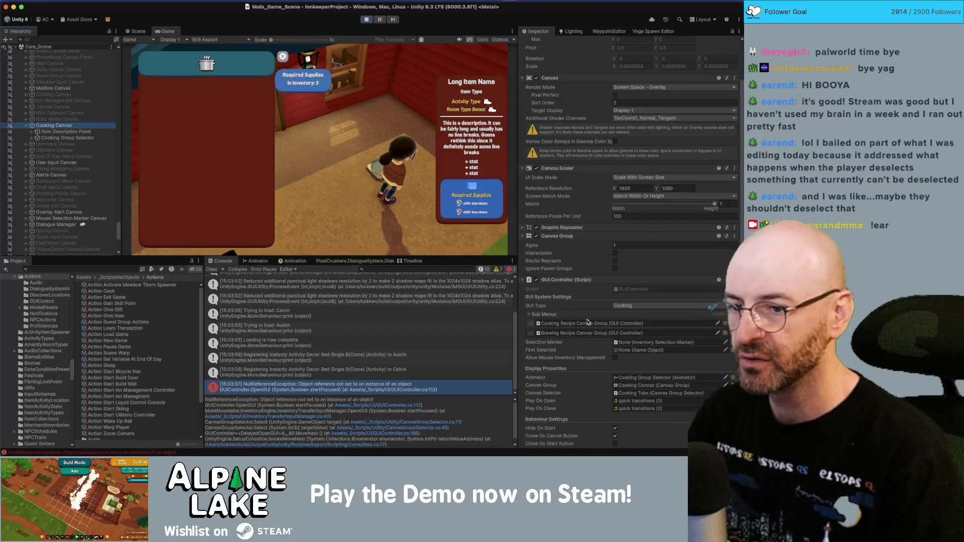
{"action": "scroll", "coordinate": [588, 321], "scroll_direction": "down", "scroll_amount": 10}
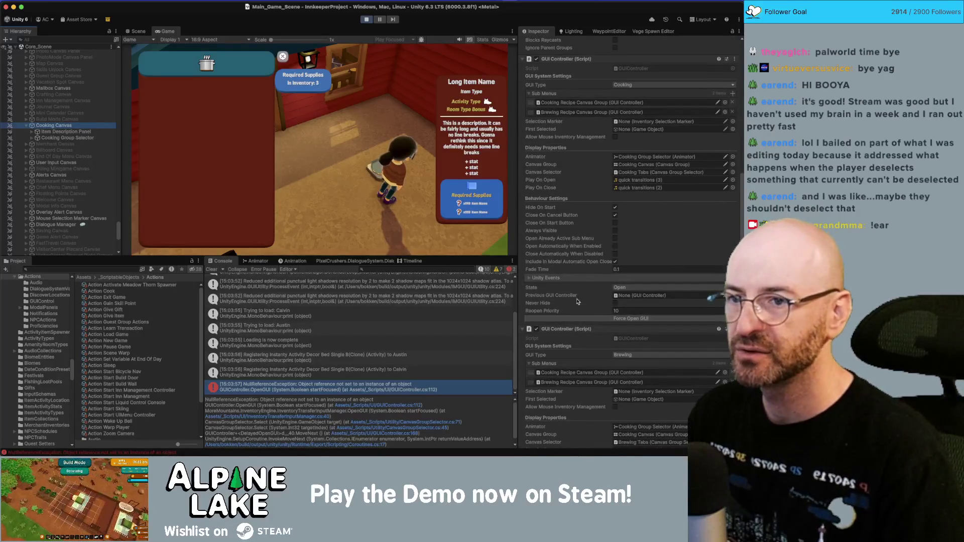
{"action": "left_click", "coordinate": [368, 19]}
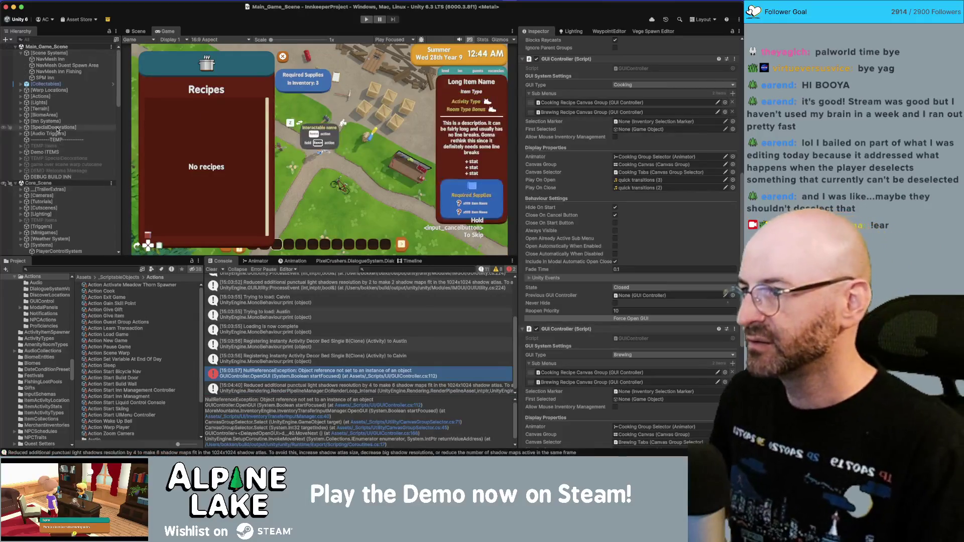
- Duplicate the Cooking Canvas and rename the copy to Brewing Canvas
{"action": "scroll", "coordinate": [69, 158], "scroll_direction": "down", "scroll_amount": 10}
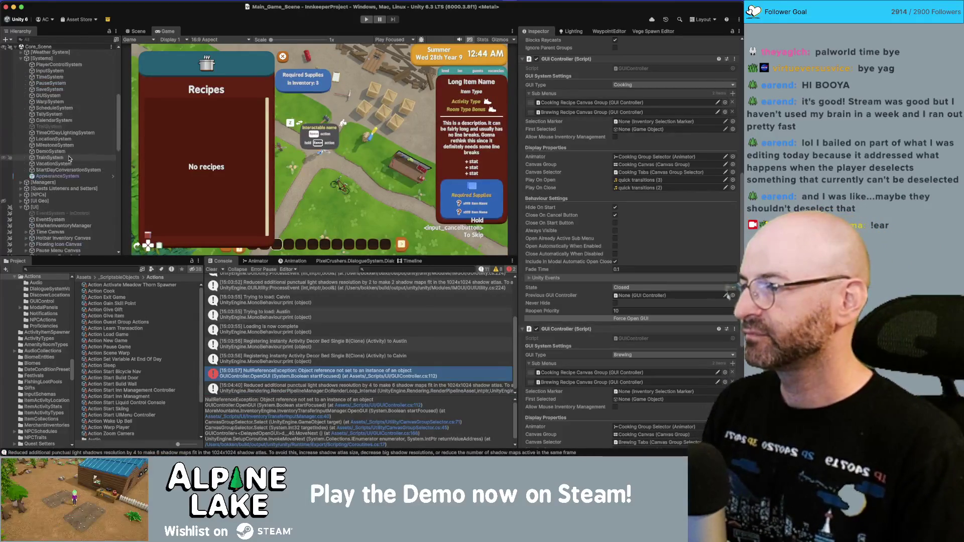
{"action": "scroll", "coordinate": [68, 156], "scroll_direction": "up", "scroll_amount": 10}
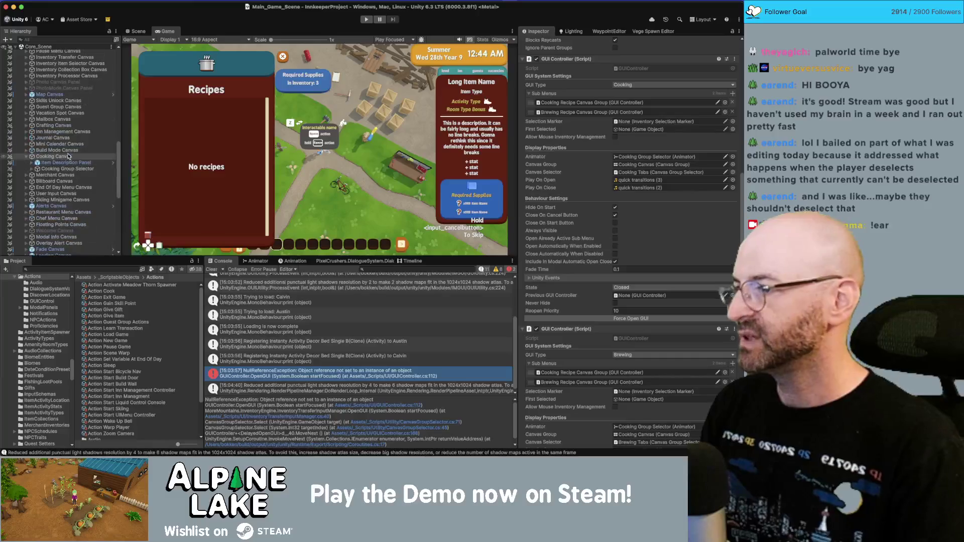
{"action": "left_click", "coordinate": [75, 155]}
{"action": "key", "text": "super+d"}
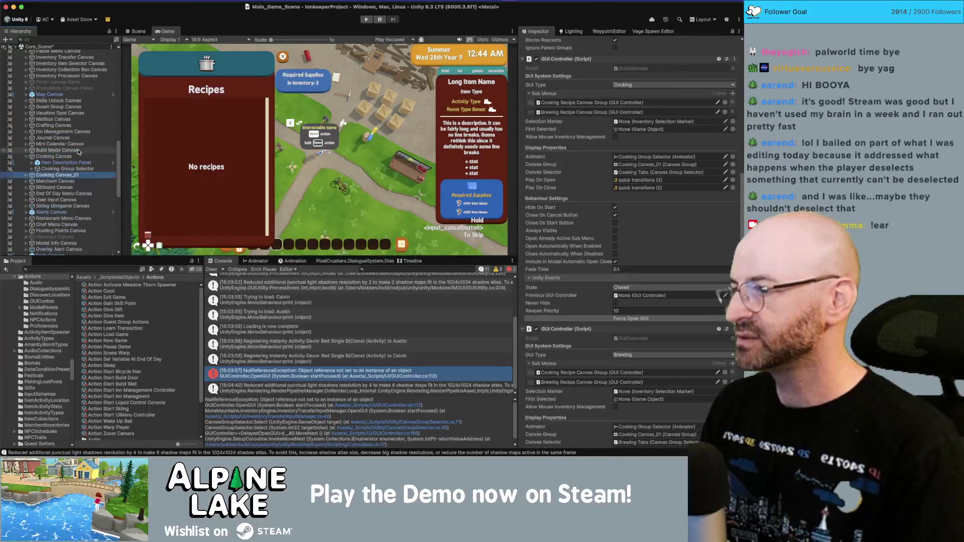
{"action": "key", "text": "alt+shift+Left"}
{"action": "type", "text": "Brewing"}
{"action": "key", "text": "Return"}
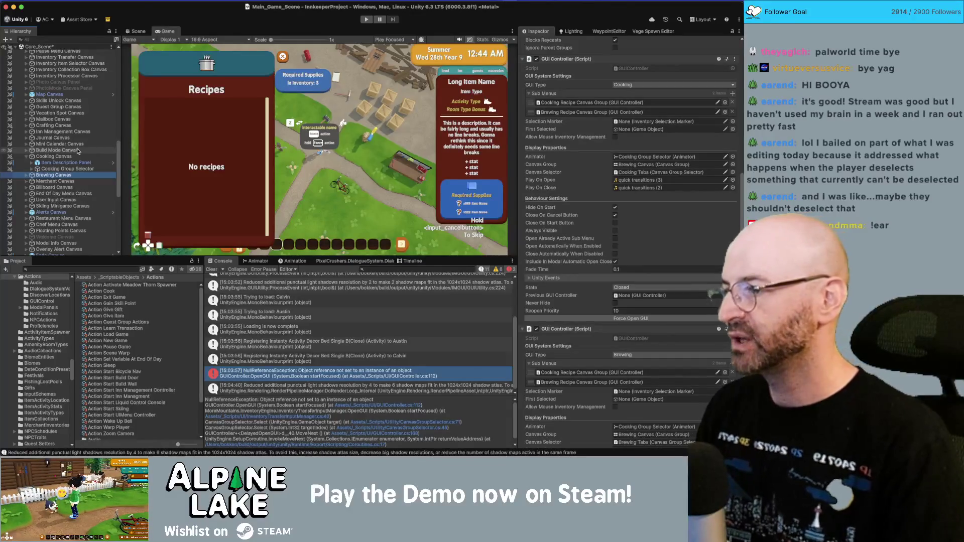
- Expand the Cooking Group Selector and delete its Brewing Recipe Canvas Group
{"action": "left_click", "coordinate": [76, 170]}
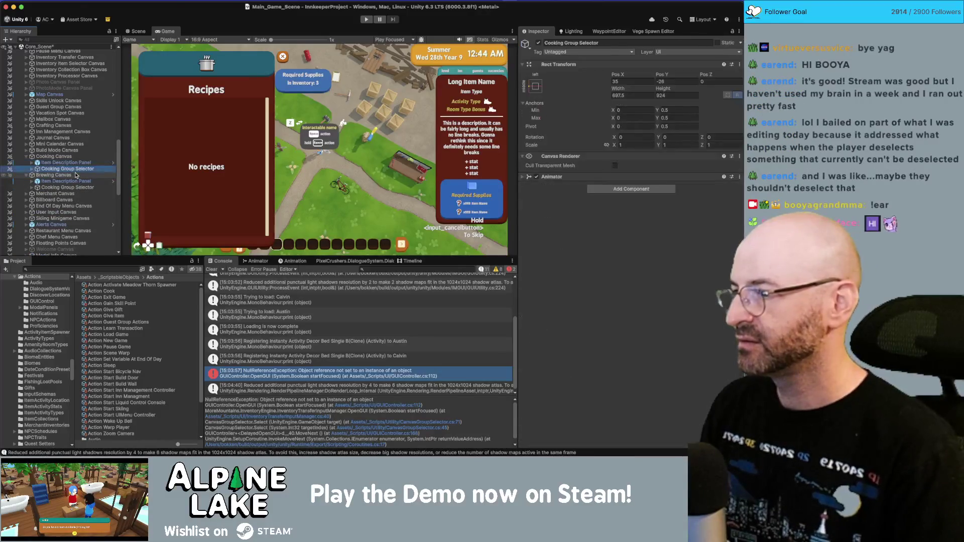
{"action": "key", "text": "Right"}
{"action": "key", "text": "Down"}
{"action": "key", "text": "Left"}
{"action": "key", "text": "Down"}
{"action": "key", "text": "Left"}
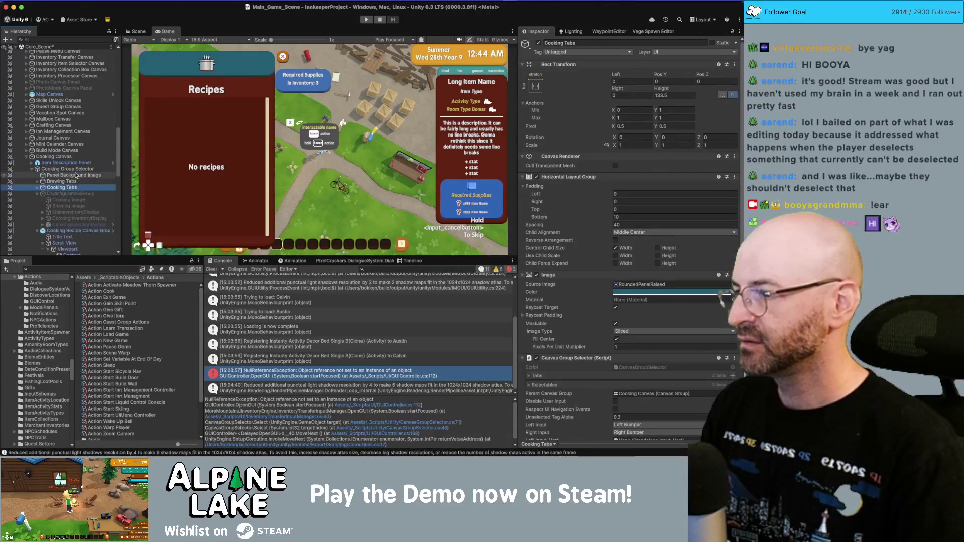
{"action": "key", "text": "Down"}
{"action": "key", "text": "Down"}
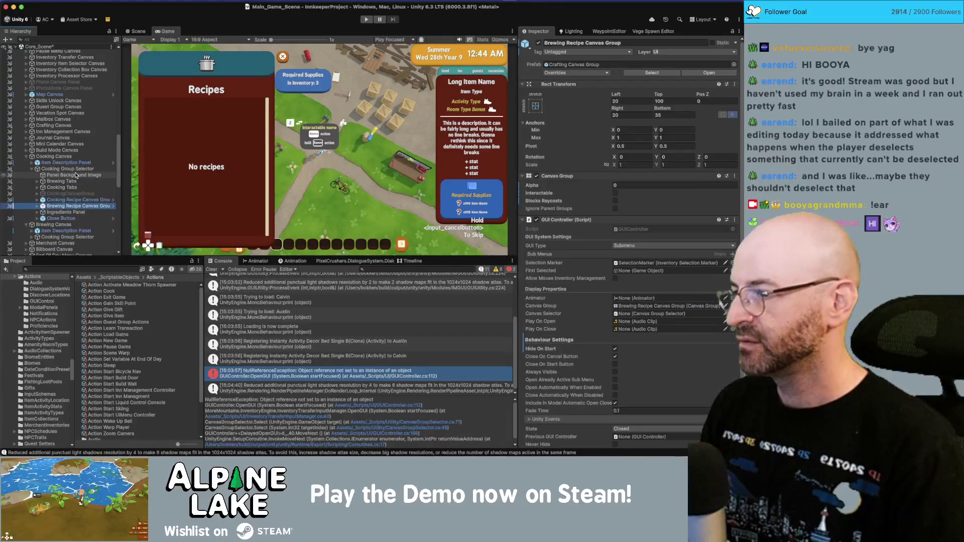
{"action": "scroll", "coordinate": [76, 175], "scroll_direction": "down", "scroll_amount": 2}
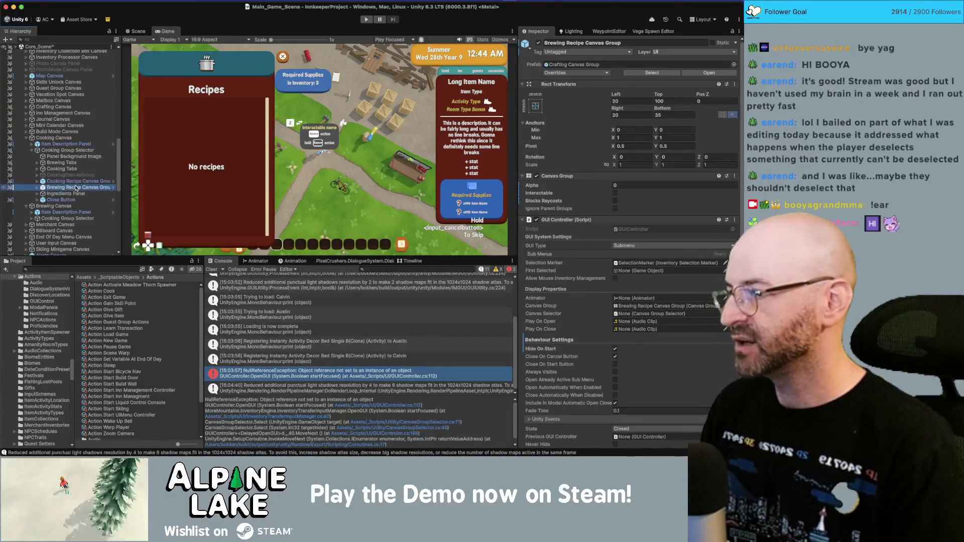
{"action": "key", "text": "Down"}
{"action": "key", "text": "super+BackSpace"}
- Delete the Brewing Tabs object from the cooking selector
{"action": "left_click", "coordinate": [82, 170]}
{"action": "key", "text": "Up"}
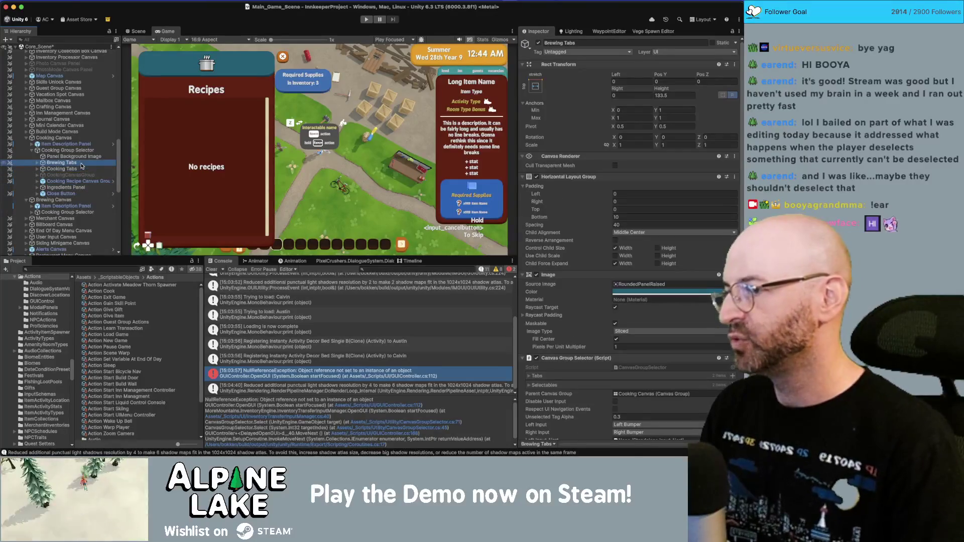
{"action": "key", "text": "super+BackSpace"}
{"action": "key", "text": "Left"}
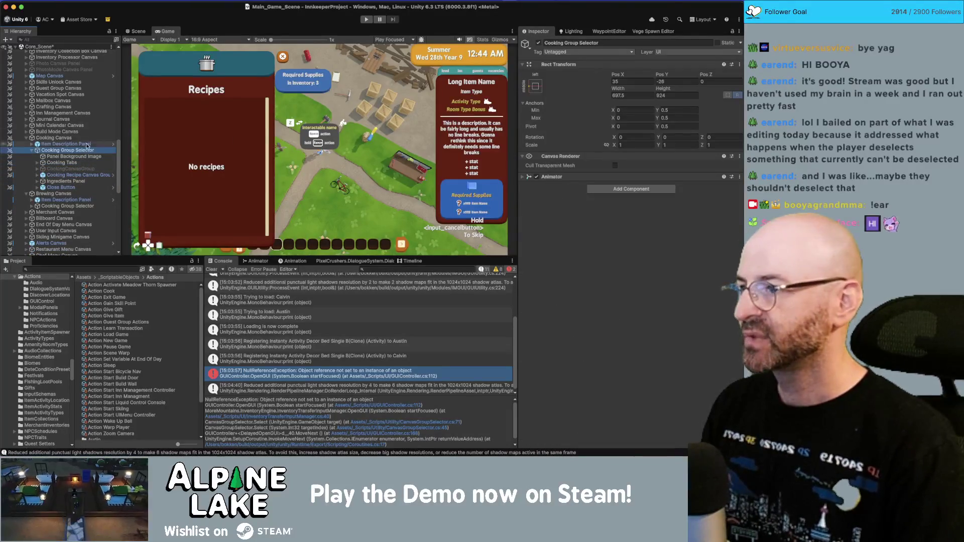
- Remove the Cooking Recipe Canvas Group entry from the Cooking Canvas's Sub Menus list
{"action": "left_click", "coordinate": [61, 139]}
{"action": "scroll", "coordinate": [588, 221], "scroll_direction": "down", "scroll_amount": 5}
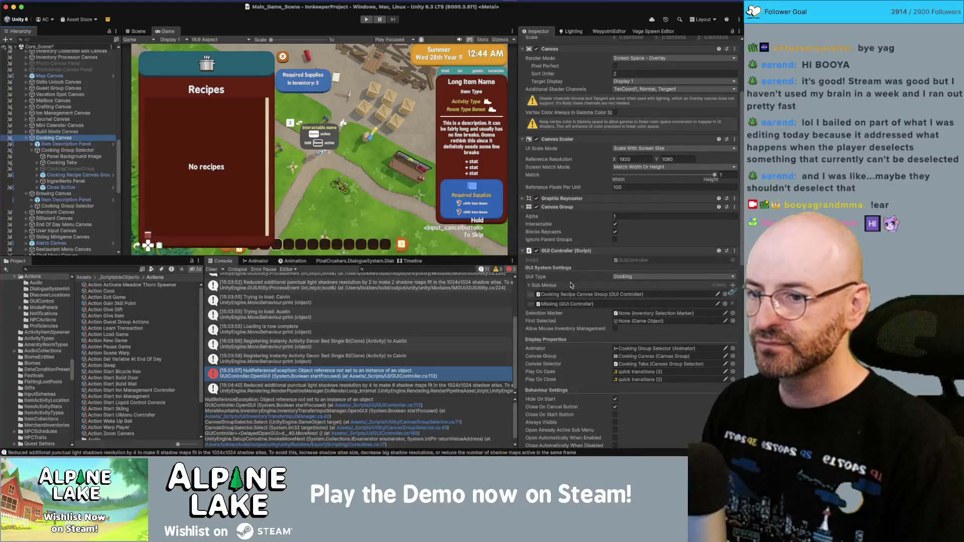
{"action": "left_click", "coordinate": [733, 294]}
{"action": "left_click", "coordinate": [74, 152]}
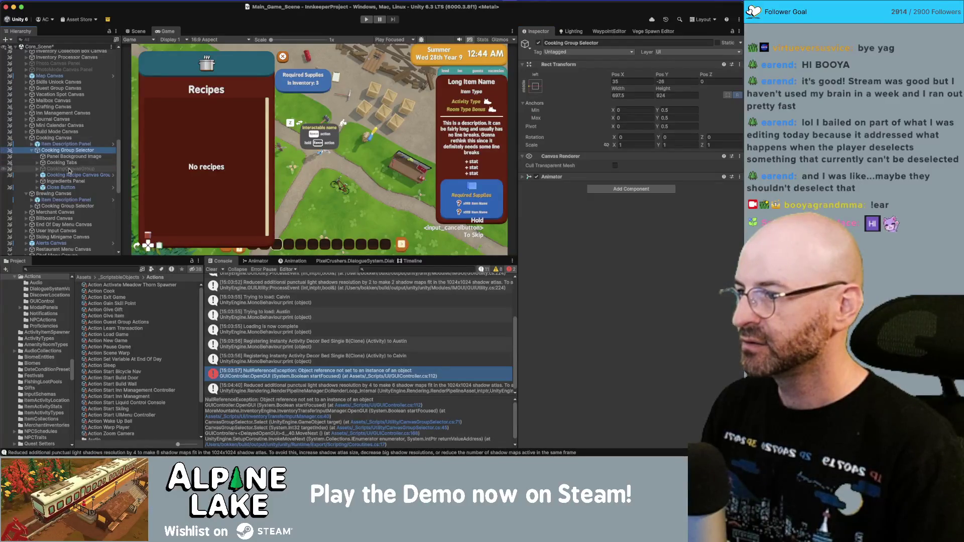
{"action": "left_click", "coordinate": [69, 175]}
{"action": "right_click", "coordinate": [554, 222]}
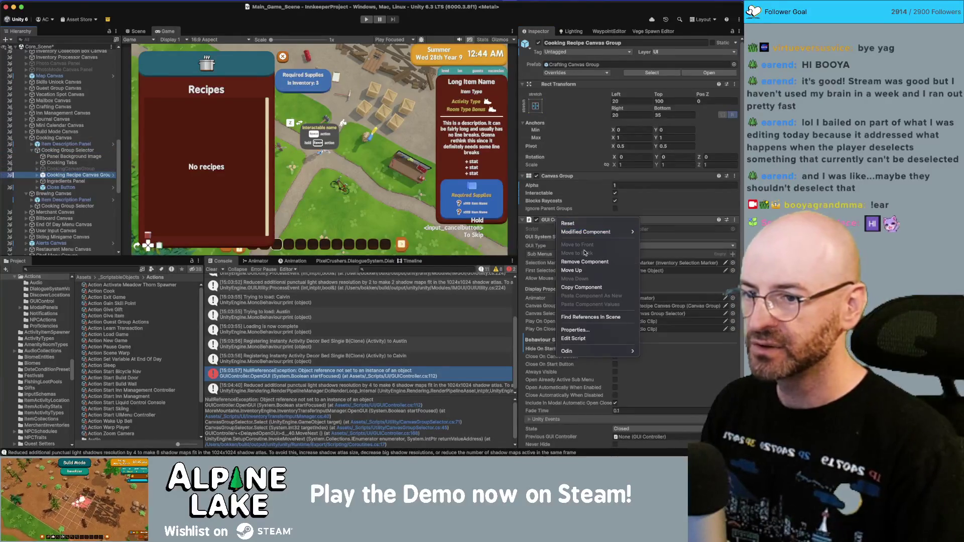
{"action": "left_click", "coordinate": [549, 240]}
{"action": "scroll", "coordinate": [548, 241], "scroll_direction": "down", "scroll_amount": 3}
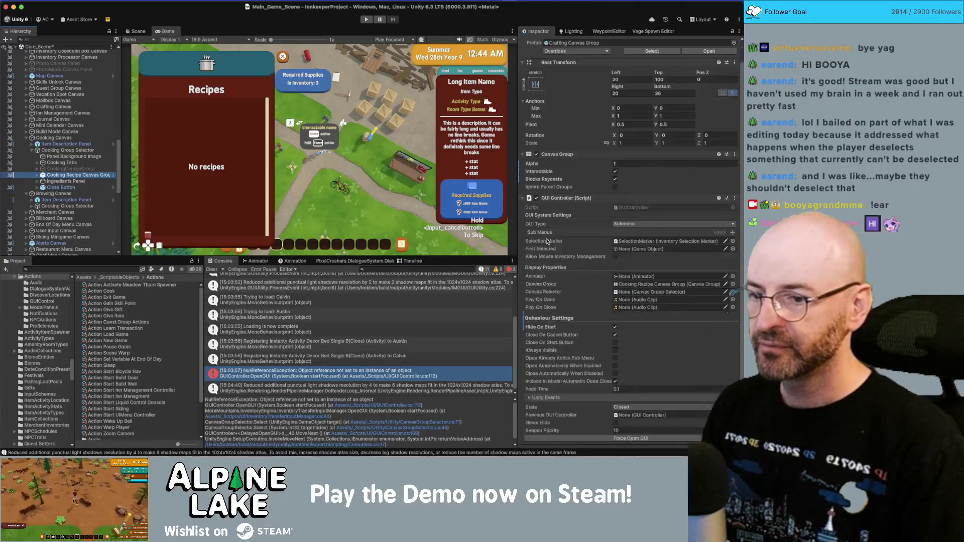
{"action": "left_click", "coordinate": [532, 384]}
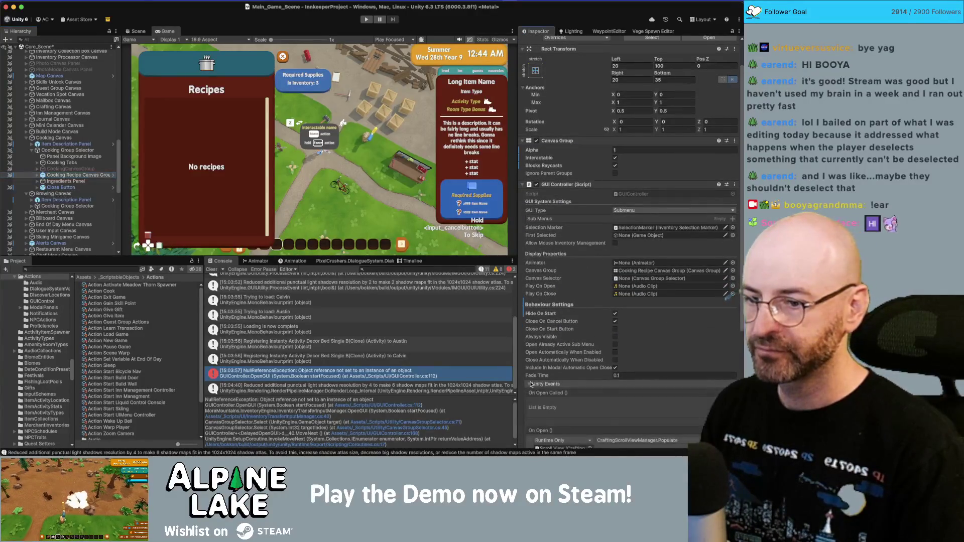
{"action": "scroll", "coordinate": [568, 352], "scroll_direction": "down", "scroll_amount": 5}
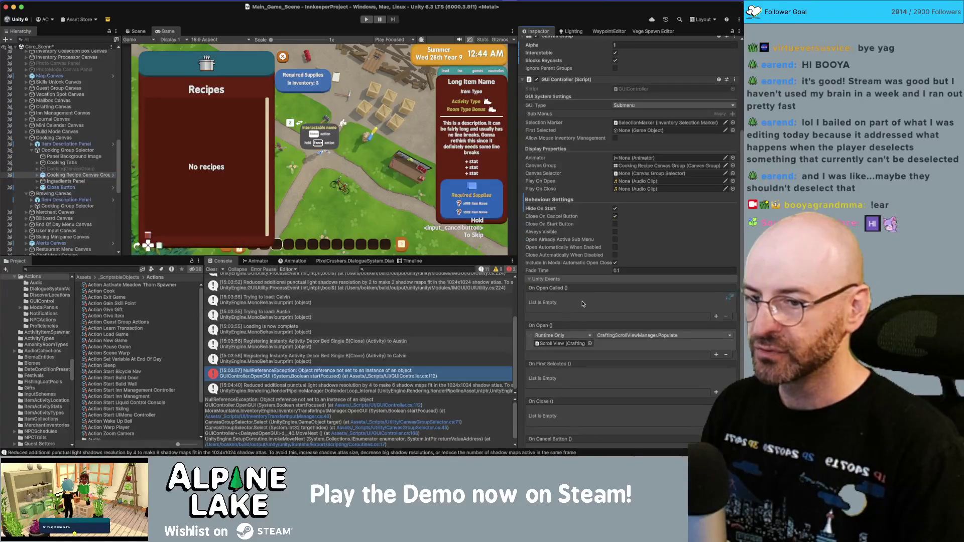
{"action": "right_click", "coordinate": [568, 82]}
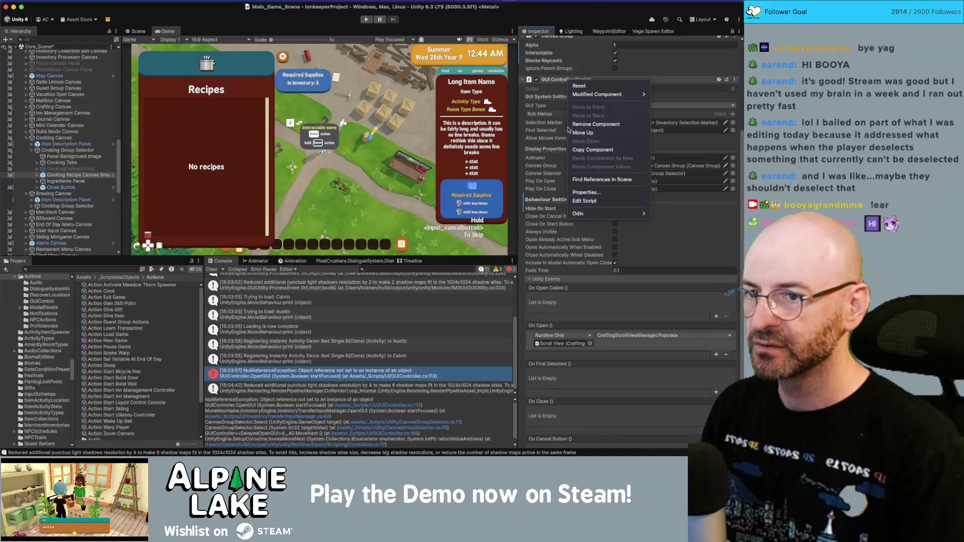
{"action": "left_click", "coordinate": [585, 124]}
{"action": "left_click", "coordinate": [70, 139]}
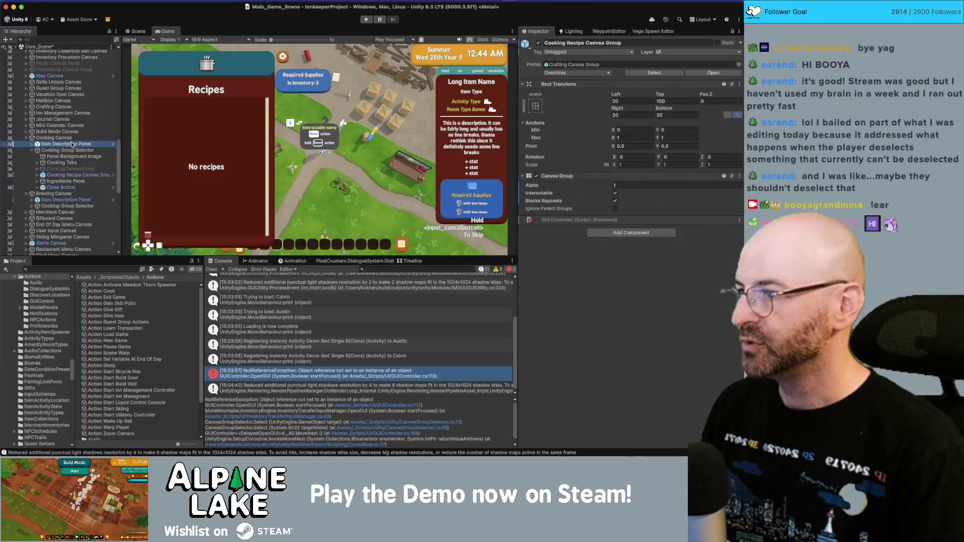
{"action": "left_click", "coordinate": [74, 175]}
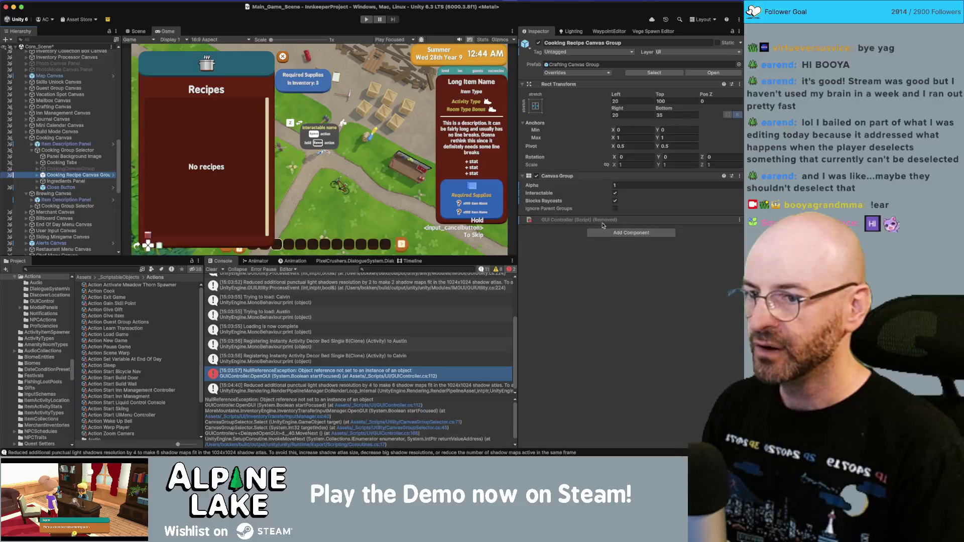
{"action": "key", "text": "Up"}
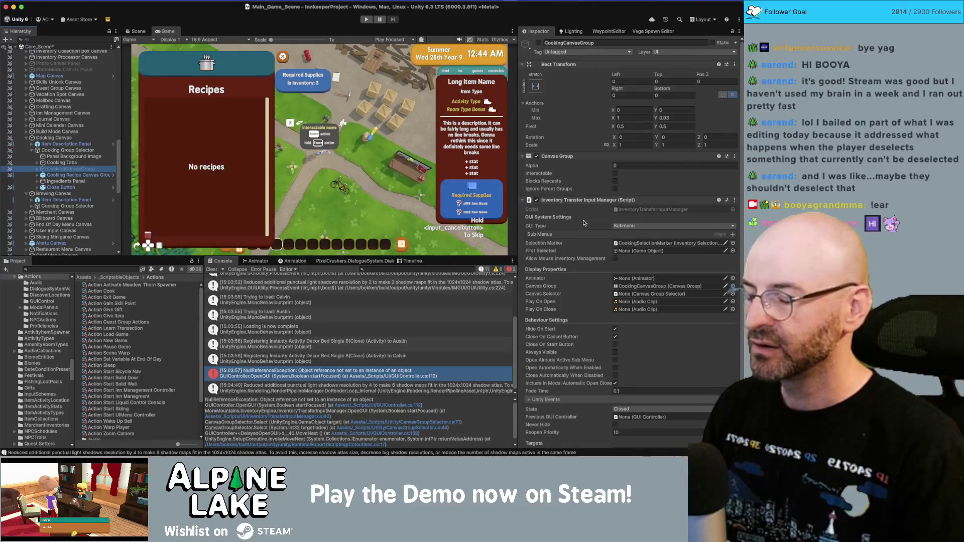
{"action": "scroll", "coordinate": [584, 223], "scroll_direction": "down", "scroll_amount": 3}
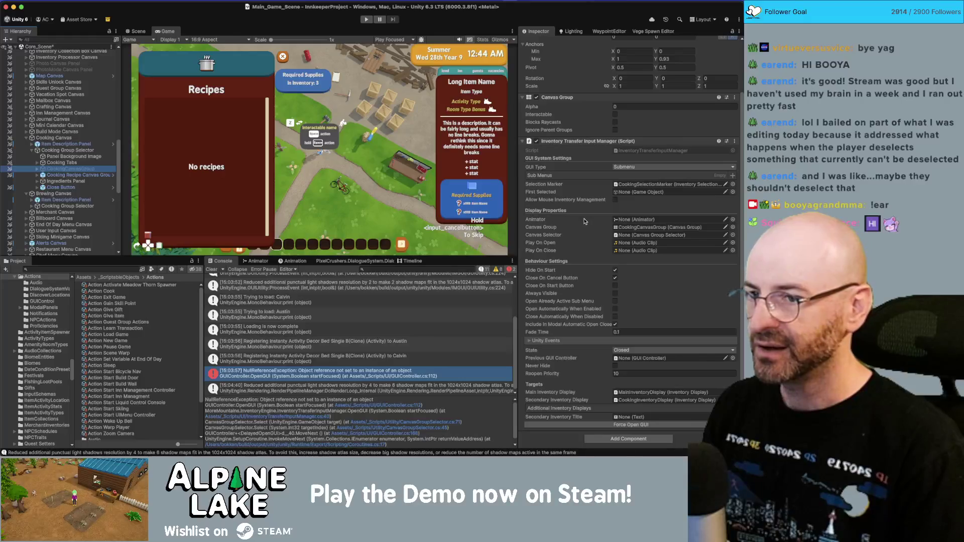
{"action": "left_click", "coordinate": [84, 173]}
{"action": "left_click", "coordinate": [80, 181]}
{"action": "left_click", "coordinate": [80, 176]}
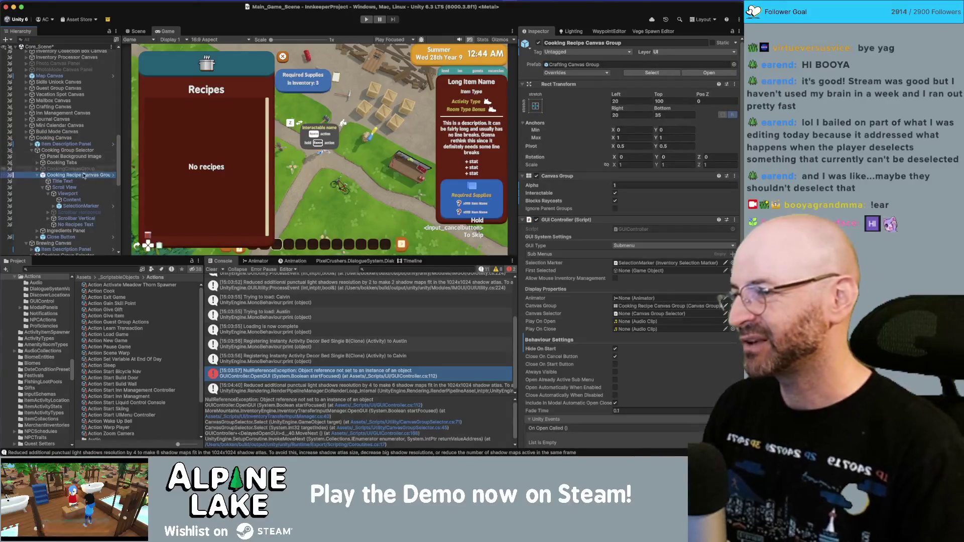
{"action": "key", "text": "Right"}
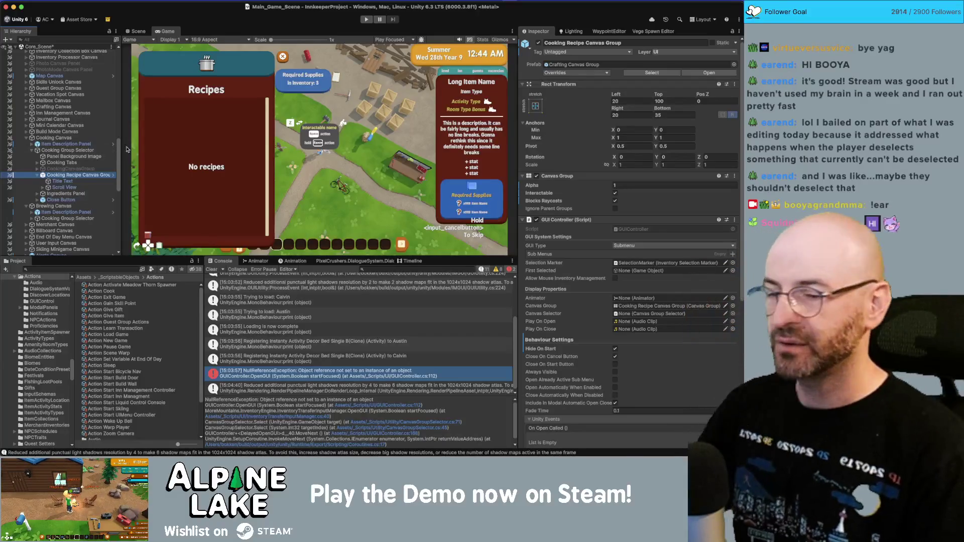
{"action": "scroll", "coordinate": [593, 283], "scroll_direction": "down", "scroll_amount": 5}
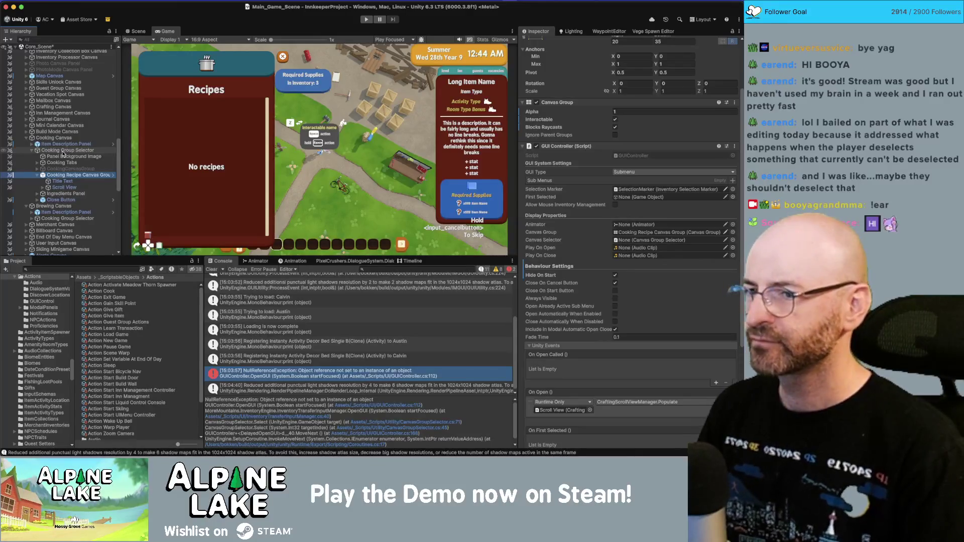
- On Cooking Canvas, disable the cooking menu flag, remove Cooking Menu Manager and its missing On Open entry
{"action": "left_click", "coordinate": [63, 139]}
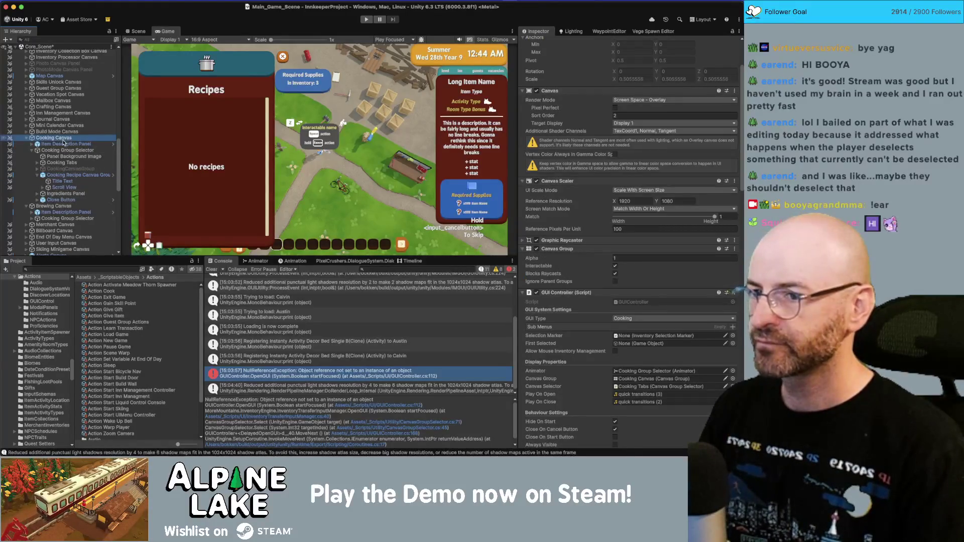
{"action": "scroll", "coordinate": [613, 322], "scroll_direction": "down", "scroll_amount": 7}
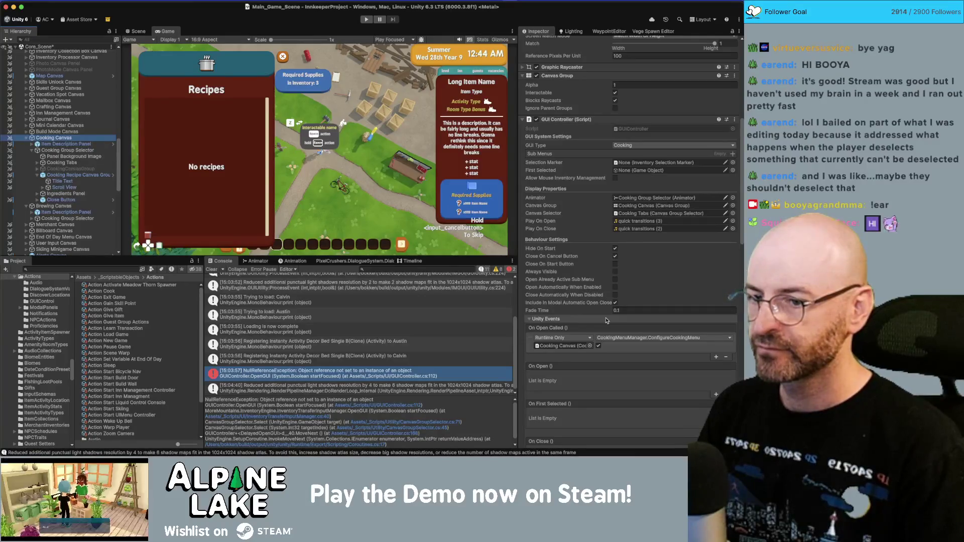
{"action": "scroll", "coordinate": [607, 321], "scroll_direction": "down", "scroll_amount": 4}
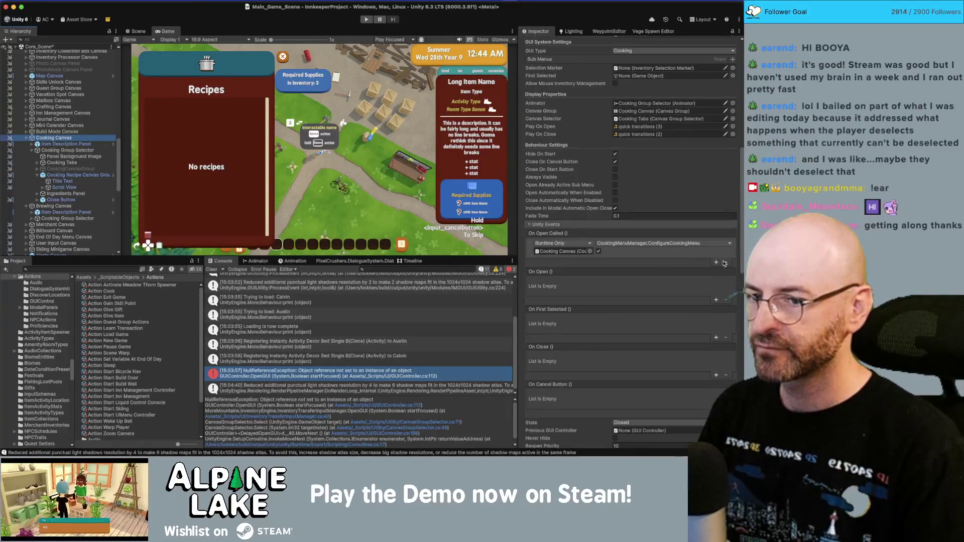
{"action": "left_click", "coordinate": [598, 251]}
{"action": "scroll", "coordinate": [598, 302], "scroll_direction": "down", "scroll_amount": 4}
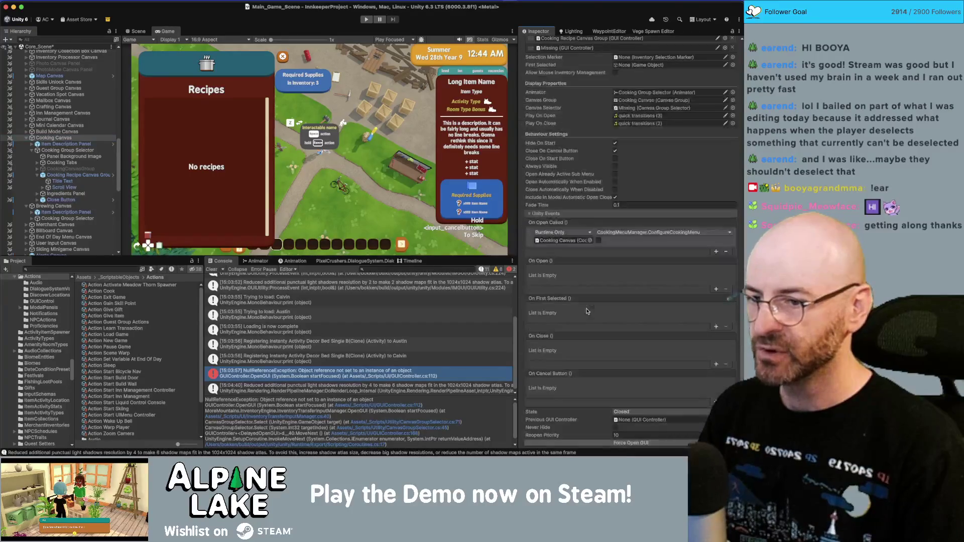
{"action": "right_click", "coordinate": [578, 376]}
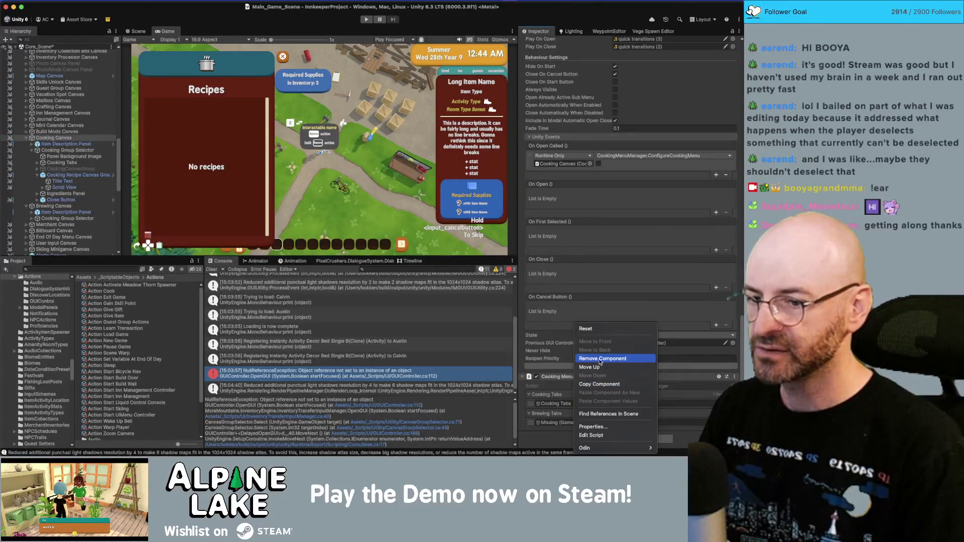
{"action": "left_click", "coordinate": [601, 359]}
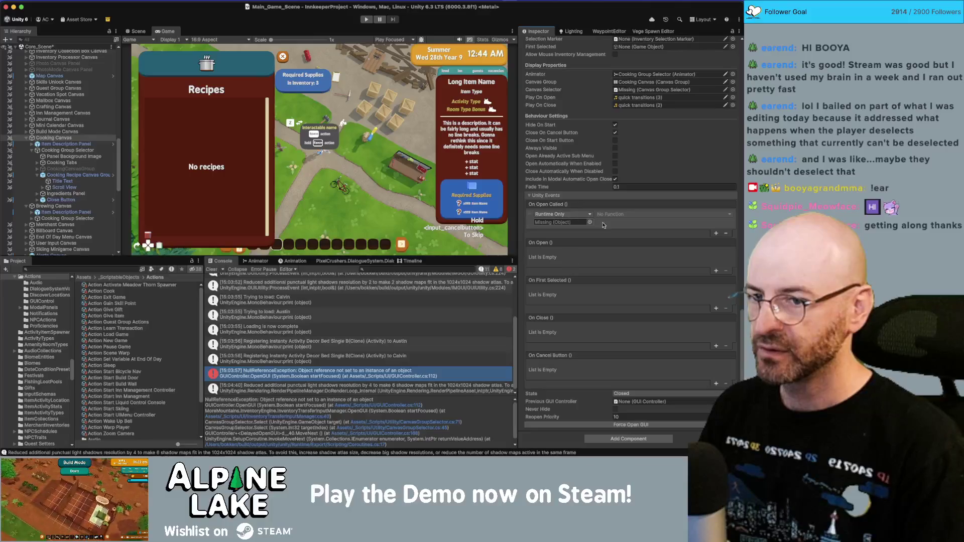
{"action": "left_click", "coordinate": [726, 234]}
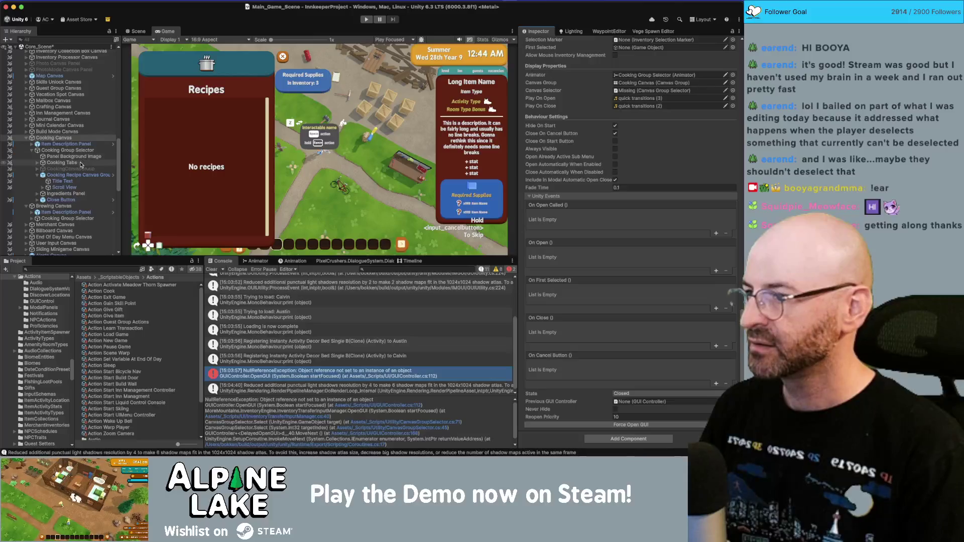
- Copy the CraftingScrollViewManager.Populate On Open call from Cooking Recipe Canvas Group into Cooking Canvas's On Open
{"action": "left_click", "coordinate": [71, 175]}
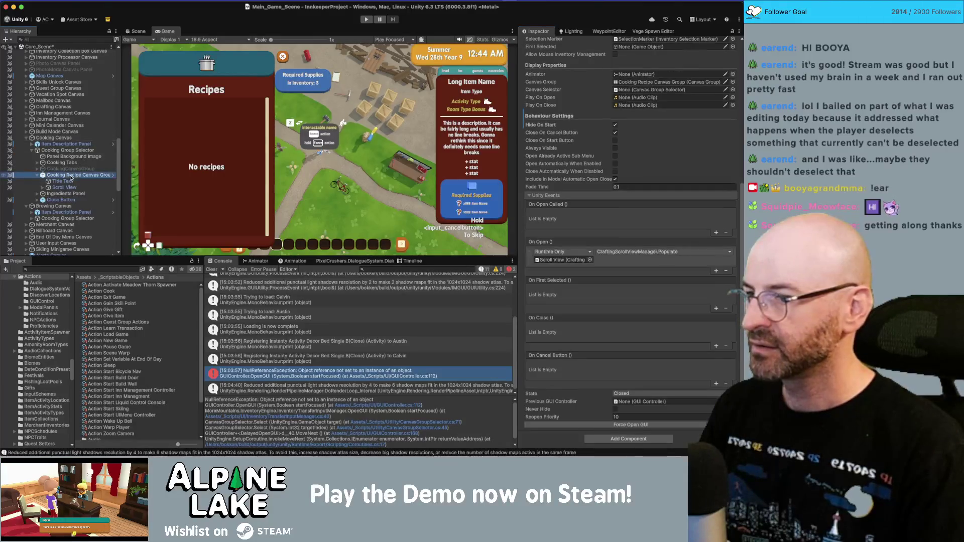
{"action": "scroll", "coordinate": [597, 220], "scroll_direction": "up", "scroll_amount": 5}
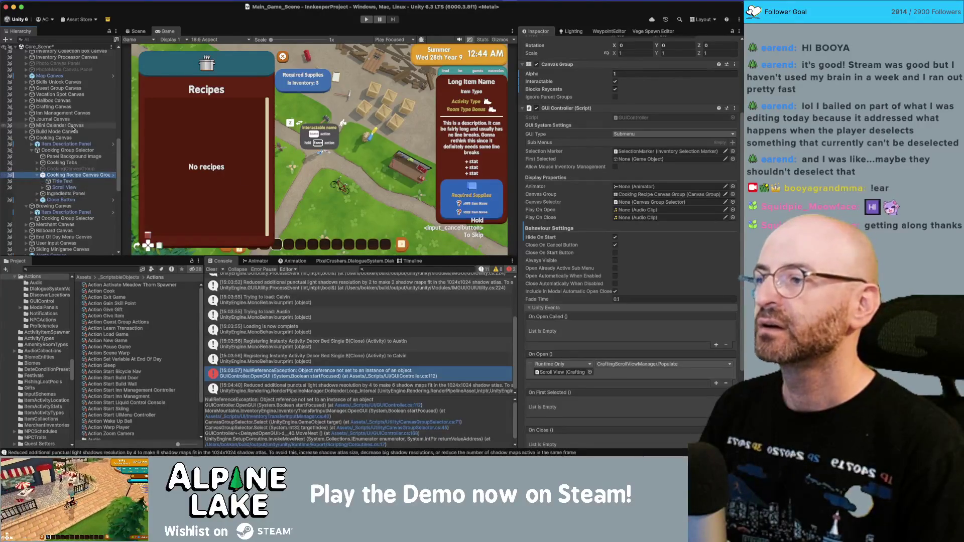
{"action": "scroll", "coordinate": [75, 136], "scroll_direction": "down", "scroll_amount": 5}
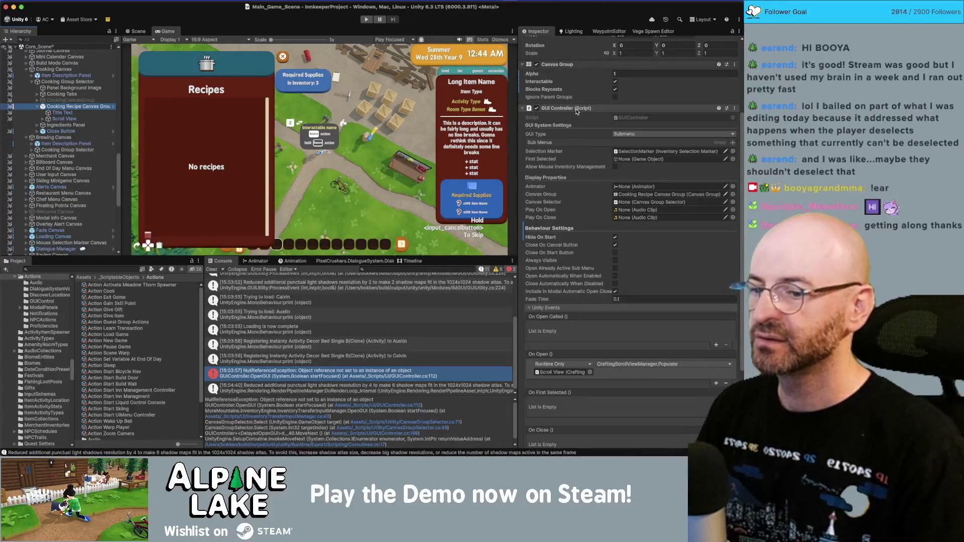
{"action": "right_click", "coordinate": [572, 363]}
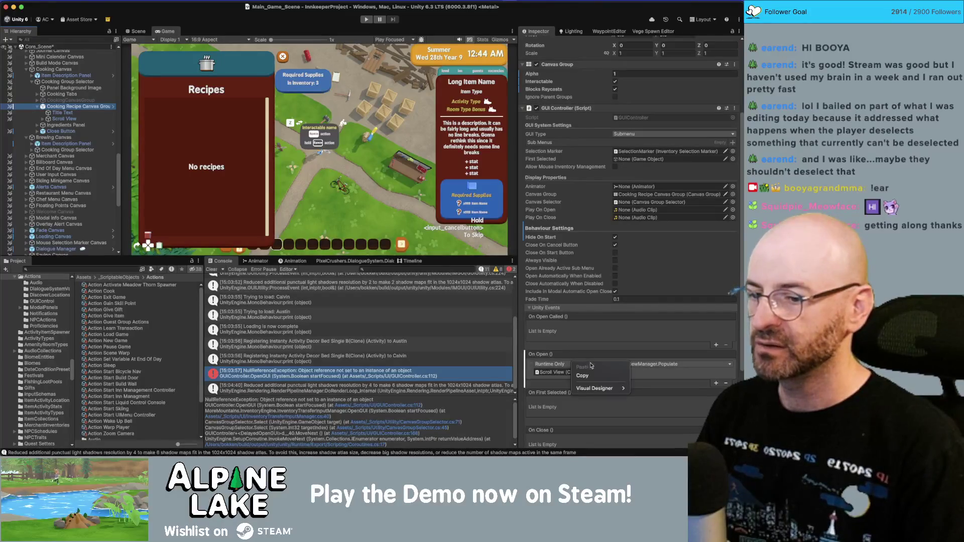
{"action": "left_click", "coordinate": [591, 376]}
{"action": "left_click", "coordinate": [62, 71]}
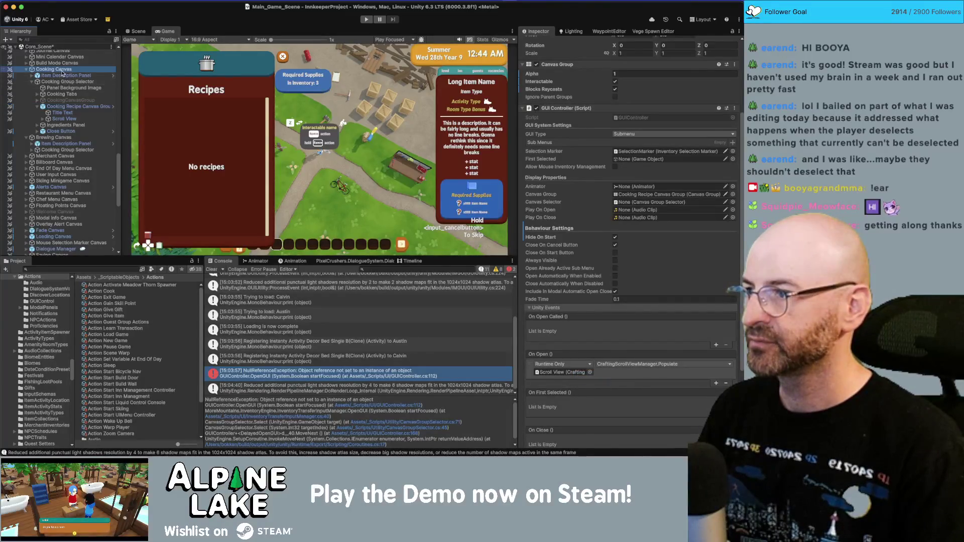
{"action": "scroll", "coordinate": [556, 217], "scroll_direction": "down", "scroll_amount": 5}
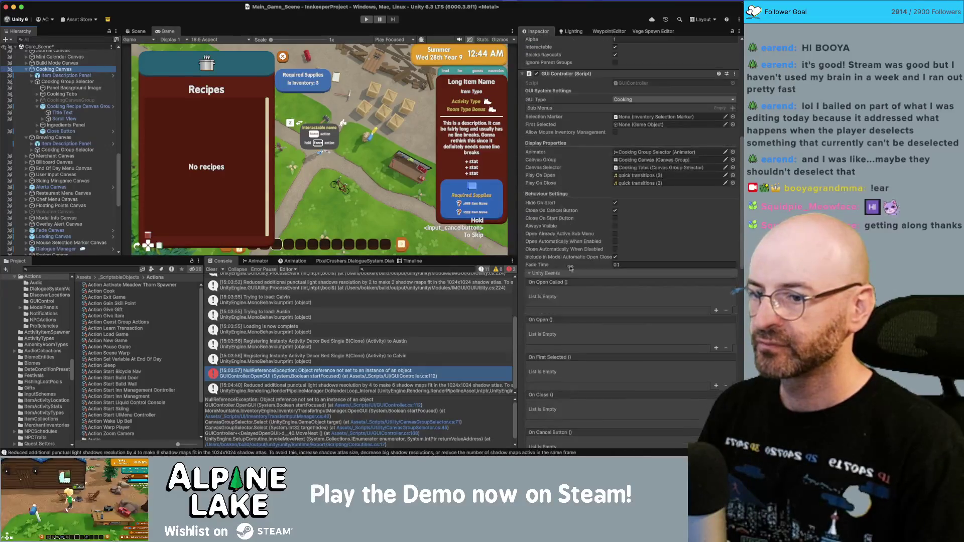
{"action": "right_click", "coordinate": [568, 320]}
{"action": "left_click", "coordinate": [582, 328]}
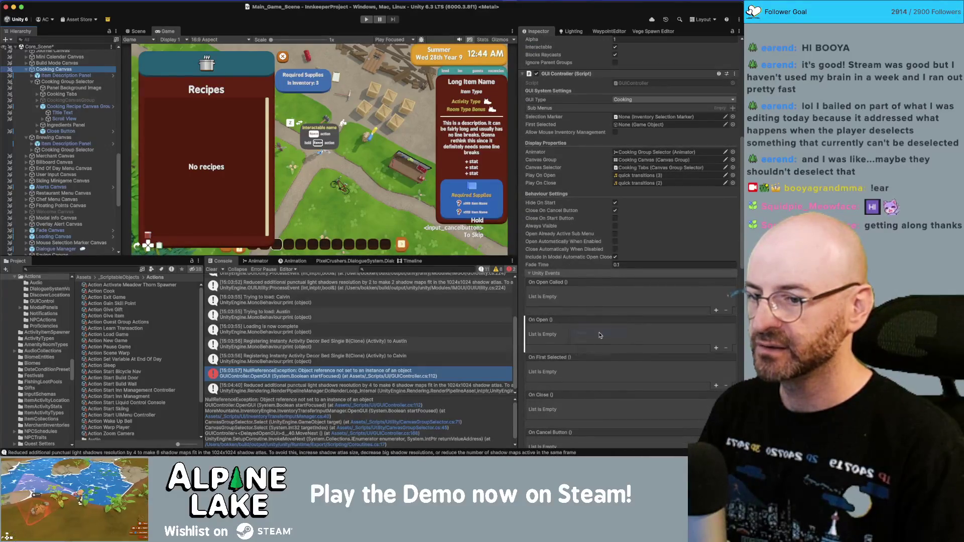
- Use Remove Component to delete Cooking Recipe Canvas Group's GUI Controller
{"action": "left_click", "coordinate": [116, 107]}
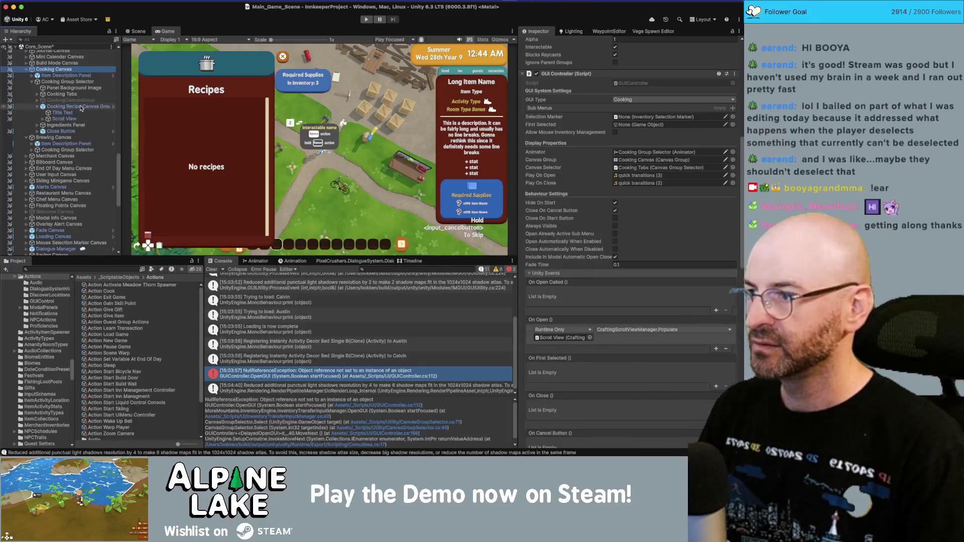
{"action": "scroll", "coordinate": [574, 181], "scroll_direction": "up", "scroll_amount": 6}
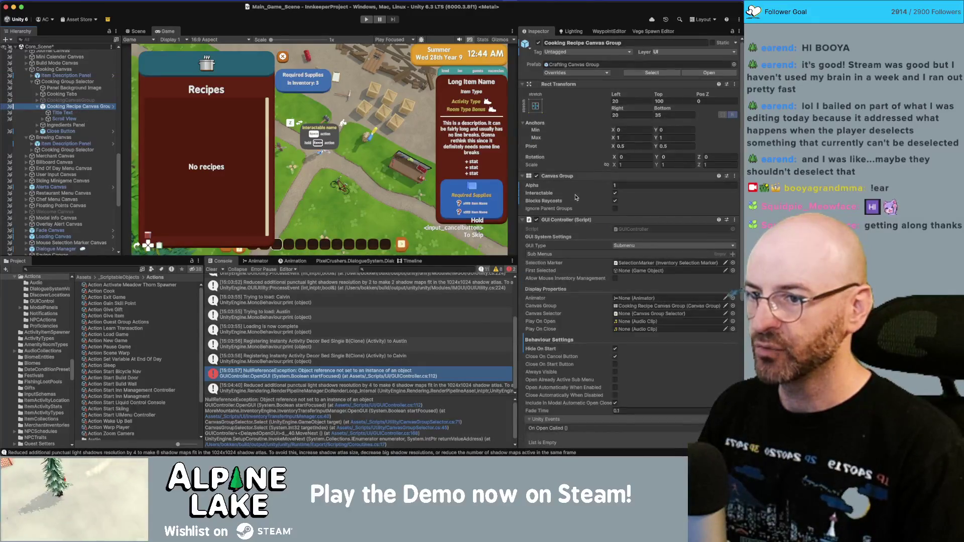
{"action": "right_click", "coordinate": [581, 222]}
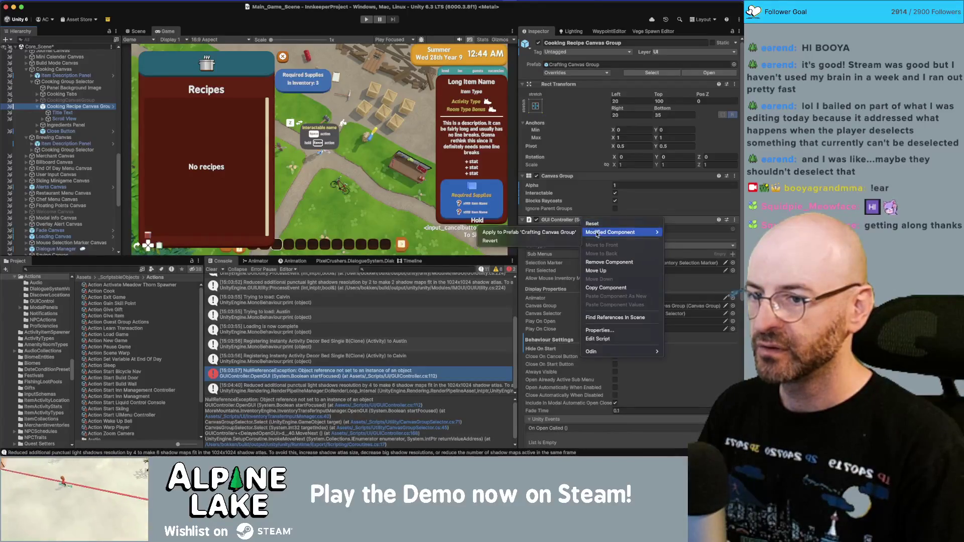
{"action": "left_click", "coordinate": [603, 263]}
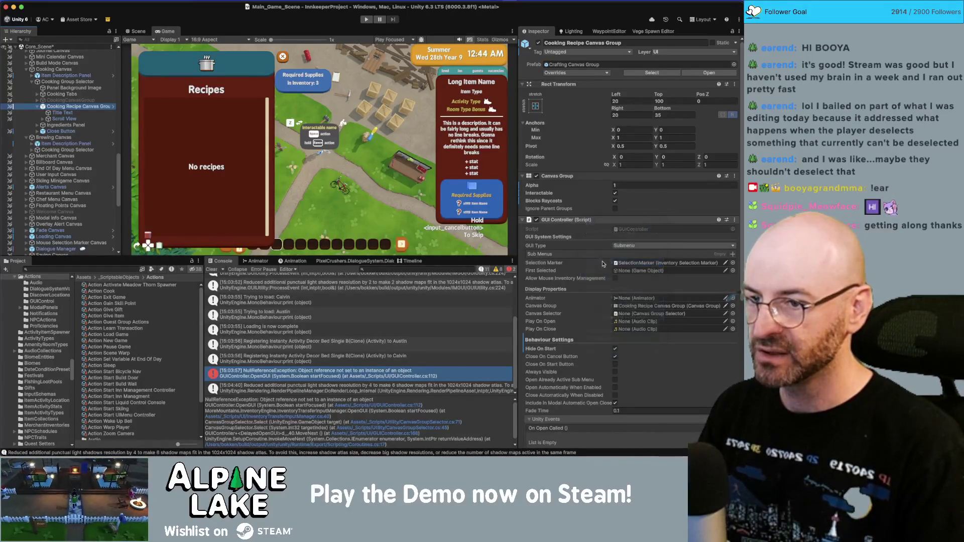
{"action": "left_click", "coordinate": [54, 69]}
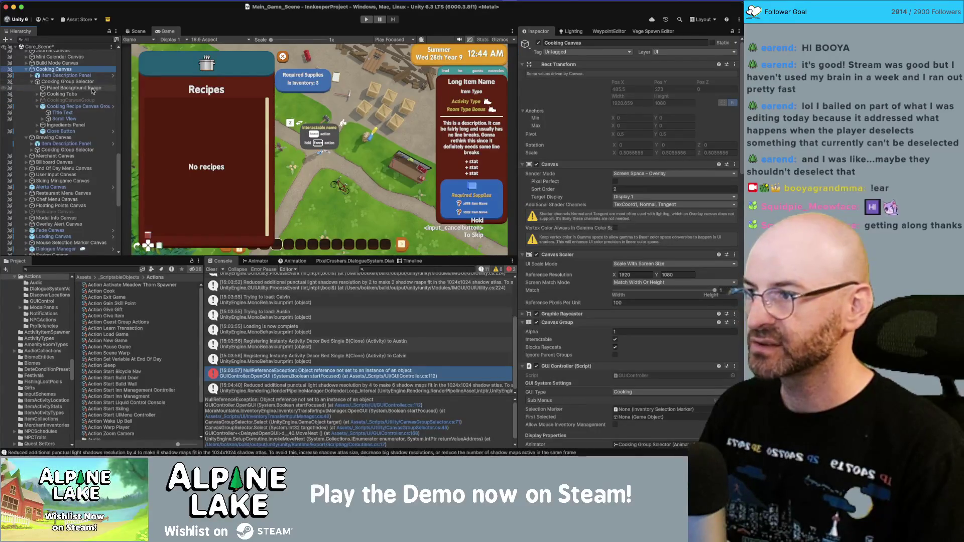
- Assign the Viewport's SelectionMarker as the Cooking Canvas's Selection Marker
{"action": "scroll", "coordinate": [573, 248], "scroll_direction": "down", "scroll_amount": 5}
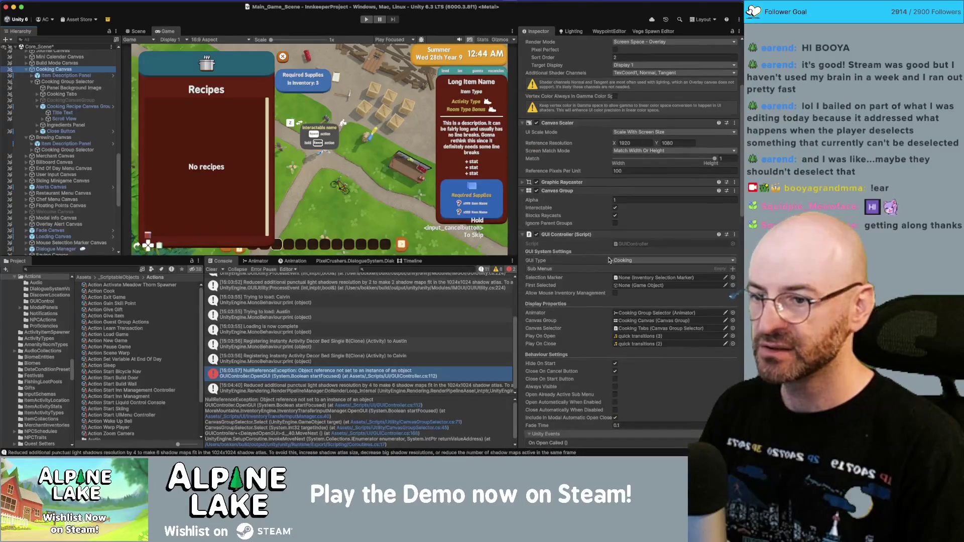
{"action": "scroll", "coordinate": [623, 266], "scroll_direction": "down", "scroll_amount": 1}
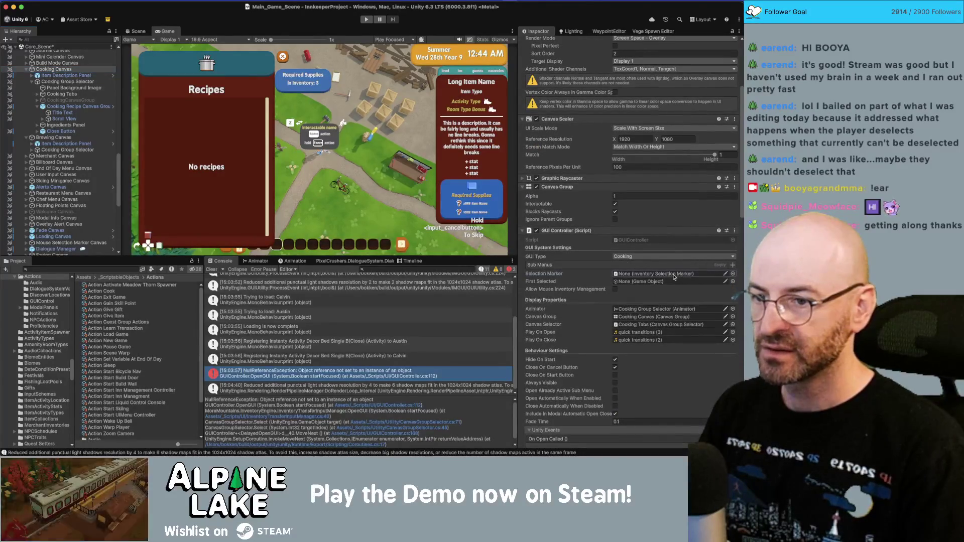
{"action": "left_click", "coordinate": [43, 118]}
{"action": "left_click", "coordinate": [48, 126]}
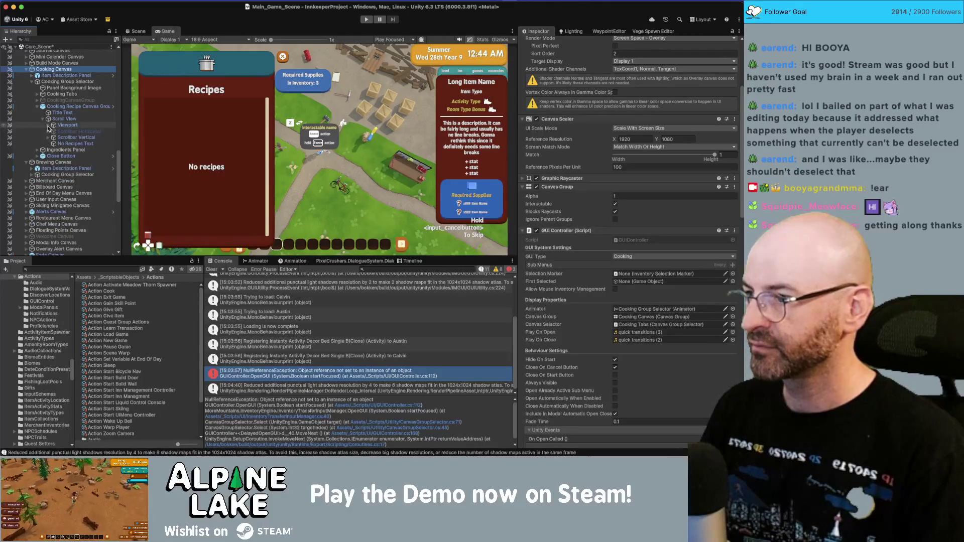
{"action": "left_click", "coordinate": [48, 125]}
{"action": "left_click_drag", "start_coordinate": [558, 258], "coordinate": [642, 279]}
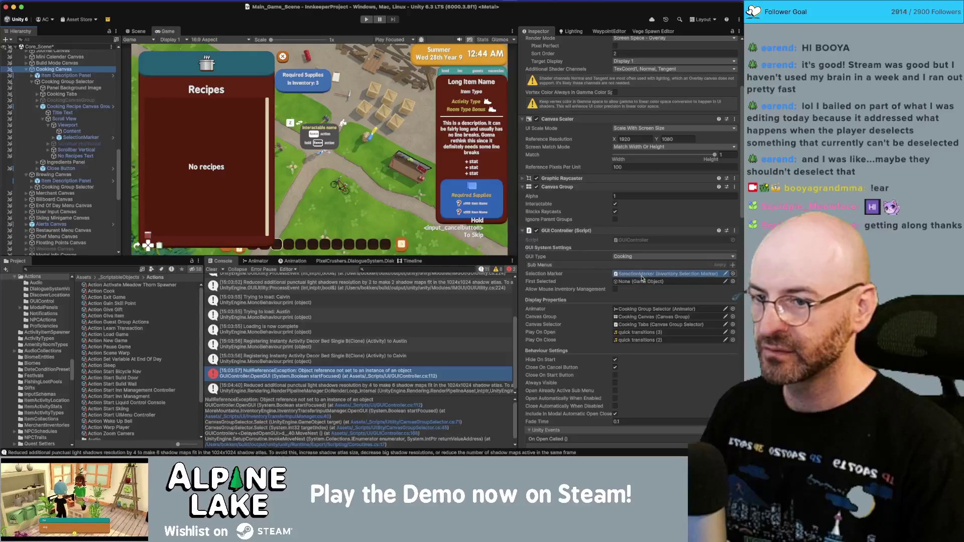
- Set the recipe Scroll View's Crafting Scroll View Manager GUI Controller to Cooking Canvas
{"action": "scroll", "coordinate": [624, 273], "scroll_direction": "down", "scroll_amount": 3}
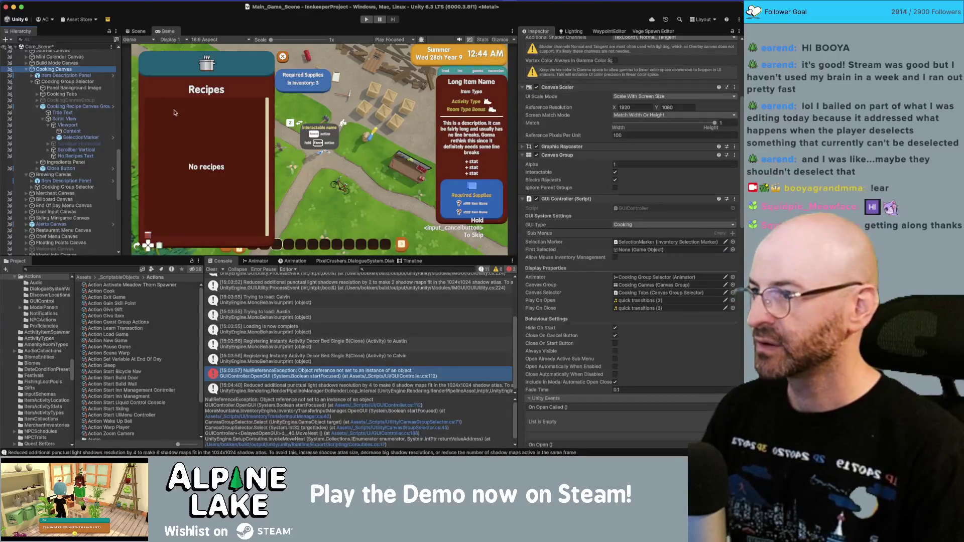
{"action": "left_click", "coordinate": [65, 119]}
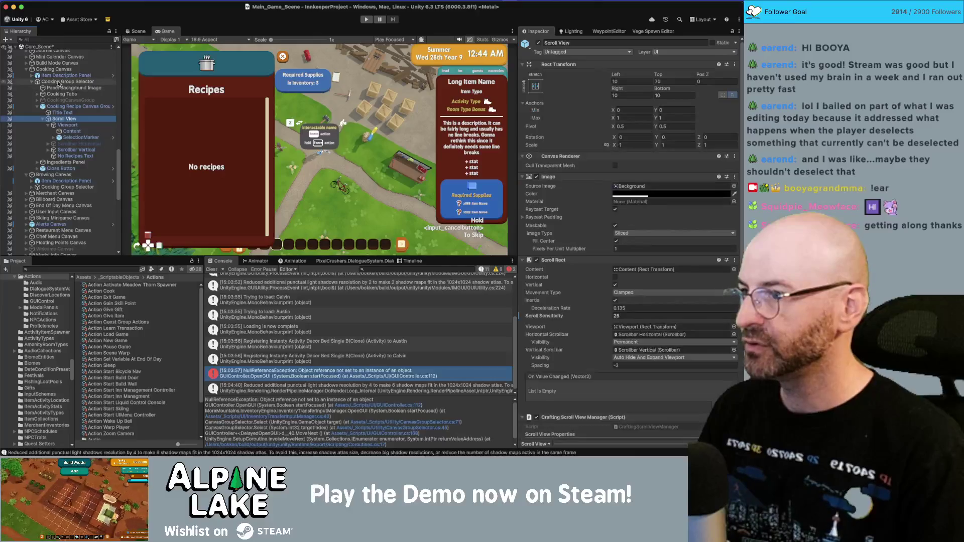
{"action": "scroll", "coordinate": [628, 251], "scroll_direction": "down", "scroll_amount": 10}
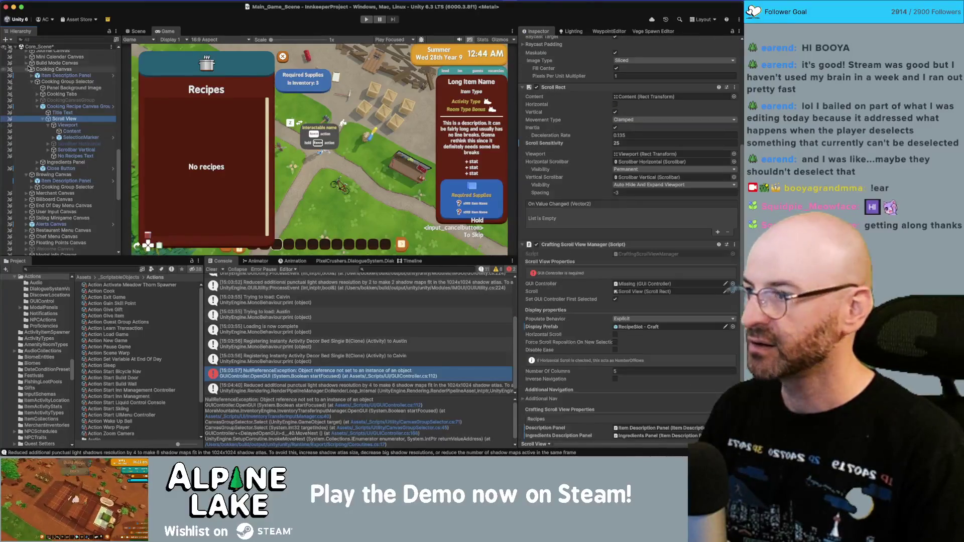
{"action": "mouse_move", "coordinate": [52, 70]}
{"action": "left_mouse_down"}
{"action": "mouse_move", "coordinate": [351, 201]}
{"action": "mouse_move", "coordinate": [686, 271]}
{"action": "mouse_move", "coordinate": [655, 284]}
{"action": "left_mouse_up"}
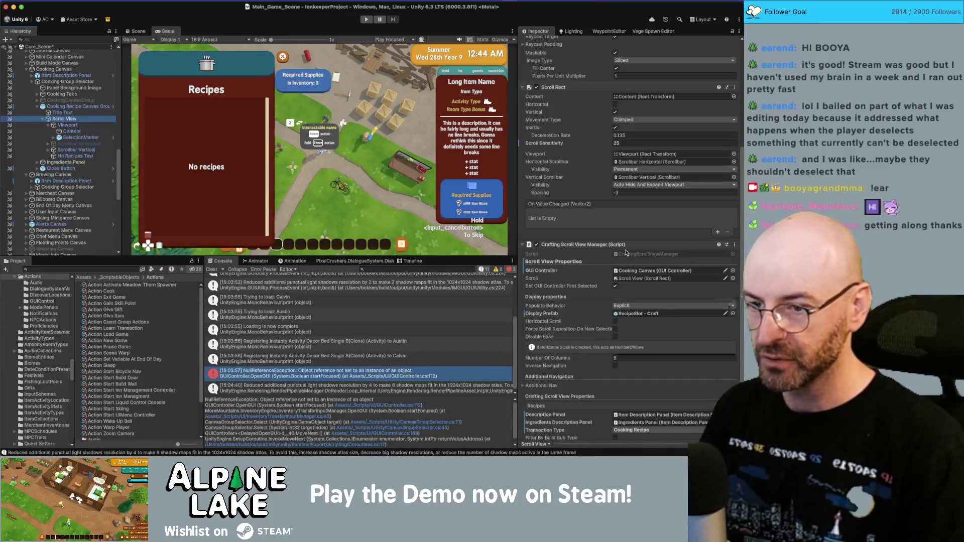
- Collapse the Cooking Recipe Canvas Group and inspect the brewing Item Description Panel
{"action": "scroll", "coordinate": [599, 275], "scroll_direction": "down", "scroll_amount": 4}
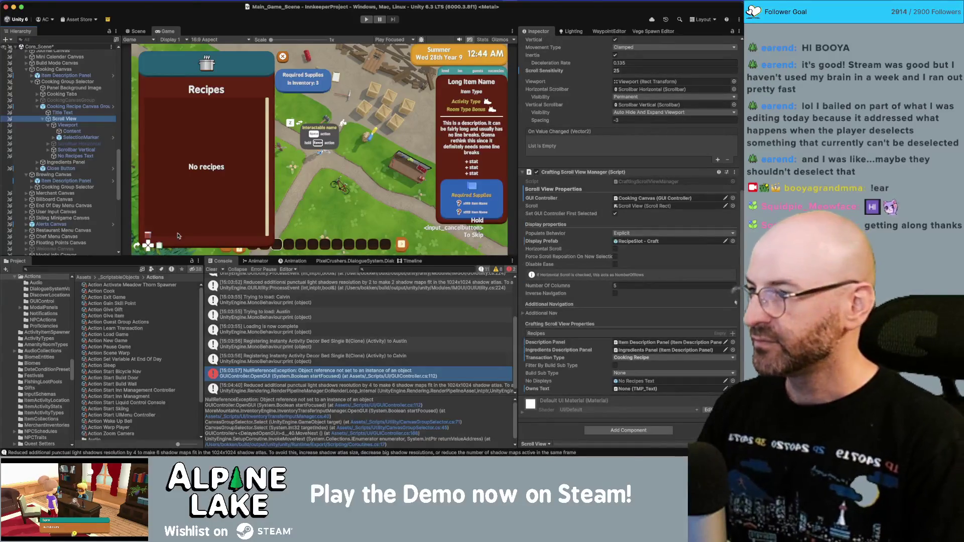
{"action": "left_click", "coordinate": [37, 106]}
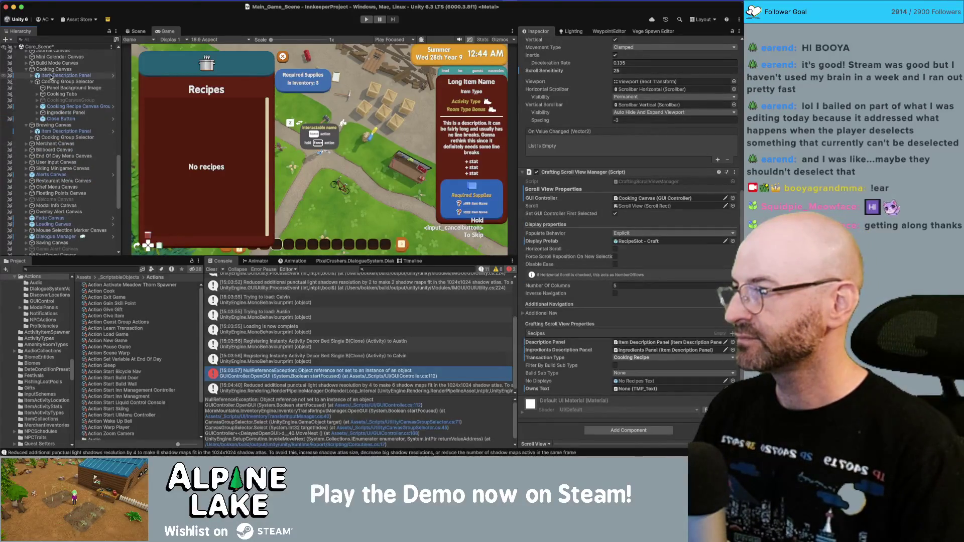
{"action": "left_click", "coordinate": [50, 87]}
{"action": "left_click", "coordinate": [52, 131]}
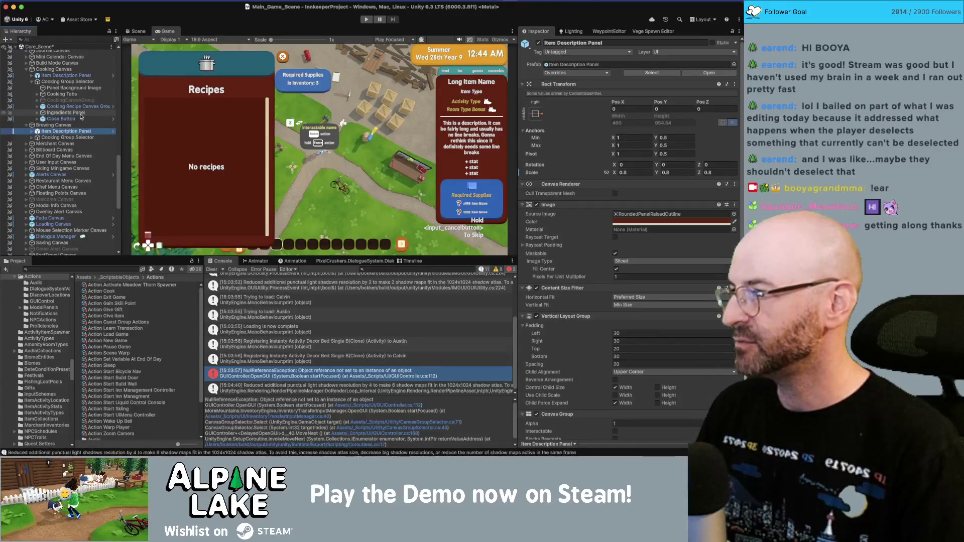
- Rename the copied Cooking Group Selector under Brewing Canvas to 'Brewing Group Selector'
{"action": "key", "text": "Down"}
{"action": "key", "text": "Right"}
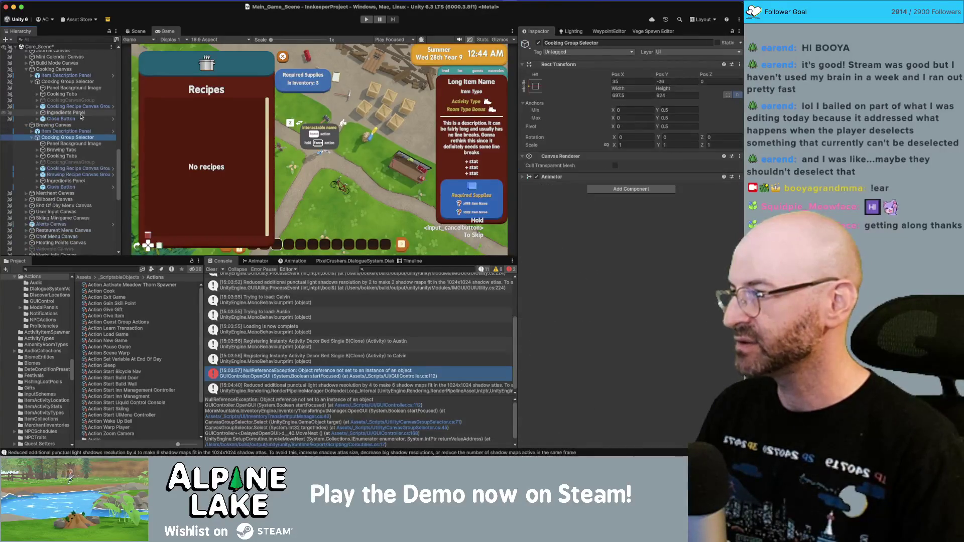
{"action": "key", "text": "Return"}
{"action": "type", "text": "Brewing"}
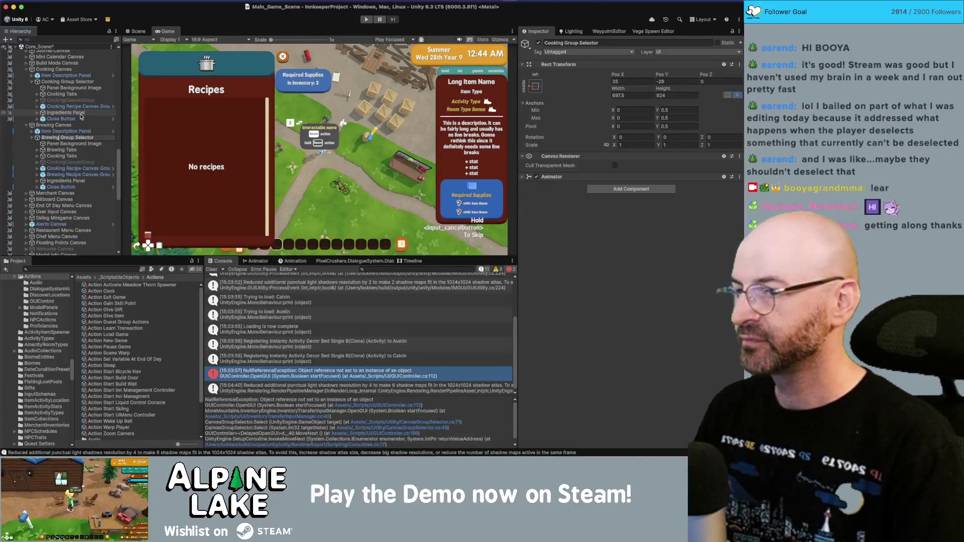
{"action": "key", "text": "Return"}
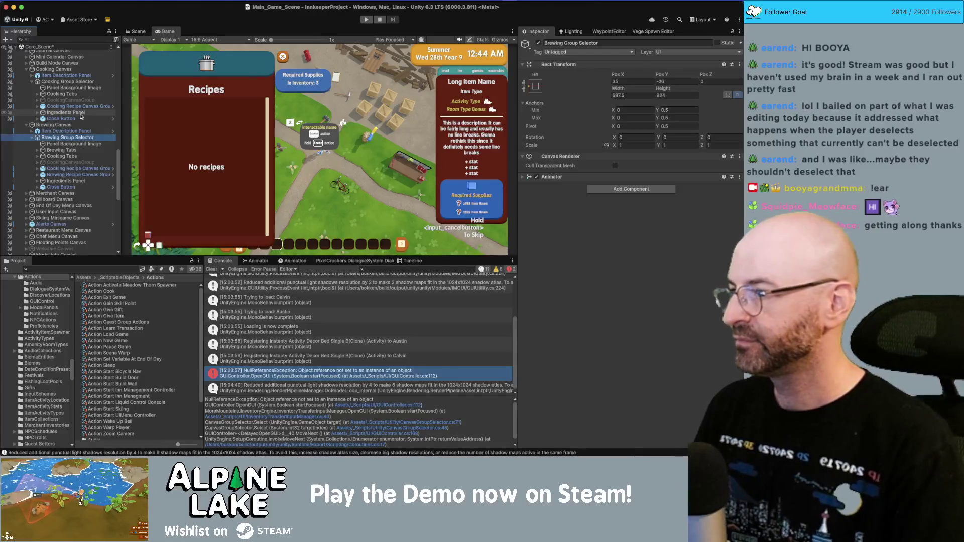
- Delete its leftover Cooking Tabs, CookingCanvasGroup and Cooking Recipe Canvas Group
{"action": "left_click", "coordinate": [83, 155]}
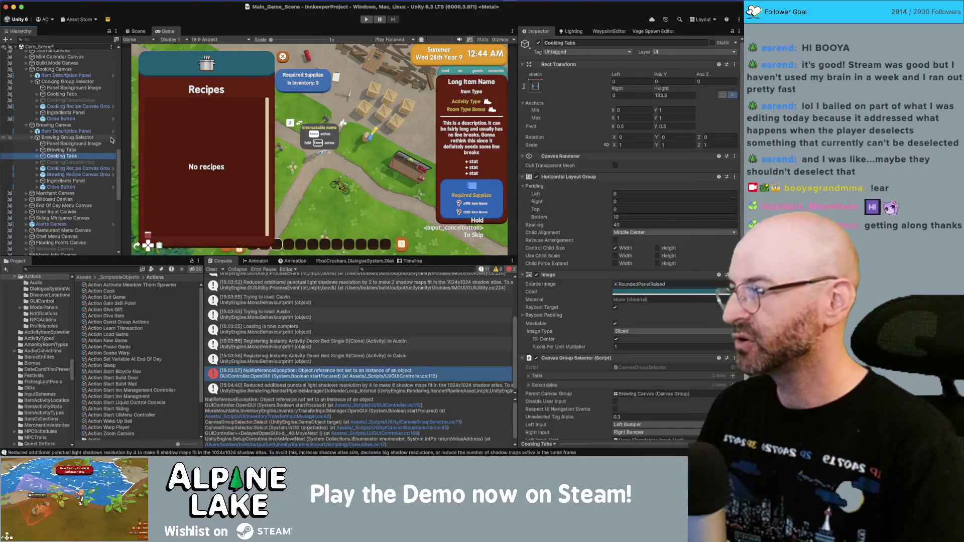
{"action": "key", "text": "Delete"}
{"action": "left_click", "coordinate": [103, 156]}
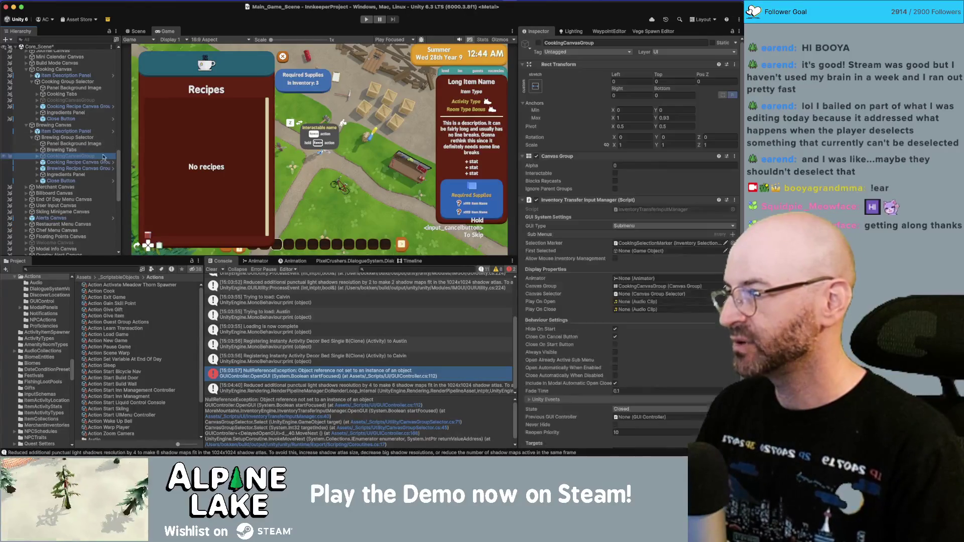
{"action": "key", "text": "Right"}
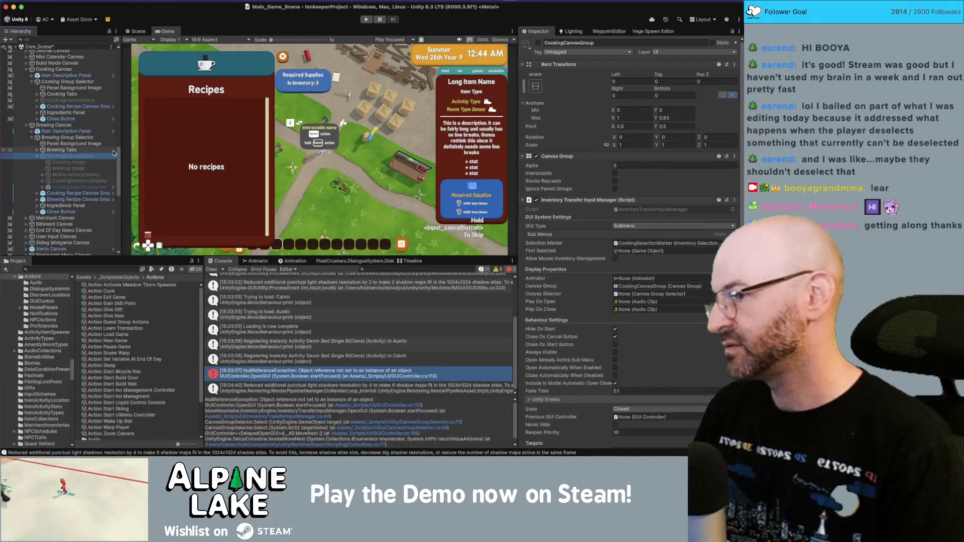
{"action": "key", "text": "Delete"}
{"action": "left_click", "coordinate": [114, 155]}
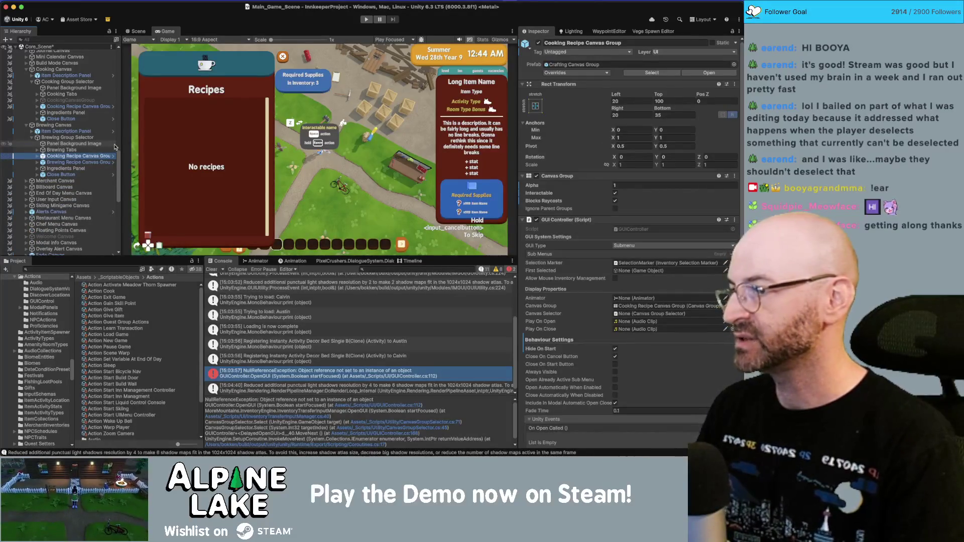
{"action": "key", "text": "Delete"}
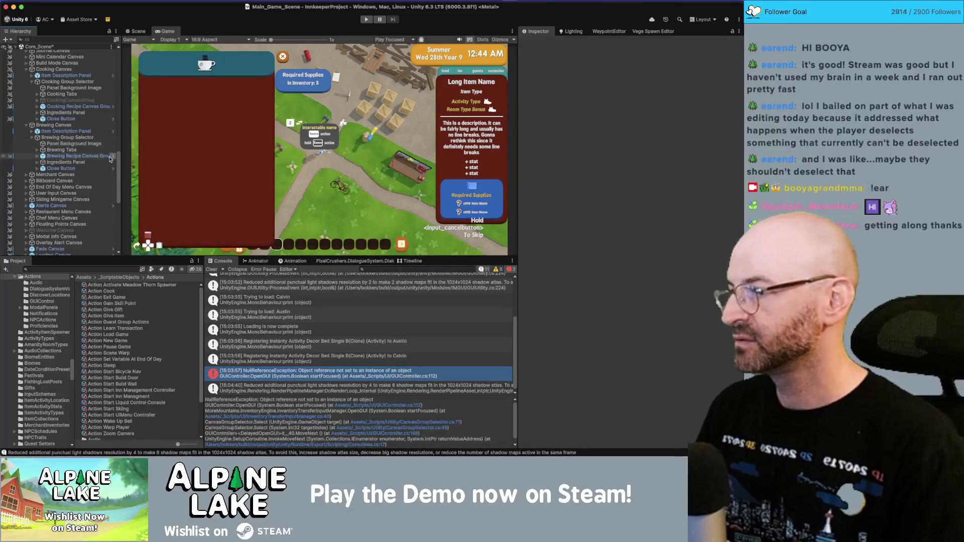
{"action": "left_click", "coordinate": [90, 156]}
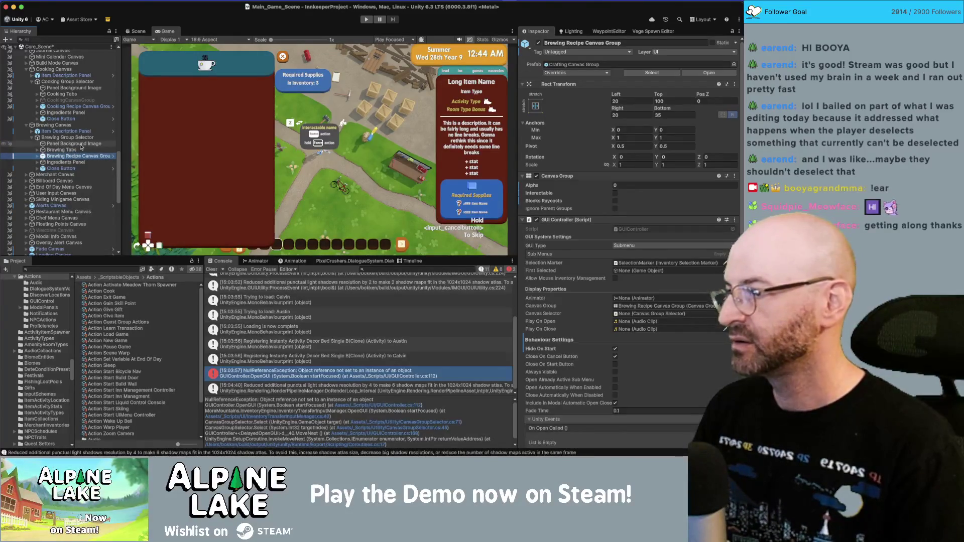
- Copy the On Open entry, clear Brewing Canvas's sub-menu entries and set its GUI type to Brewing
{"action": "scroll", "coordinate": [568, 236], "scroll_direction": "down", "scroll_amount": 4}
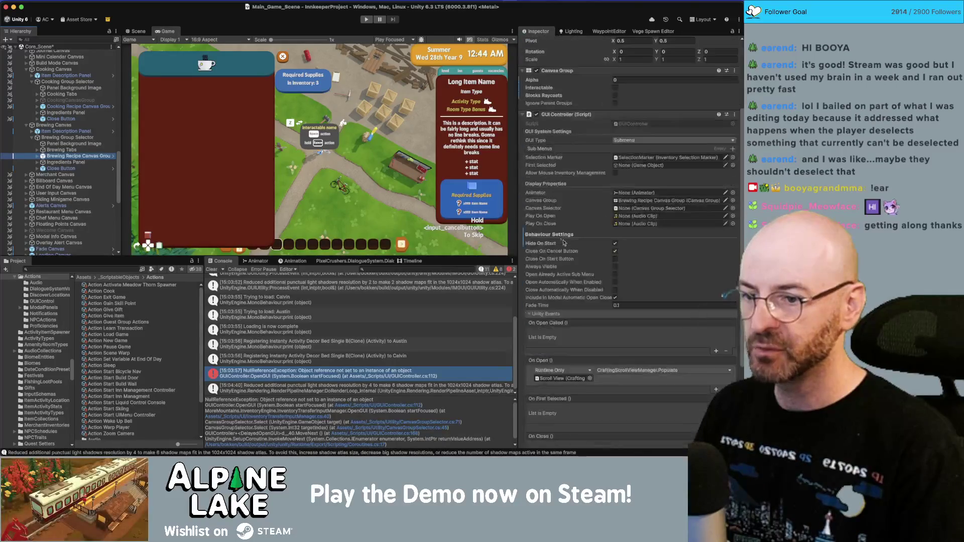
{"action": "right_click", "coordinate": [570, 365]}
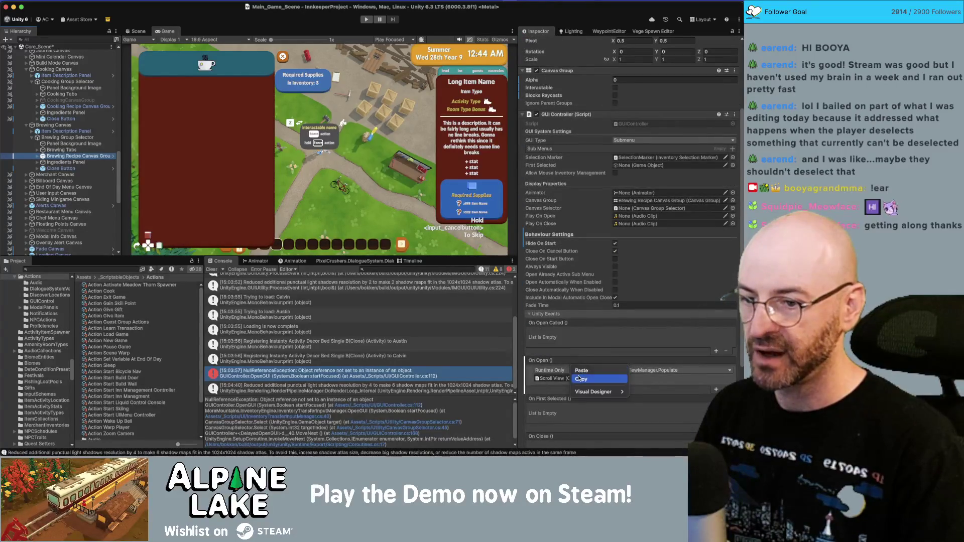
{"action": "left_click", "coordinate": [582, 378]}
{"action": "left_click", "coordinate": [71, 125]}
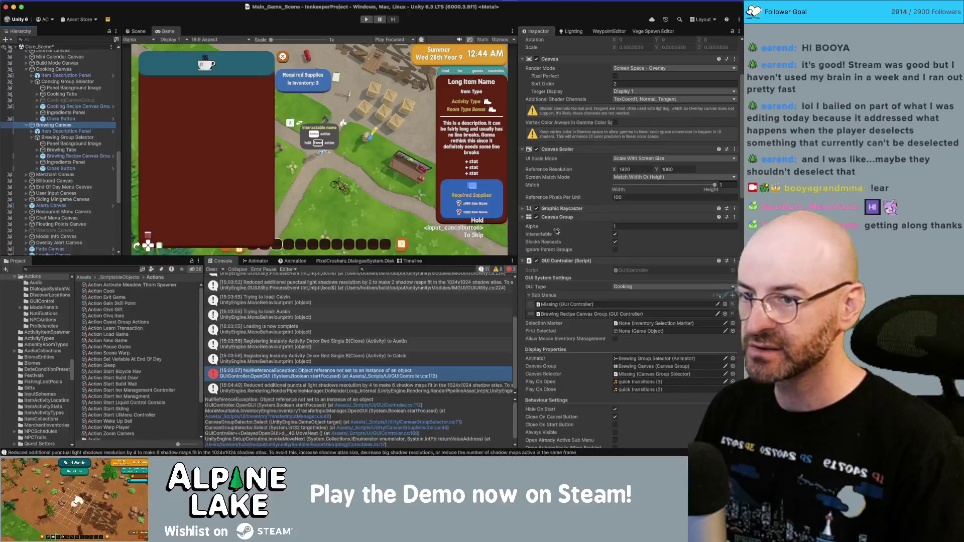
{"action": "left_click", "coordinate": [730, 305]}
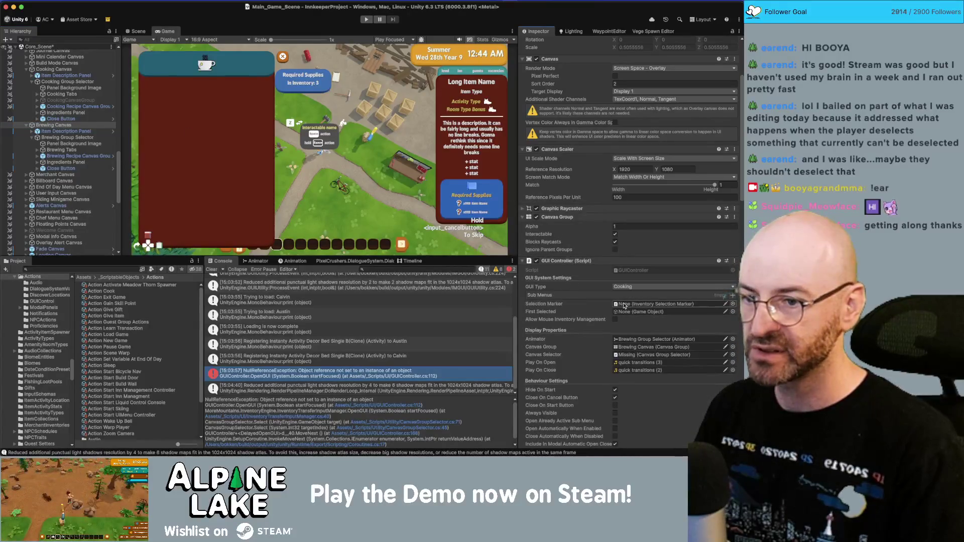
{"action": "left_click", "coordinate": [628, 288]}
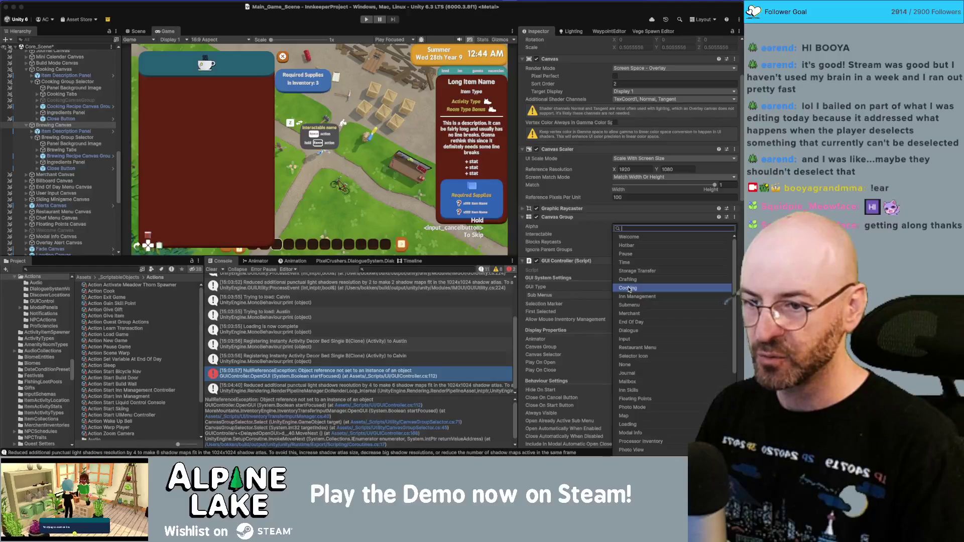
{"action": "scroll", "coordinate": [634, 311], "scroll_direction": "down", "scroll_amount": 5}
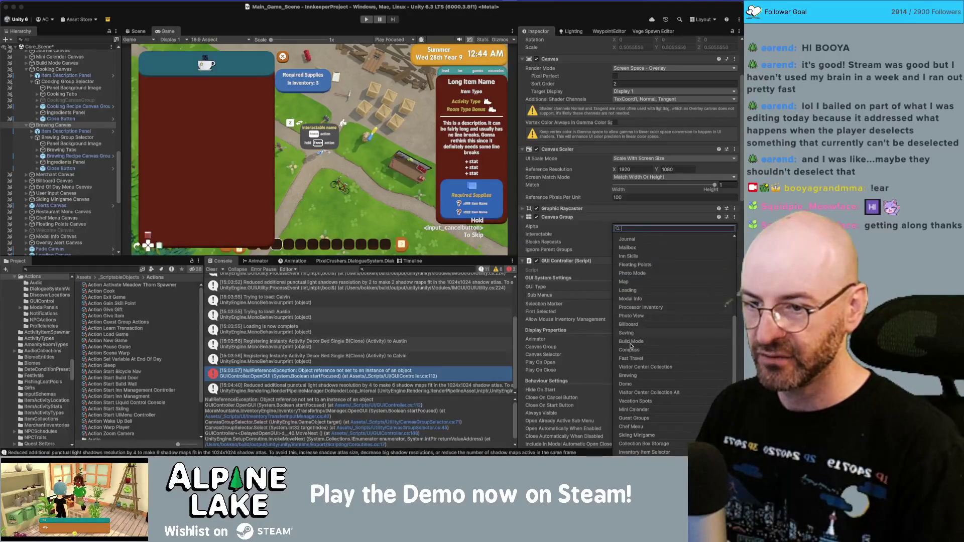
{"action": "left_click", "coordinate": [632, 377]}
- Remove the extra GUI Controller, Cooking Menu Manager and broken On Open Called entry from Brewing Canvas
{"action": "scroll", "coordinate": [564, 272], "scroll_direction": "down", "scroll_amount": 10}
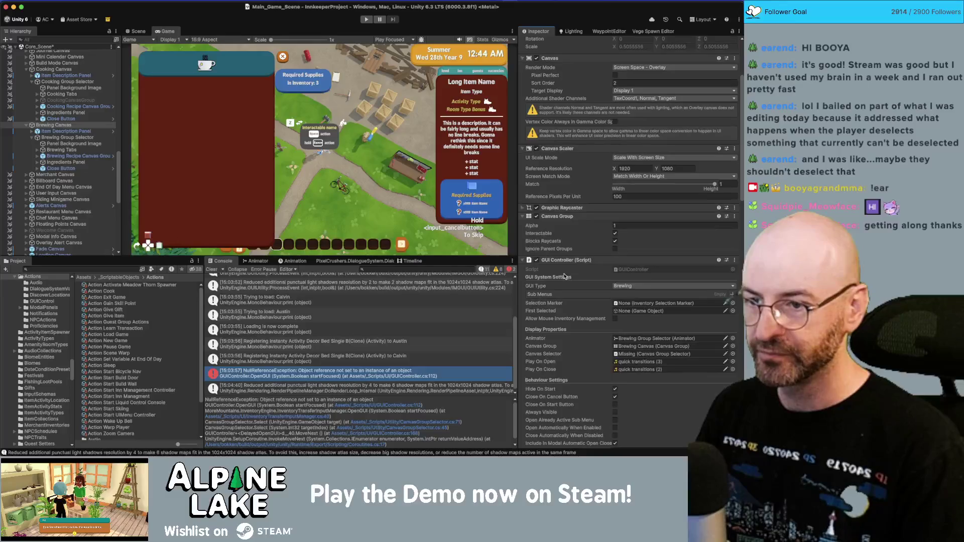
{"action": "scroll", "coordinate": [572, 352], "scroll_direction": "down", "scroll_amount": 1}
{"action": "right_click", "coordinate": [576, 363]}
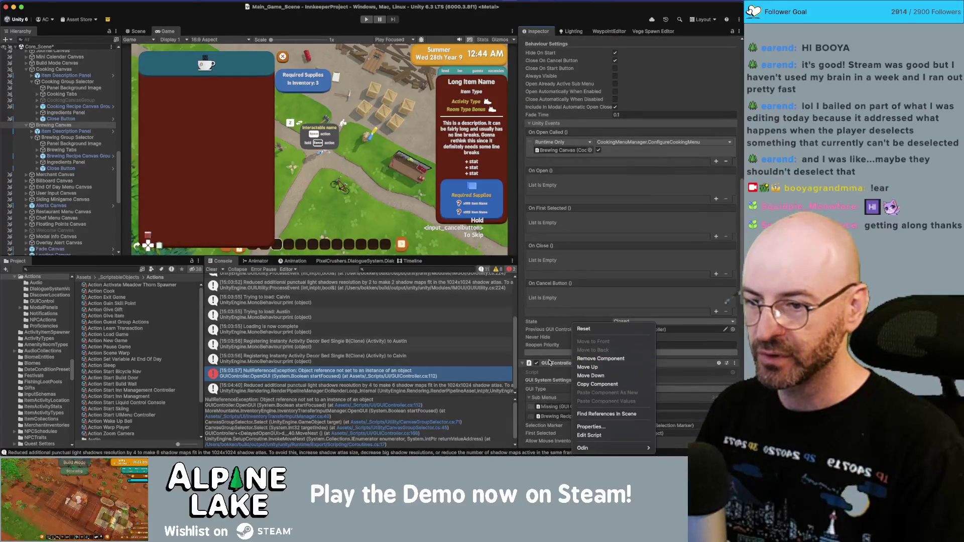
{"action": "left_click", "coordinate": [550, 364]}
{"action": "scroll", "coordinate": [560, 366], "scroll_direction": "down", "scroll_amount": 6}
{"action": "scroll", "coordinate": [599, 391], "scroll_direction": "down", "scroll_amount": 2}
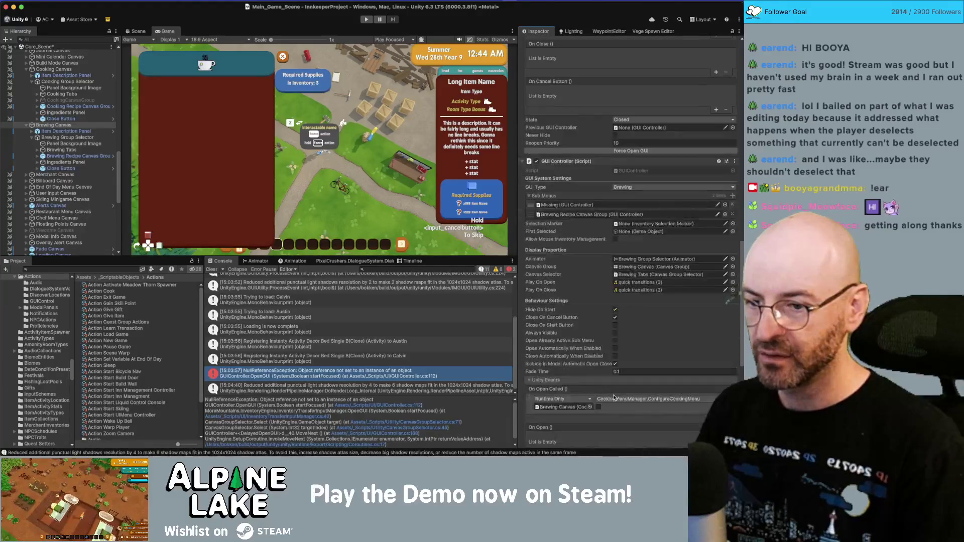
{"action": "right_click", "coordinate": [548, 166]}
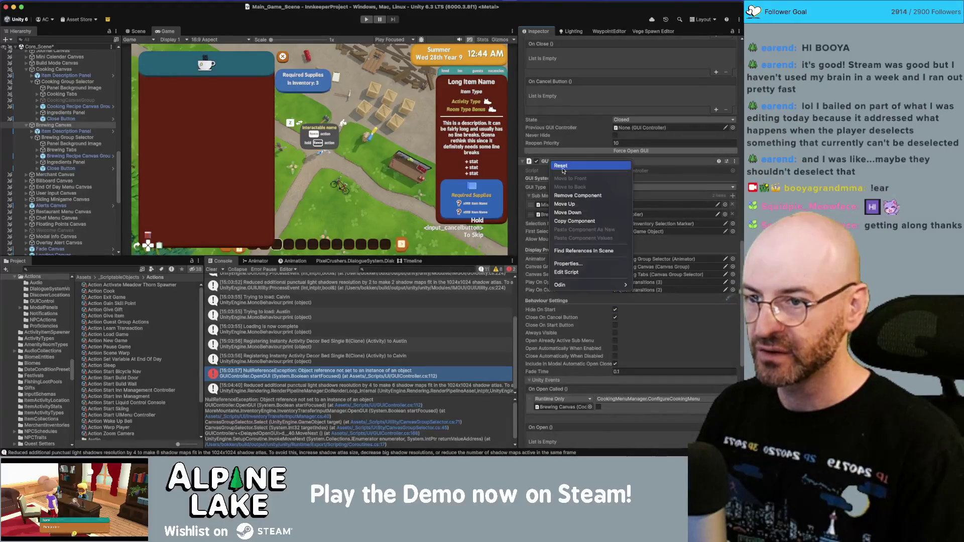
{"action": "left_click", "coordinate": [577, 195]}
{"action": "right_click", "coordinate": [566, 377]}
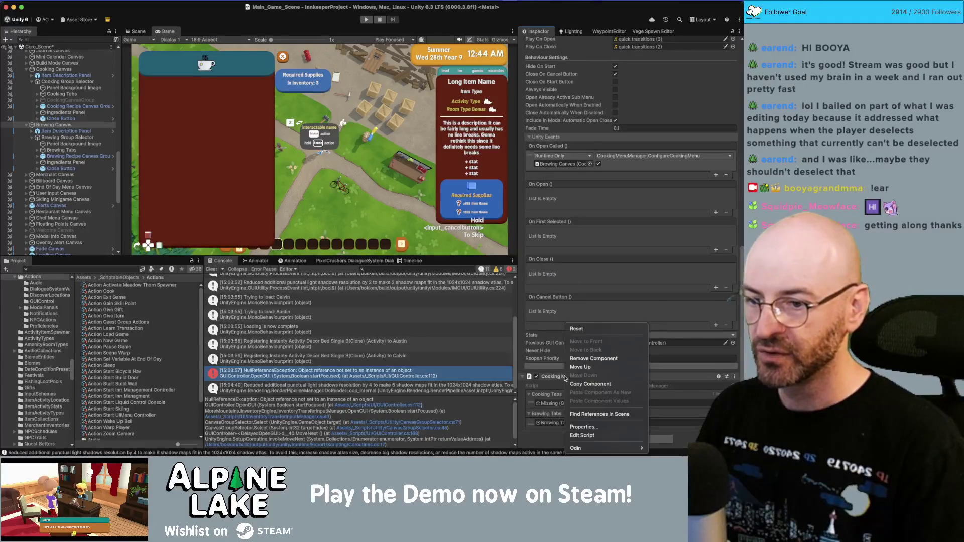
{"action": "left_click", "coordinate": [591, 357]}
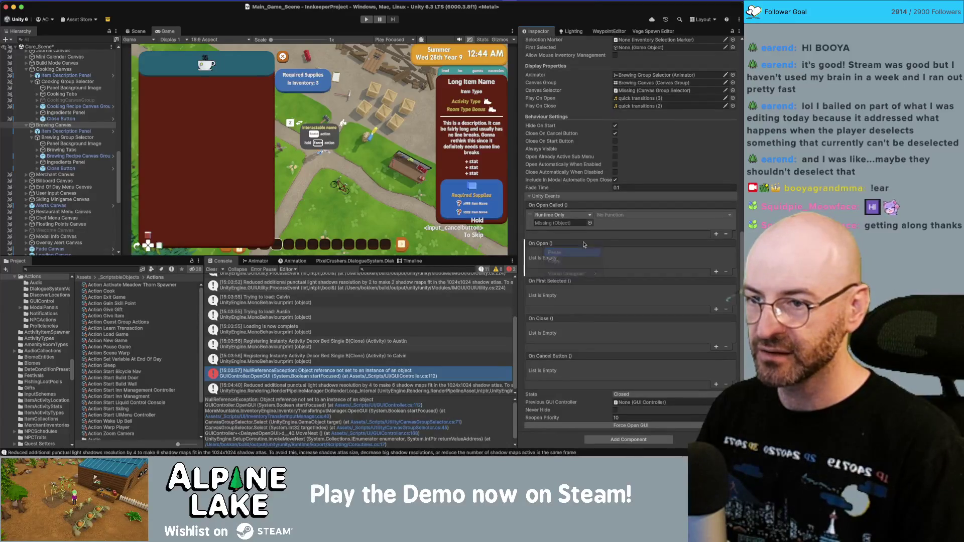
{"action": "left_click", "coordinate": [726, 235]}
{"action": "scroll", "coordinate": [651, 244], "scroll_direction": "up", "scroll_amount": 5}
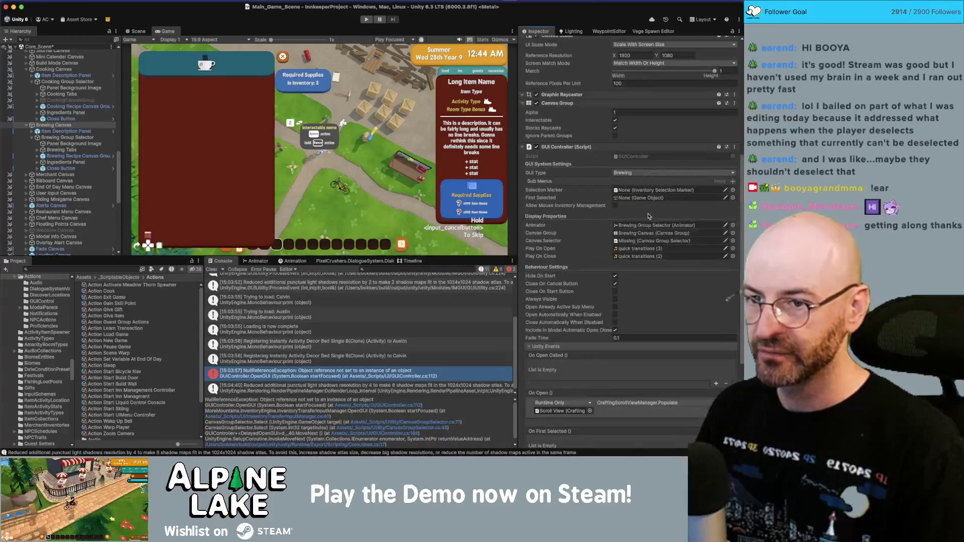
{"action": "left_click", "coordinate": [651, 242]}
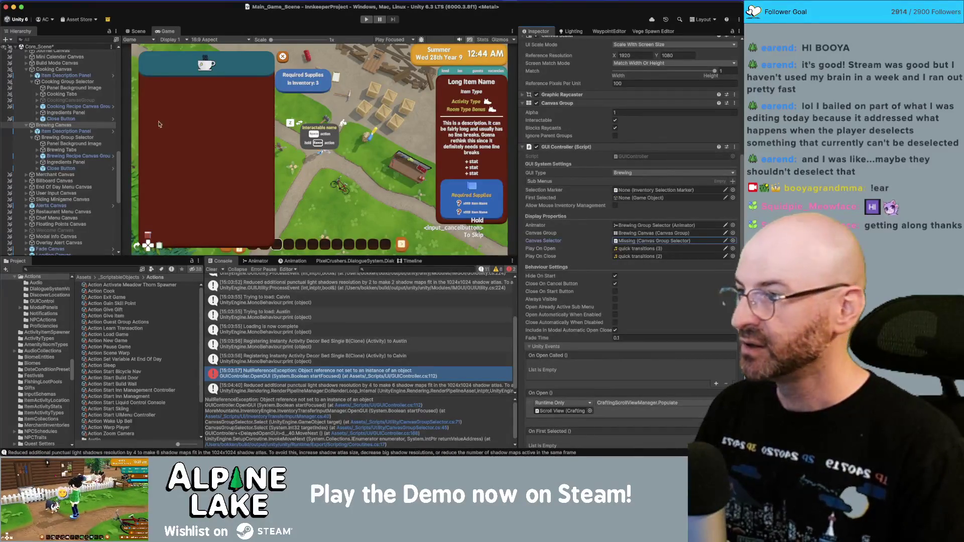
- Assign the brewing Viewport's SelectionMarker as Brewing Canvas's Selection Marker
{"action": "left_click", "coordinate": [38, 156]}
{"action": "left_click", "coordinate": [42, 168]}
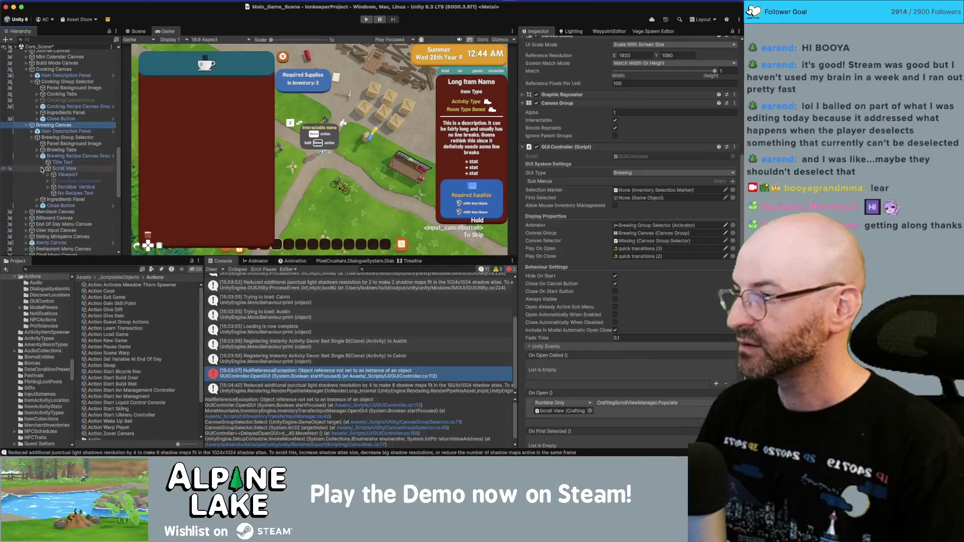
{"action": "left_click", "coordinate": [47, 175]}
{"action": "mouse_move", "coordinate": [80, 187]}
{"action": "left_mouse_down"}
{"action": "mouse_move", "coordinate": [653, 203]}
{"action": "mouse_move", "coordinate": [654, 190]}
{"action": "left_mouse_up"}
- Point the brewing Scroll View's scroll manager GUI Controller at Brewing Canvas
{"action": "left_click", "coordinate": [64, 168]}
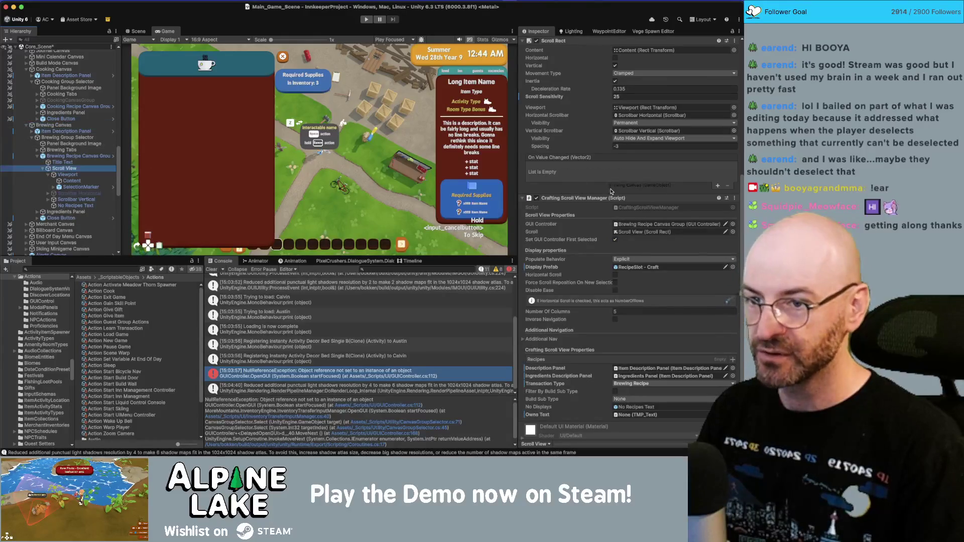
{"action": "left_click_drag", "start_coordinate": [634, 239], "coordinate": [643, 224]}
{"action": "scroll", "coordinate": [607, 247], "scroll_direction": "up", "scroll_amount": 5}
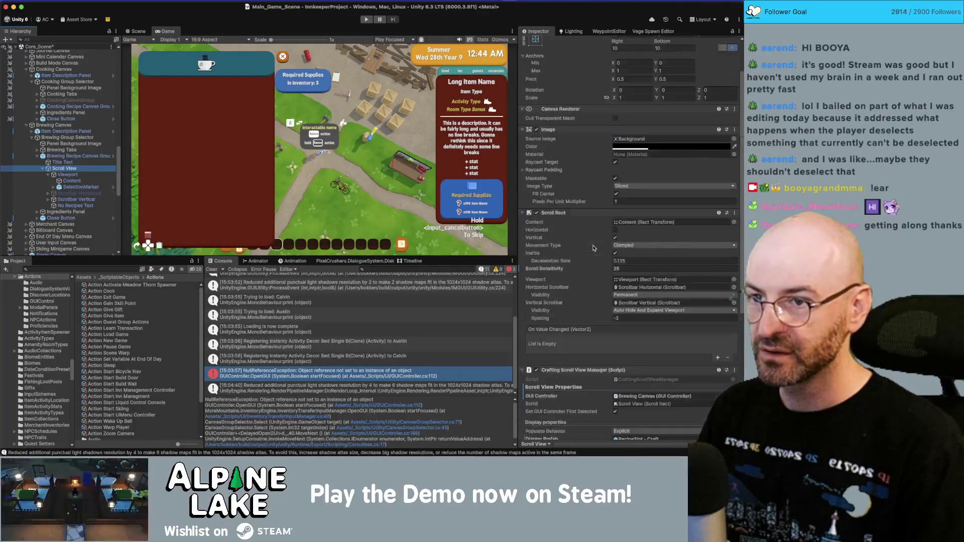
{"action": "scroll", "coordinate": [572, 208], "scroll_direction": "down", "scroll_amount": 2}
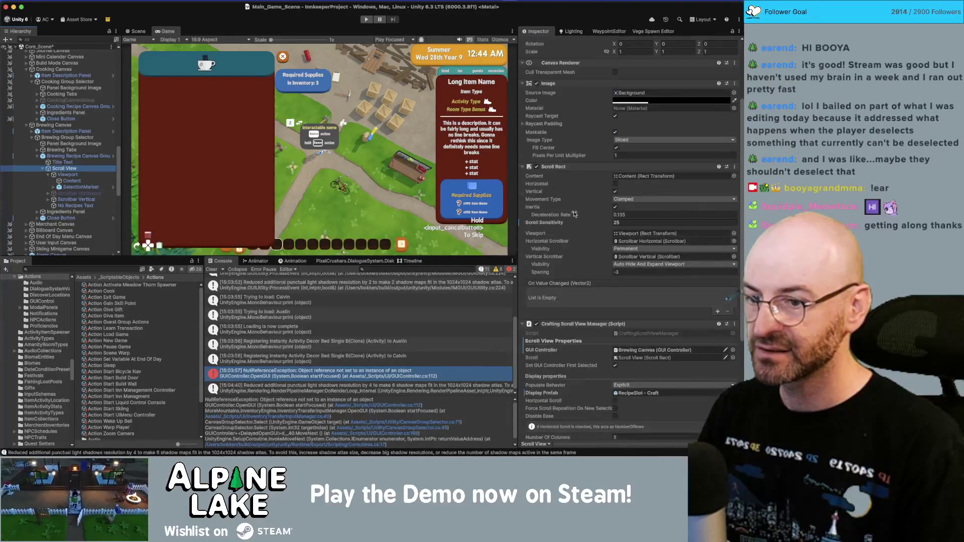
- Remove Brewing Recipe Canvas Group's GUI Controller and set its Canvas Group alpha 1, interactable
{"action": "left_click", "coordinate": [75, 156]}
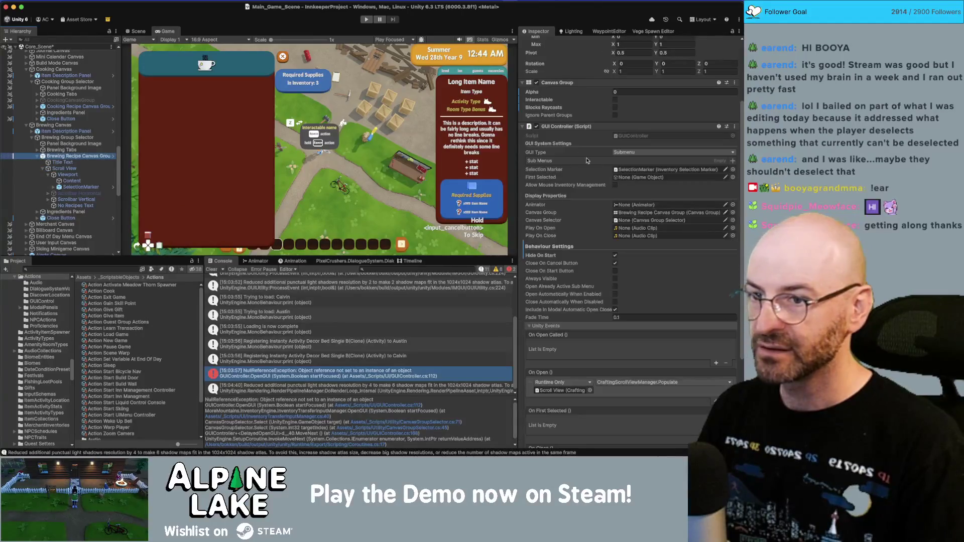
{"action": "right_click", "coordinate": [559, 129]}
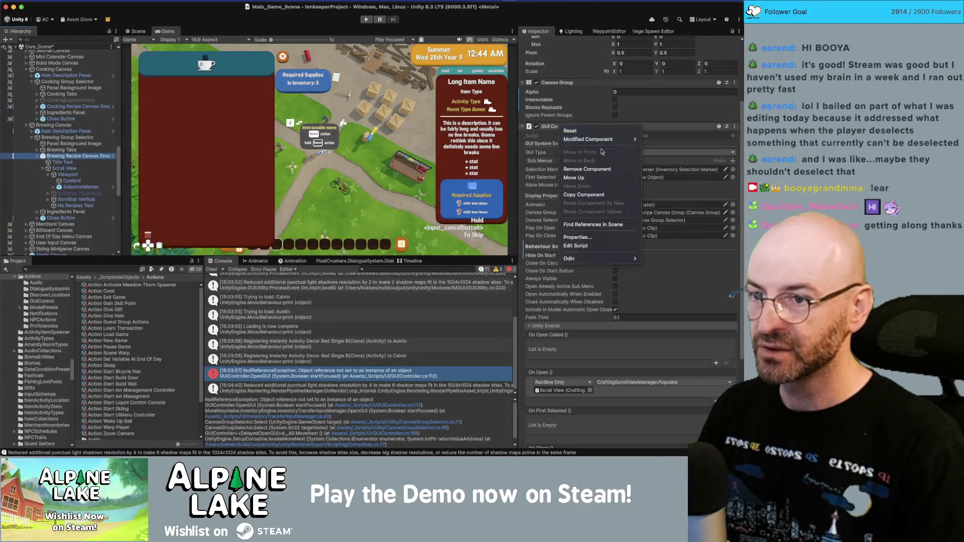
{"action": "left_click", "coordinate": [598, 171]}
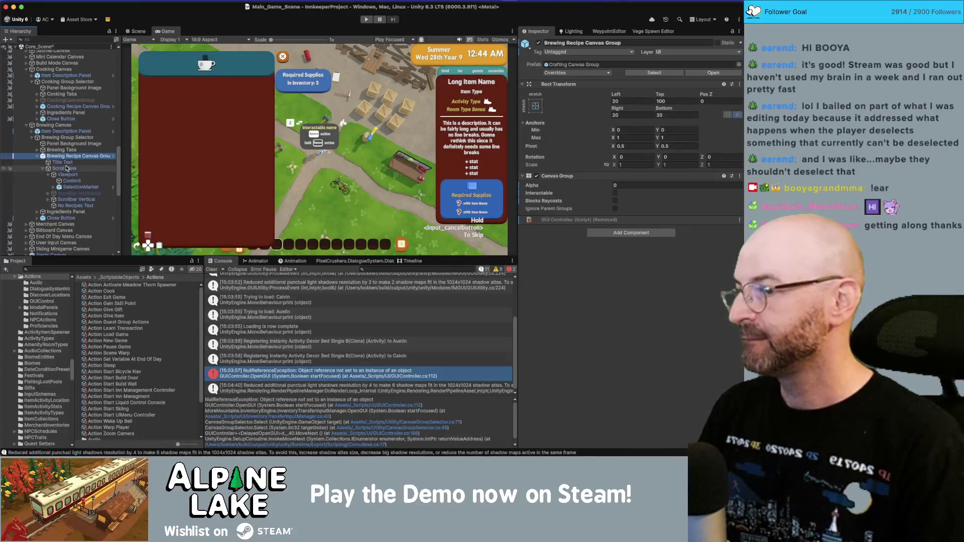
{"action": "left_click", "coordinate": [616, 185]}
{"action": "type", "text": "1"}
{"action": "left_click", "coordinate": [616, 193]}
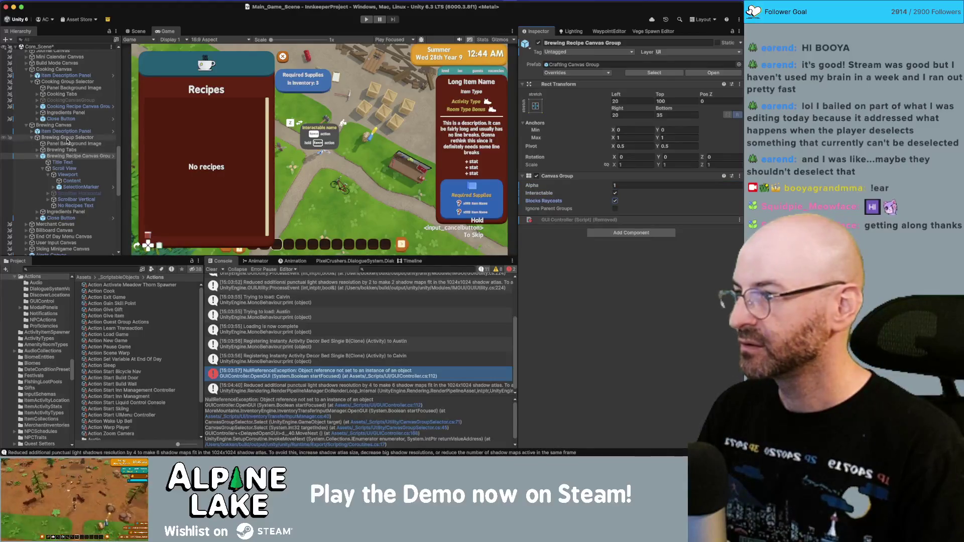
{"action": "left_click", "coordinate": [76, 106]}
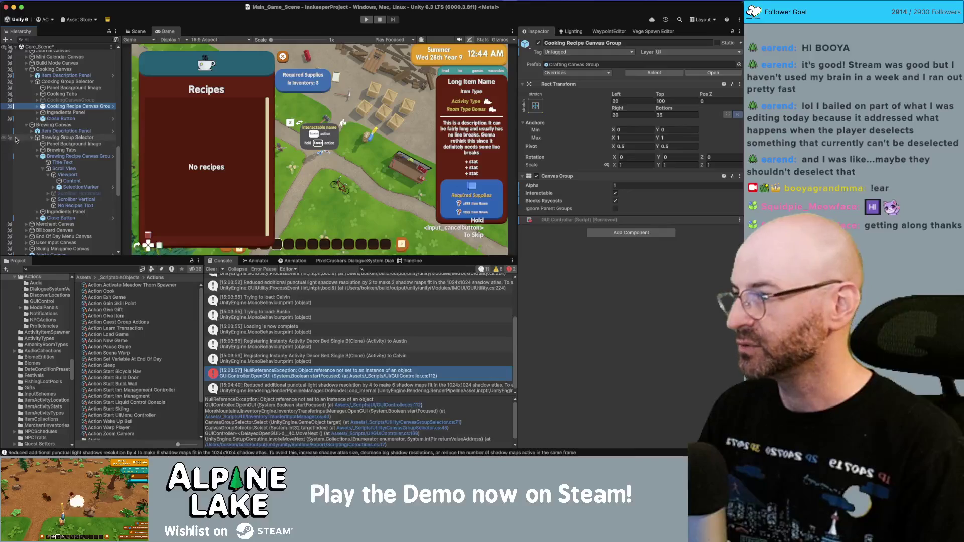
{"action": "left_click", "coordinate": [53, 125]}
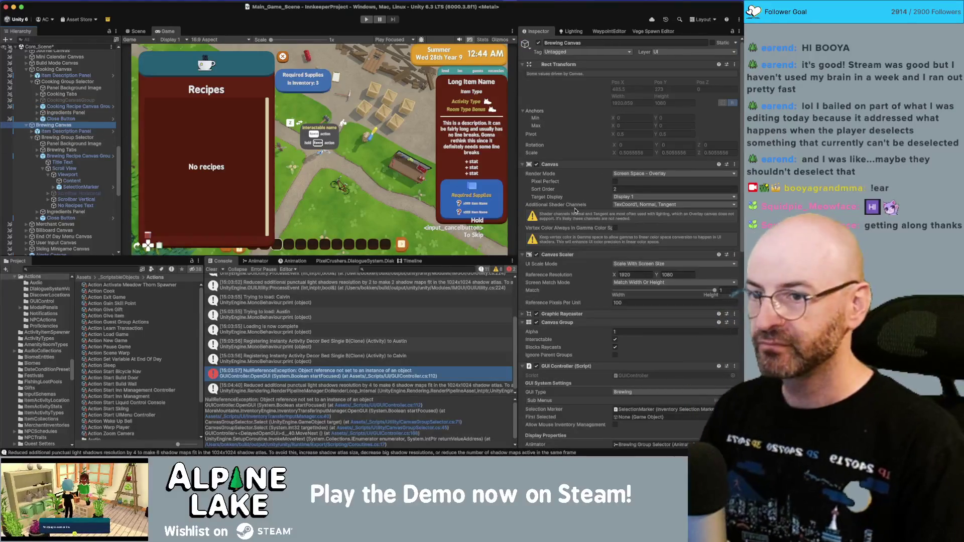
- Set Brewing Canvas's Canvas Group alpha to 1
{"action": "scroll", "coordinate": [631, 244], "scroll_direction": "down", "scroll_amount": 3}
{"action": "left_click", "coordinate": [617, 182]}
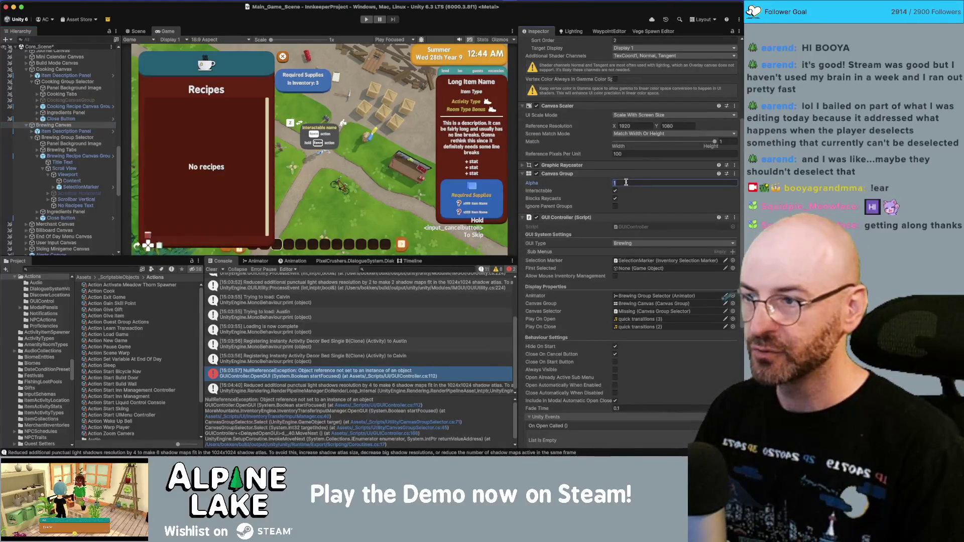
{"action": "type", "text": "01"}
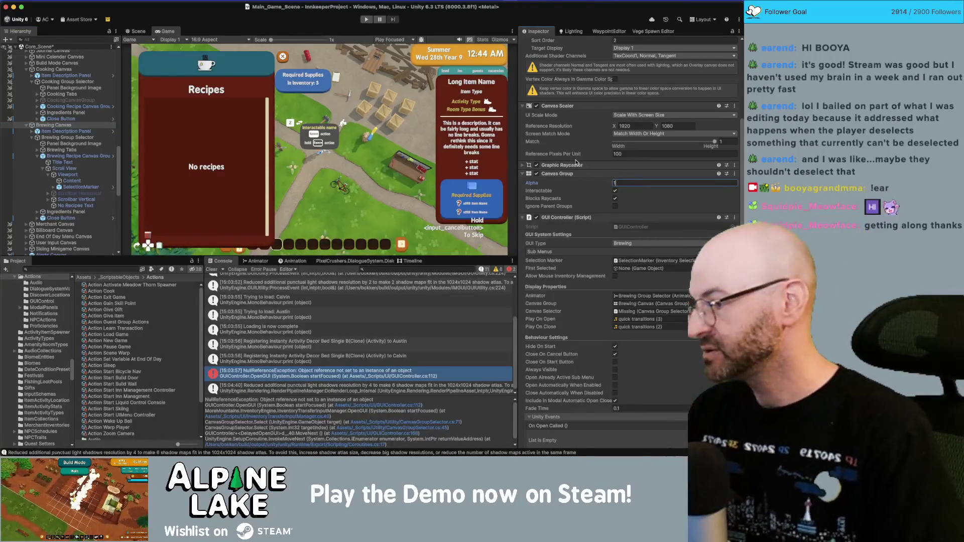
{"action": "left_click", "coordinate": [42, 139]}
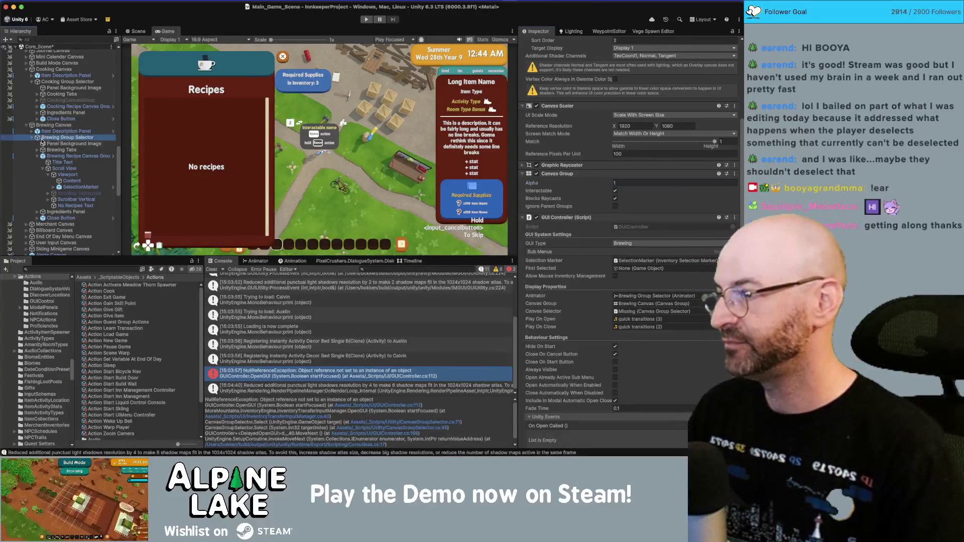
- Remove the duplicate brewing GUI Controller component from Cooking Canvas
{"action": "left_click", "coordinate": [32, 137]}
{"action": "left_click", "coordinate": [71, 100]}
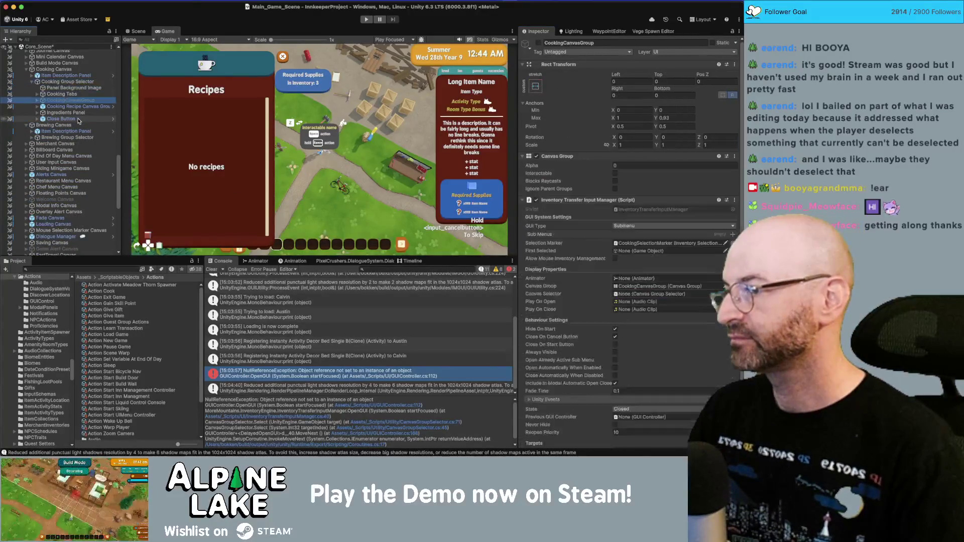
{"action": "key", "text": "Left"}
{"action": "key", "text": "Left"}
{"action": "key", "text": "Right"}
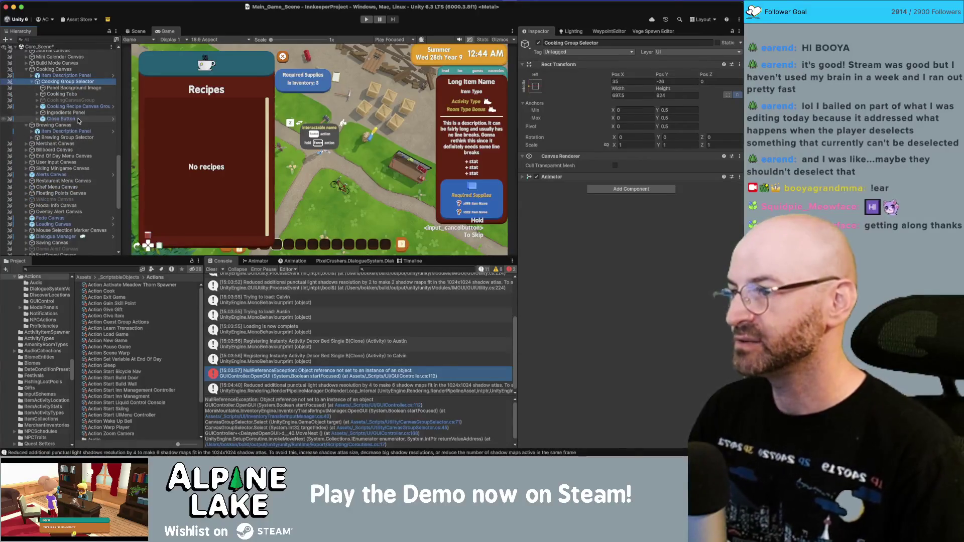
{"action": "key", "text": "Up"}
{"action": "key", "text": "Up"}
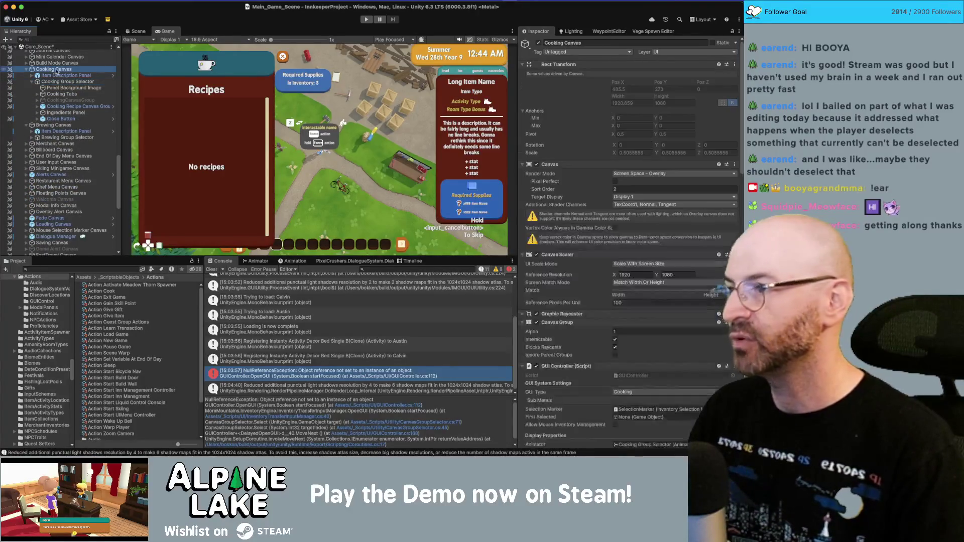
{"action": "scroll", "coordinate": [623, 221], "scroll_direction": "down", "scroll_amount": 15}
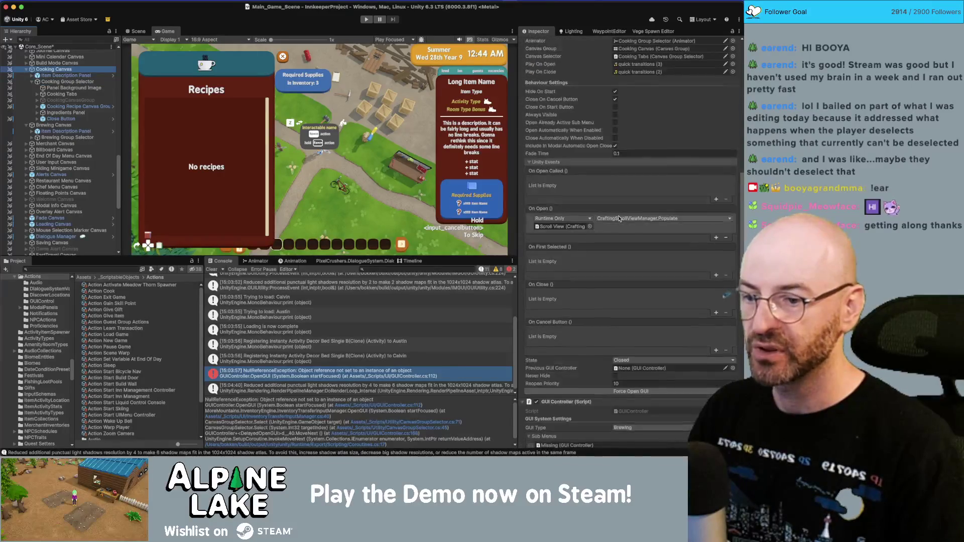
{"action": "scroll", "coordinate": [619, 219], "scroll_direction": "down", "scroll_amount": 1}
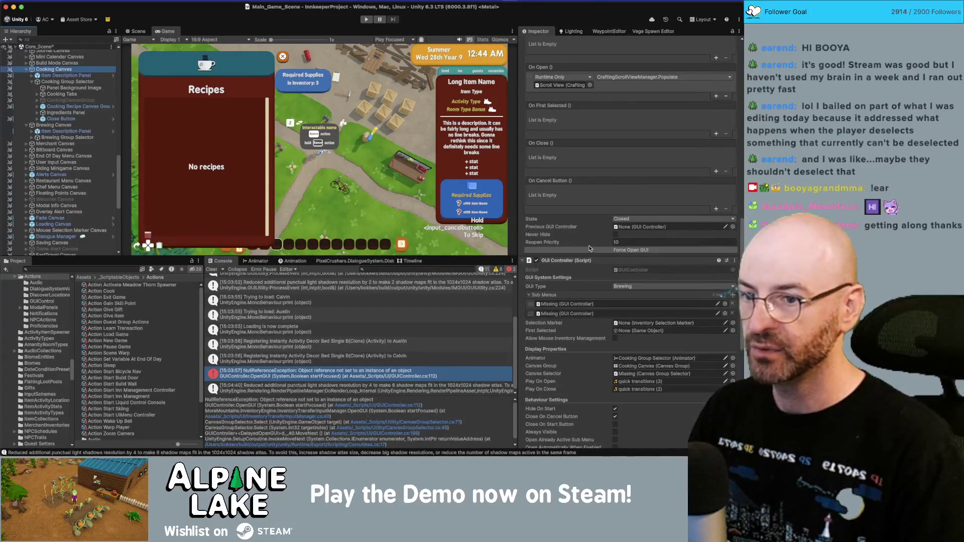
{"action": "right_click", "coordinate": [589, 260]}
{"action": "left_click", "coordinate": [607, 292]}
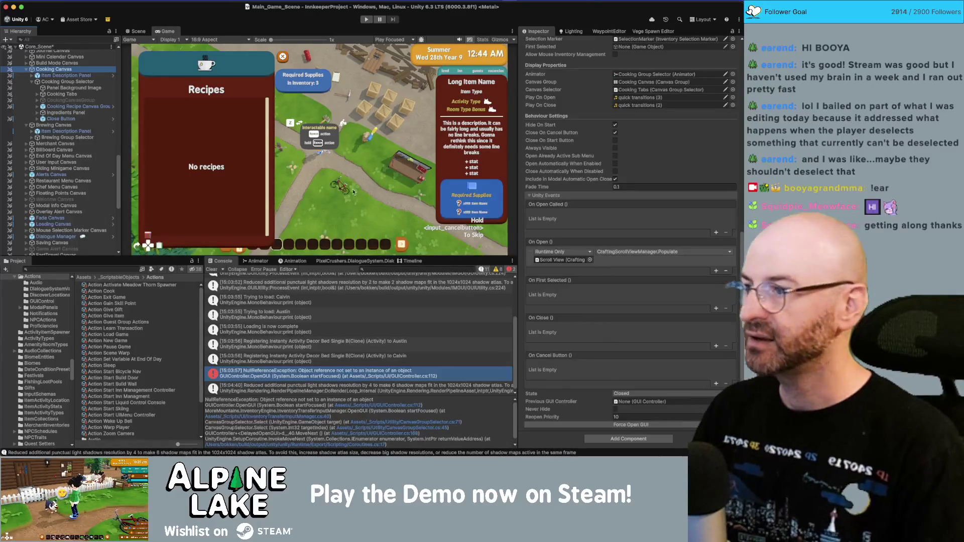
{"action": "left_click", "coordinate": [85, 88]}
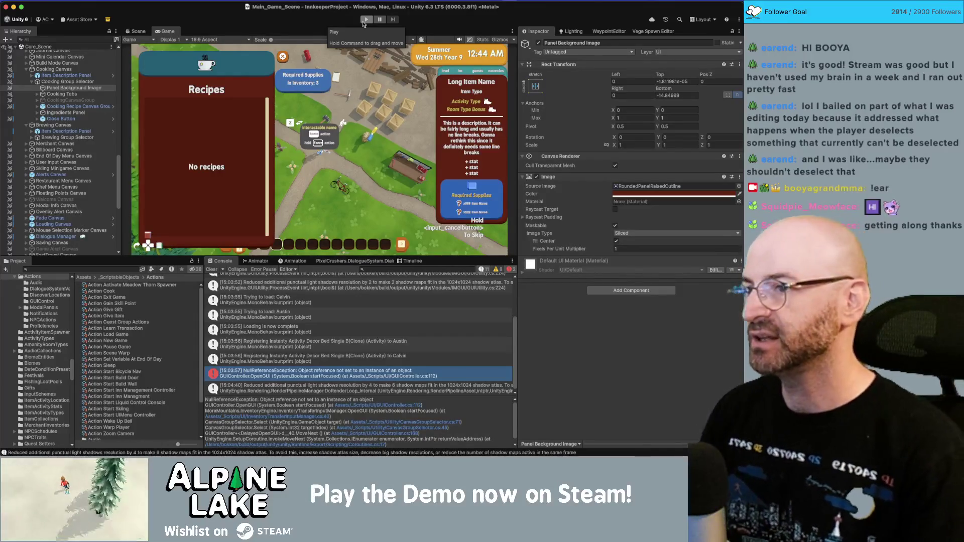
- Enter play mode, browse the cooking recipe grid and try cooking fried catfish without supplies
{"action": "left_click", "coordinate": [364, 22]}
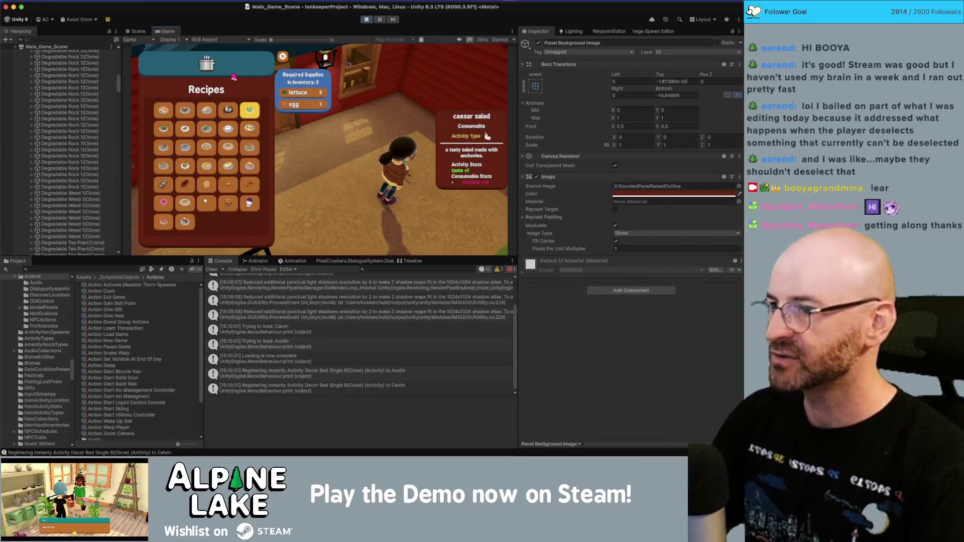
{"action": "key", "text": "Left"}
{"action": "key", "text": "Left"}
{"action": "key", "text": "Left"}
{"action": "key", "text": "Right"}
{"action": "key", "text": "Right"}
{"action": "key", "text": "Right"}
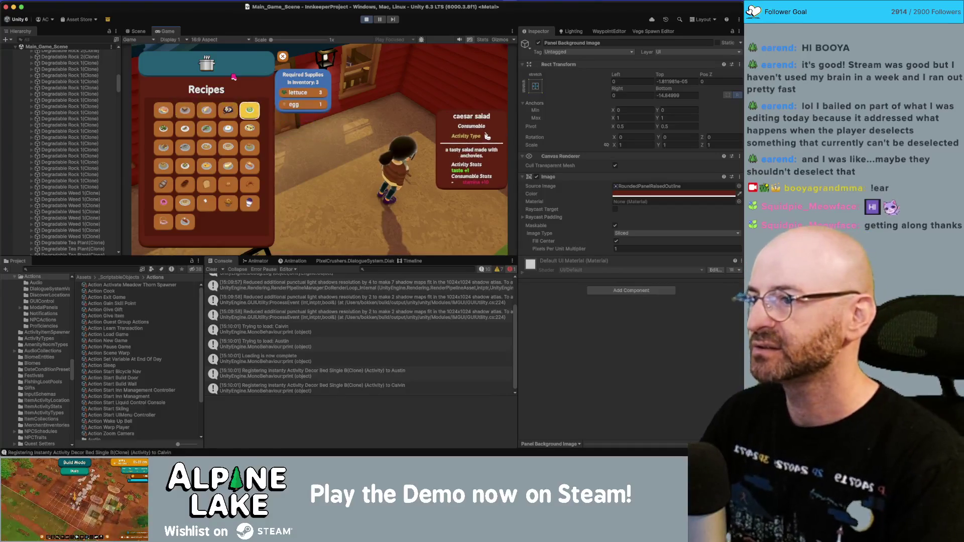
{"action": "key", "text": "Down"}
{"action": "key", "text": "Down"}
{"action": "key", "text": "Down"}
{"action": "key", "text": "Left"}
{"action": "key", "text": "Left"}
{"action": "key", "text": "Left"}
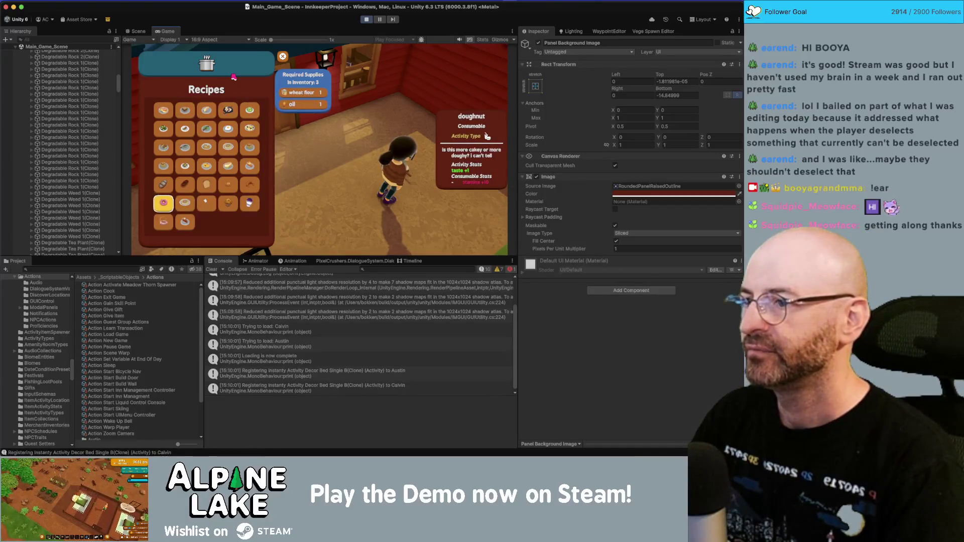
{"action": "key", "text": "Up"}
{"action": "key", "text": "Up"}
{"action": "key", "text": "Up"}
{"action": "key", "text": "Right"}
{"action": "key", "text": "Right"}
{"action": "key", "text": "Down"}
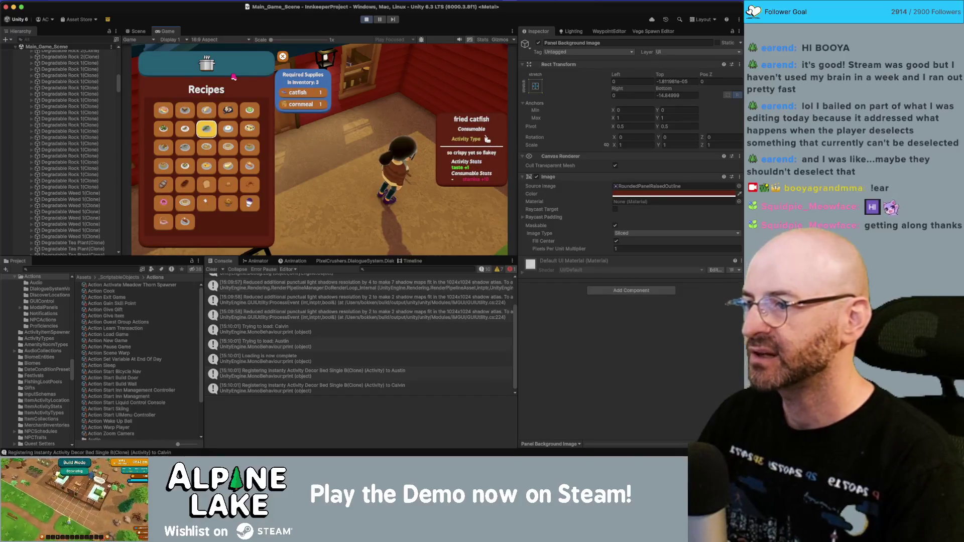
{"action": "key", "text": "Return"}
- Navigate the grid through burrito, muffin, cookie, bagel, doughnut and BLT, then close Recipes
{"action": "key", "text": "Down"}
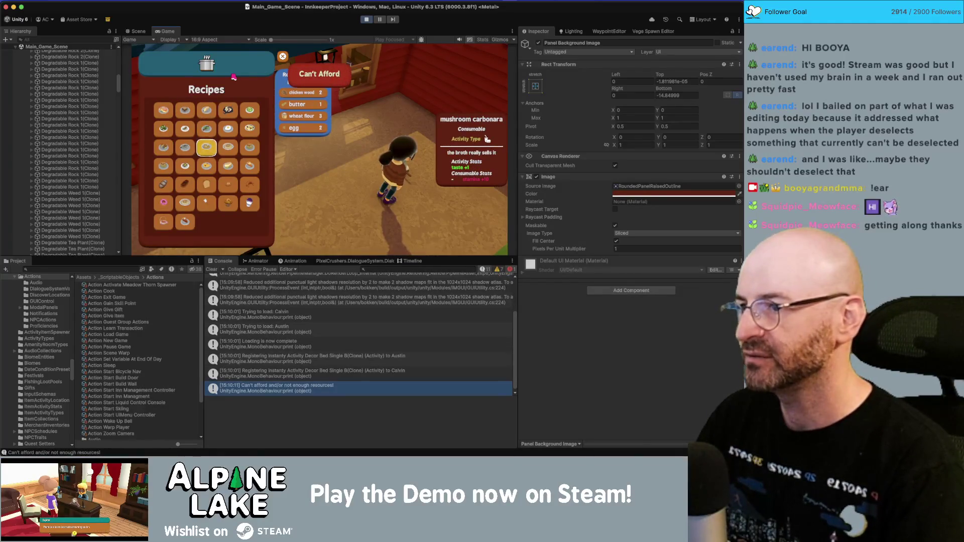
{"action": "key", "text": "Return"}
{"action": "key", "text": "Left"}
{"action": "key", "text": "Left"}
{"action": "key", "text": "Up"}
{"action": "key", "text": "Up"}
{"action": "key", "text": "Right"}
{"action": "key", "text": "Right"}
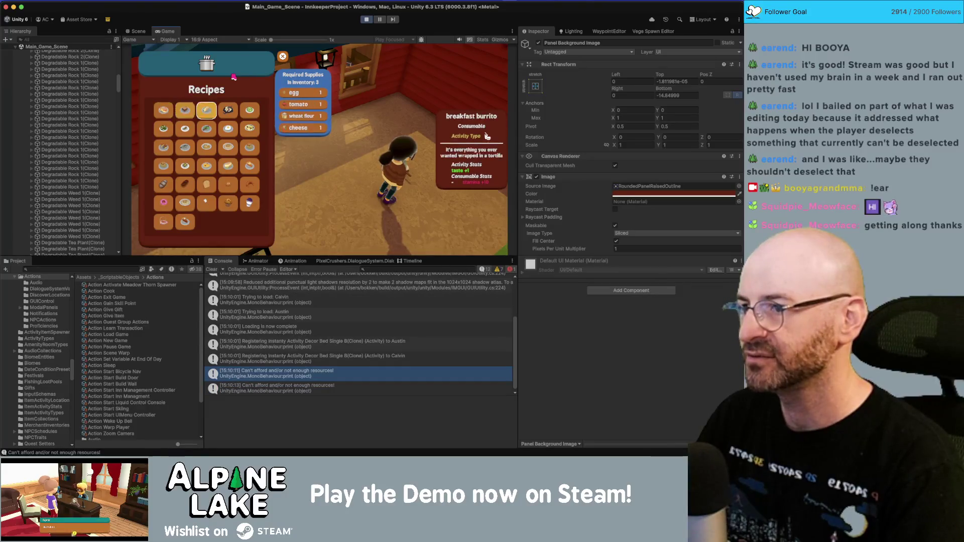
{"action": "key", "text": "Right"}
{"action": "key", "text": "Right"}
{"action": "key", "text": "Down"}
{"action": "key", "text": "Down"}
{"action": "key", "text": "Down"}
{"action": "key", "text": "Left"}
{"action": "key", "text": "Left"}
{"action": "key", "text": "Left"}
{"action": "key", "text": "Right"}
{"action": "key", "text": "Right"}
{"action": "key", "text": "Right"}
{"action": "key", "text": "Up"}
{"action": "key", "text": "Left"}
{"action": "key", "text": "Up"}
{"action": "key", "text": "Up"}
{"action": "key", "text": "Up"}
{"action": "key", "text": "Left"}
{"action": "key", "text": "Left"}
{"action": "key", "text": "Left"}
{"action": "key", "text": "Right"}
{"action": "key", "text": "Left"}
{"action": "key", "text": "Down"}
{"action": "key", "text": "Down"}
{"action": "key", "text": "Down"}
{"action": "key", "text": "Down"}
{"action": "key", "text": "Right"}
{"action": "key", "text": "Up"}
{"action": "key", "text": "Up"}
{"action": "key", "text": "Up"}
{"action": "key", "text": "Up"}
{"action": "key", "text": "Up"}
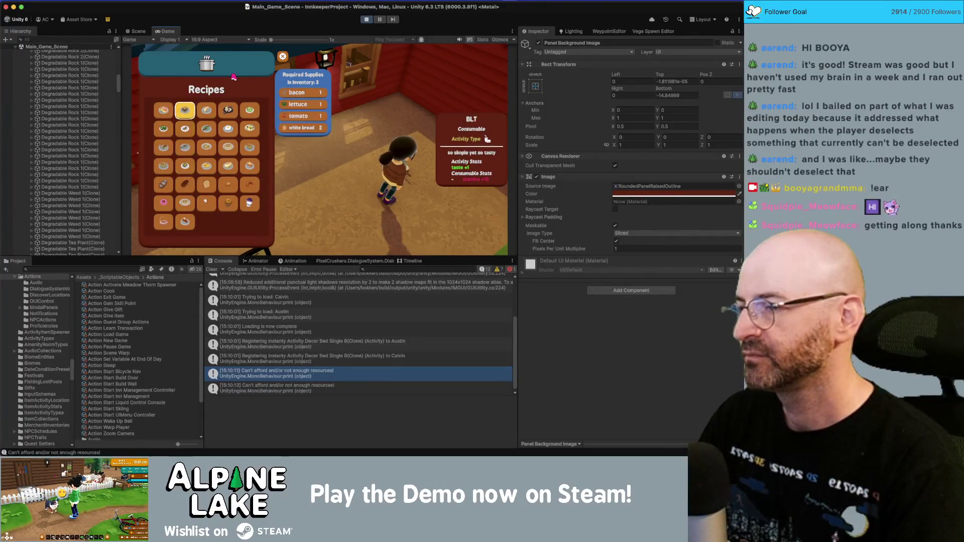
{"action": "key", "text": "Right"}
{"action": "key", "text": "Right"}
{"action": "key", "text": "Right"}
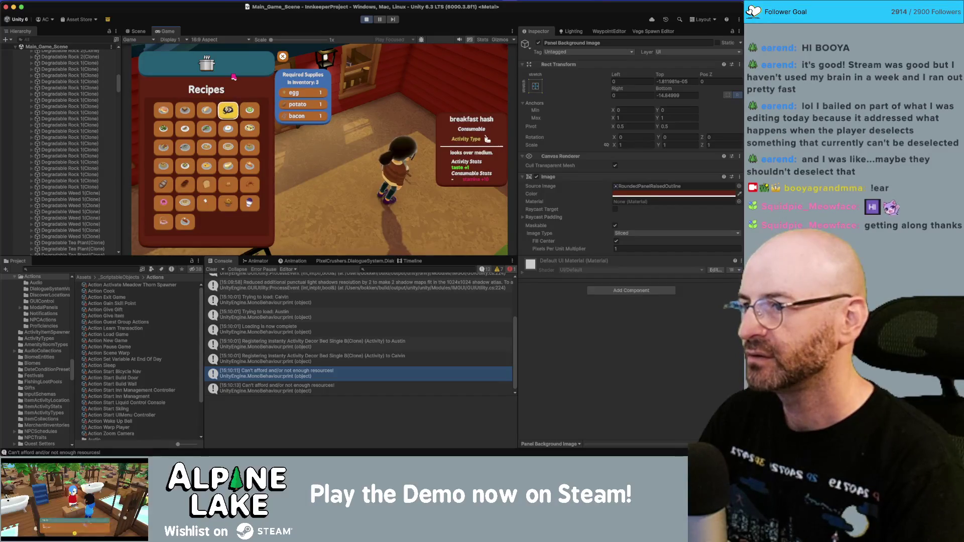
{"action": "key", "text": "Escape"}
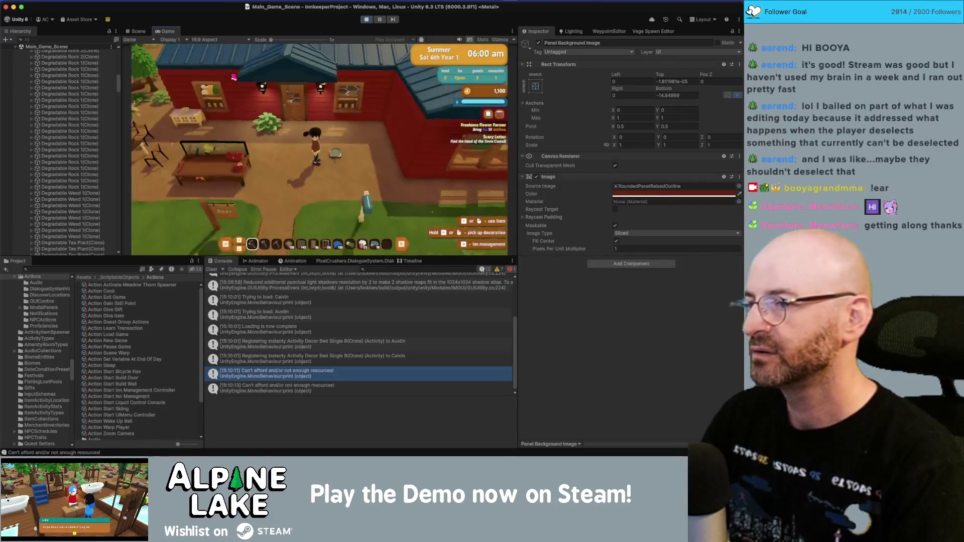
- Search 'brewing stat', select Decor Brewing Station and give it to the player
{"action": "left_click", "coordinate": [55, 270]}
{"action": "type", "text": "brewing stat"}
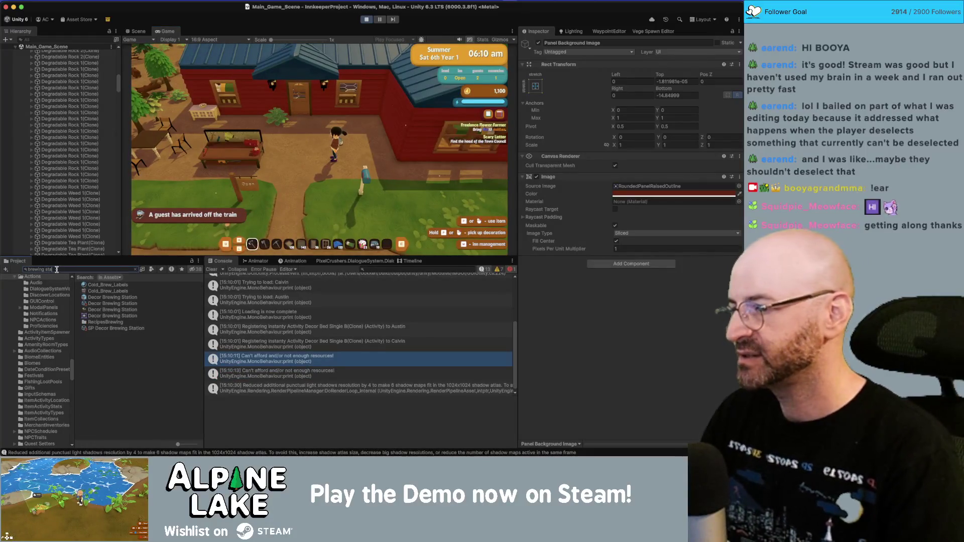
{"action": "left_click", "coordinate": [100, 291]}
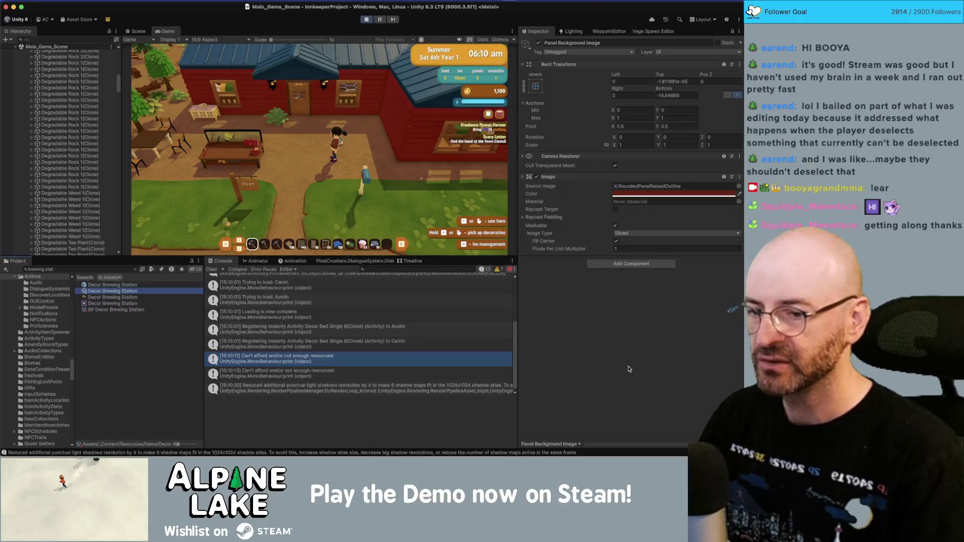
{"action": "left_click", "coordinate": [652, 399]}
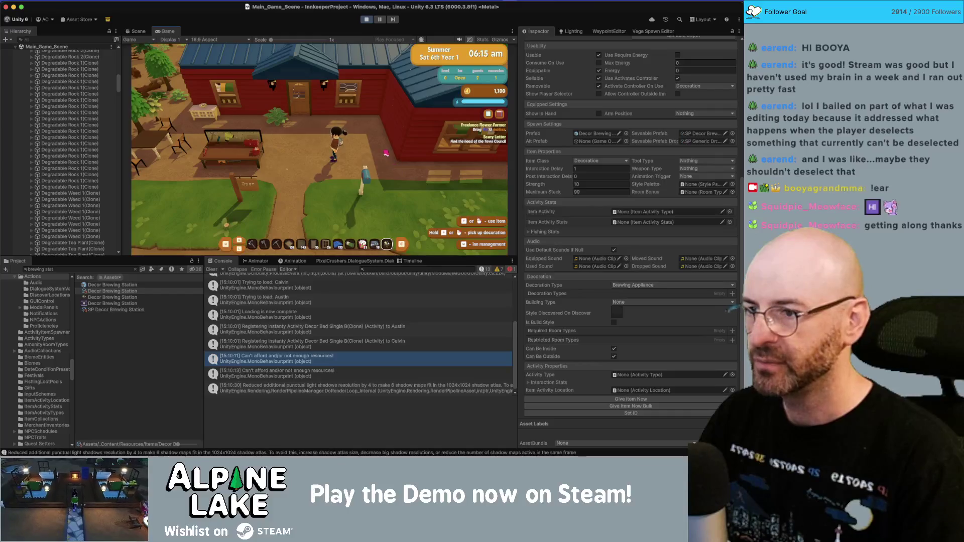
{"action": "key", "text": "a"}
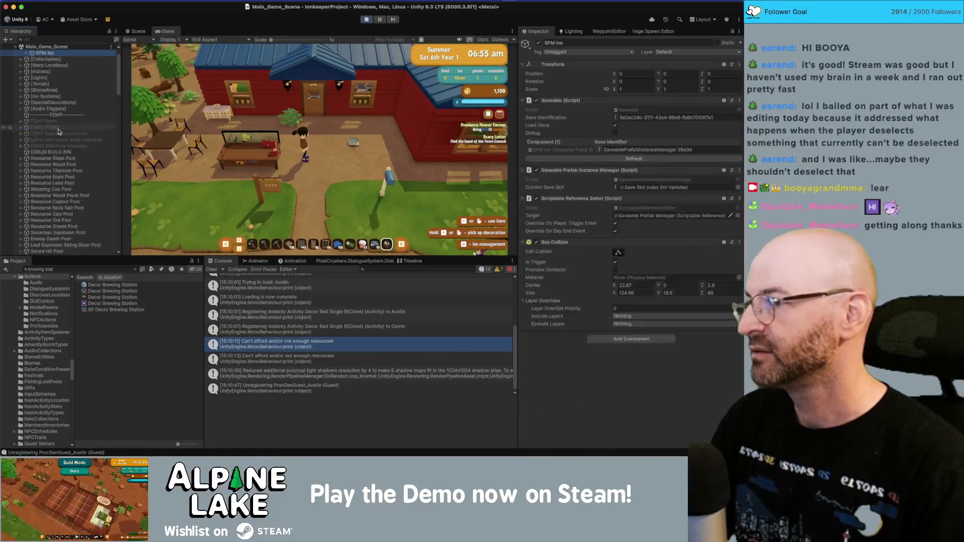
- Exit play mode, expand IsoPlayer to reach PlayerCharacter, and start play mode again
{"action": "key", "text": "Left"}
{"action": "key", "text": "Left"}
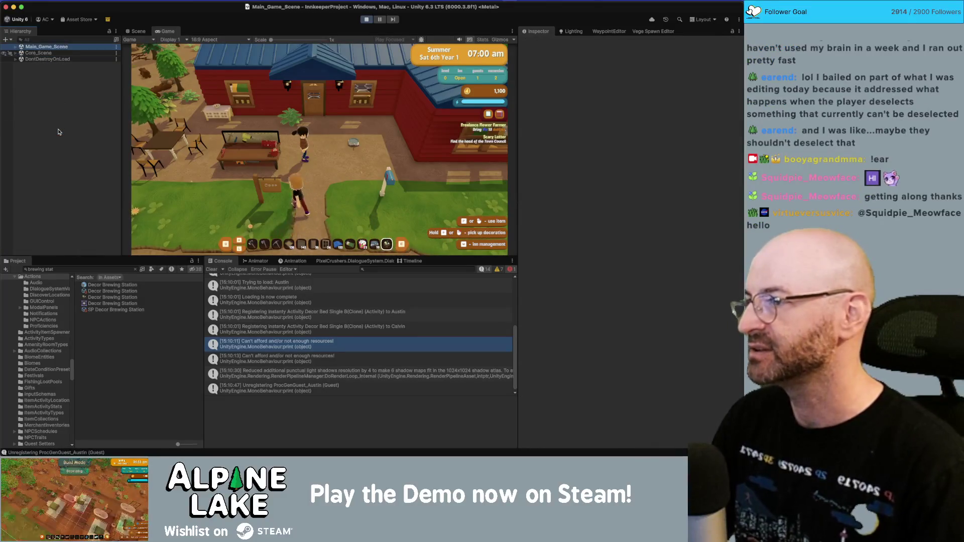
{"action": "key", "text": "Right"}
{"action": "key", "text": "ctrl+p"}
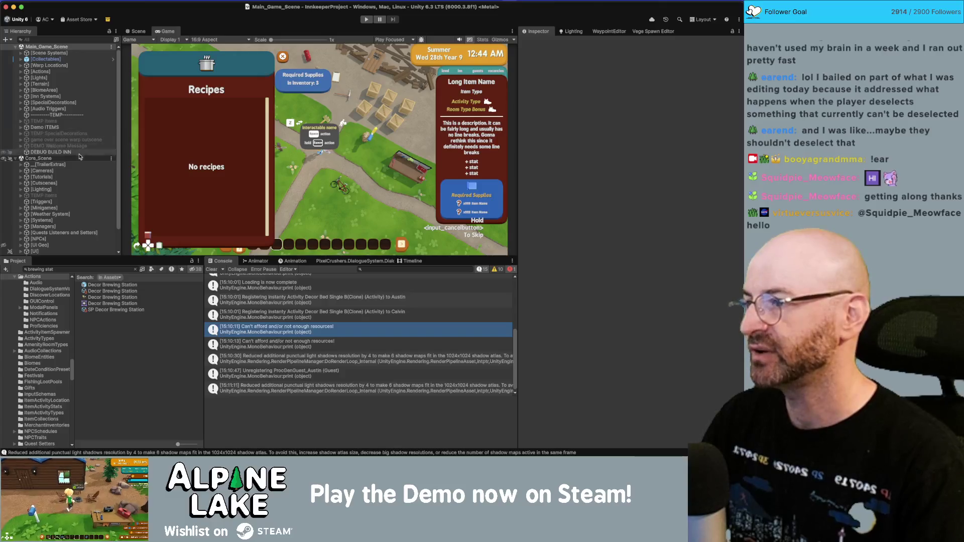
{"action": "scroll", "coordinate": [79, 188], "scroll_direction": "down", "scroll_amount": 2}
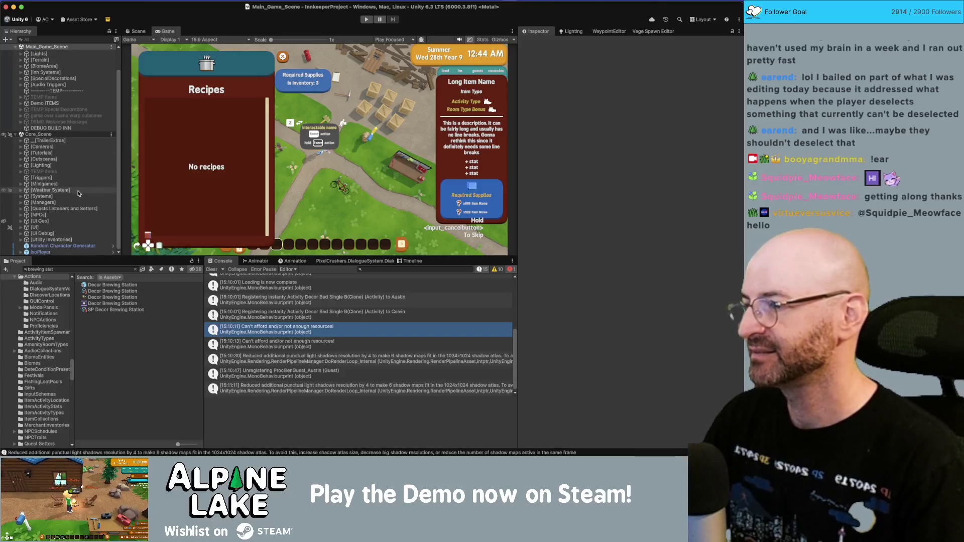
{"action": "left_click", "coordinate": [81, 252]}
{"action": "key", "text": "Right"}
{"action": "key", "text": "Right"}
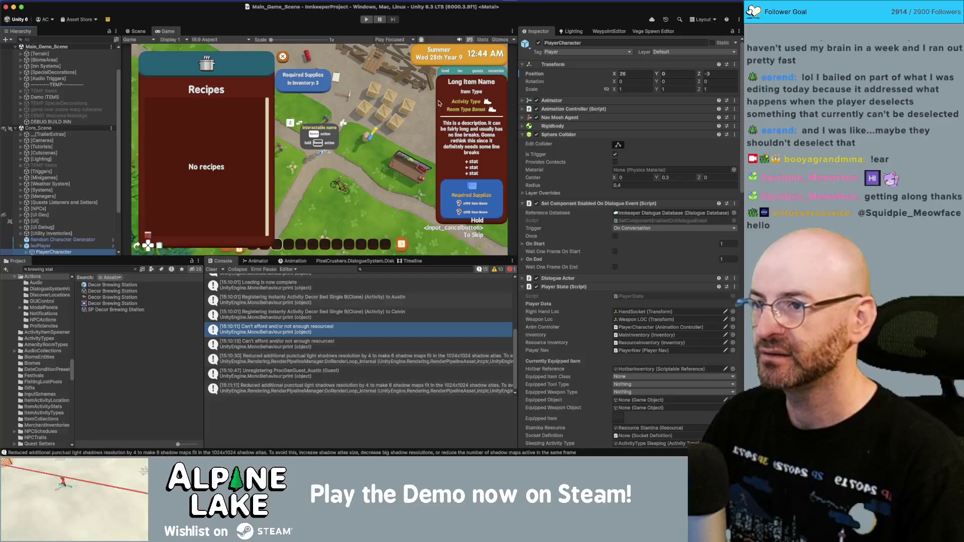
{"action": "left_click", "coordinate": [369, 21]}
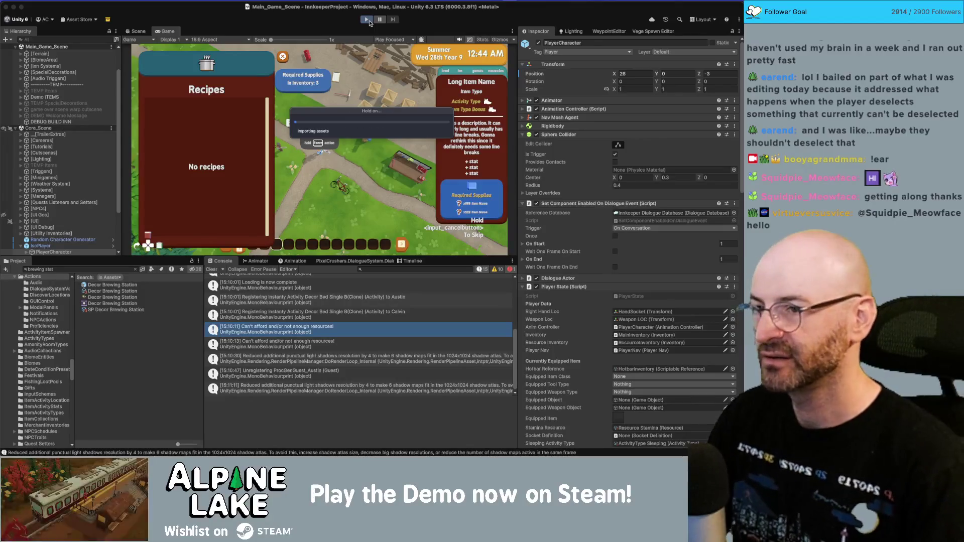
- Close DecorLinker, ActivitySockets, NPCLocomotionStateMachine and CookingInventory tabs, leaving CookingMenuManager.cs, then return to Unity
{"action": "key", "text": "super+Tab"}
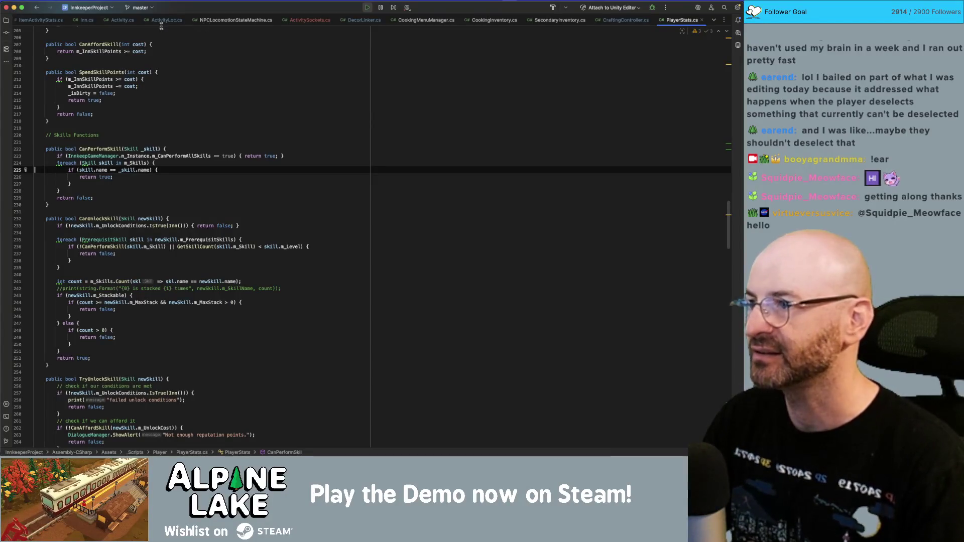
{"action": "middle_click", "coordinate": [366, 21]}
{"action": "middle_click", "coordinate": [318, 22]}
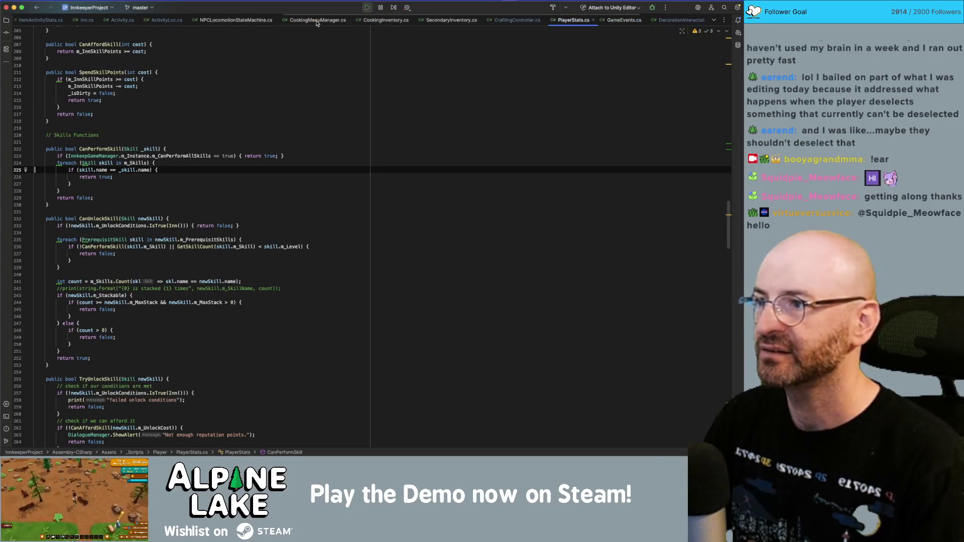
{"action": "middle_click", "coordinate": [253, 21]}
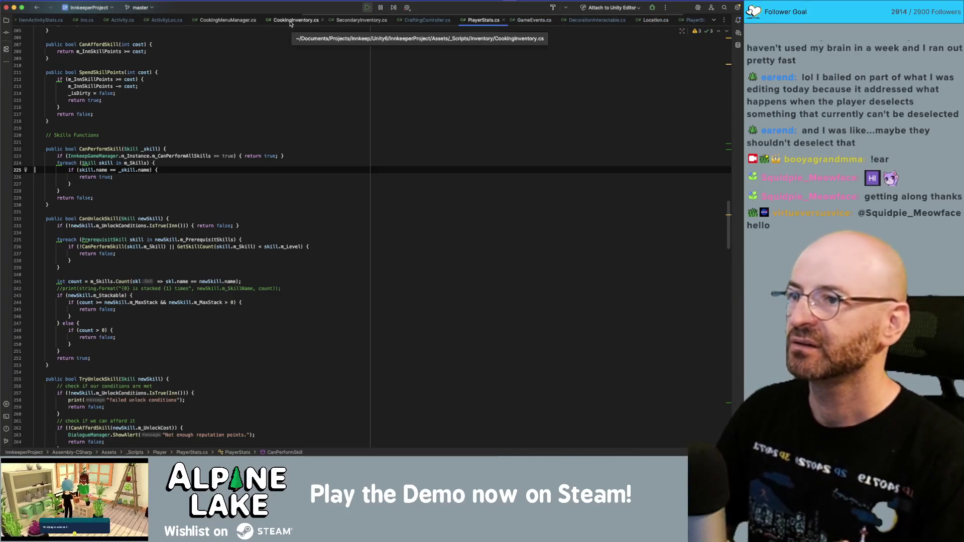
{"action": "left_click", "coordinate": [305, 22]}
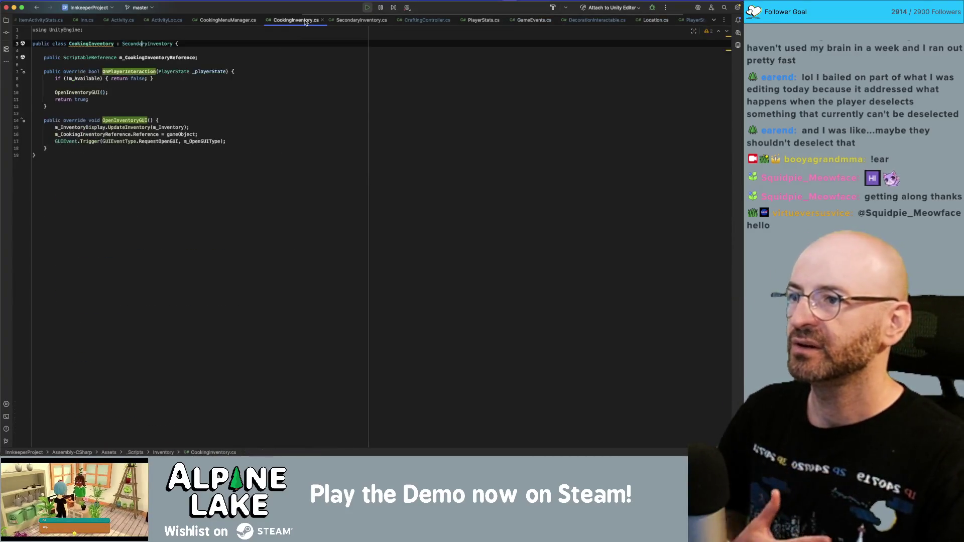
{"action": "middle_click", "coordinate": [311, 21]}
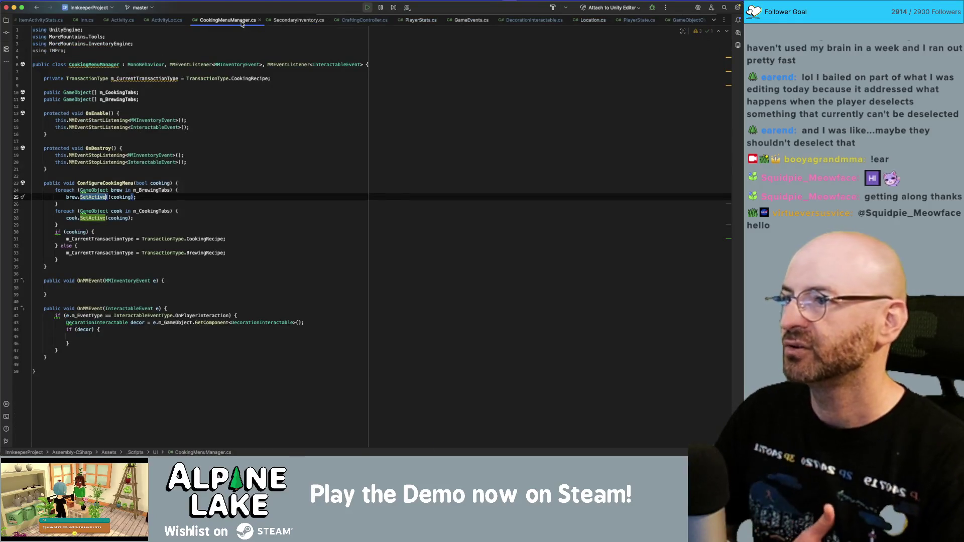
{"action": "key", "text": "super+Tab"}
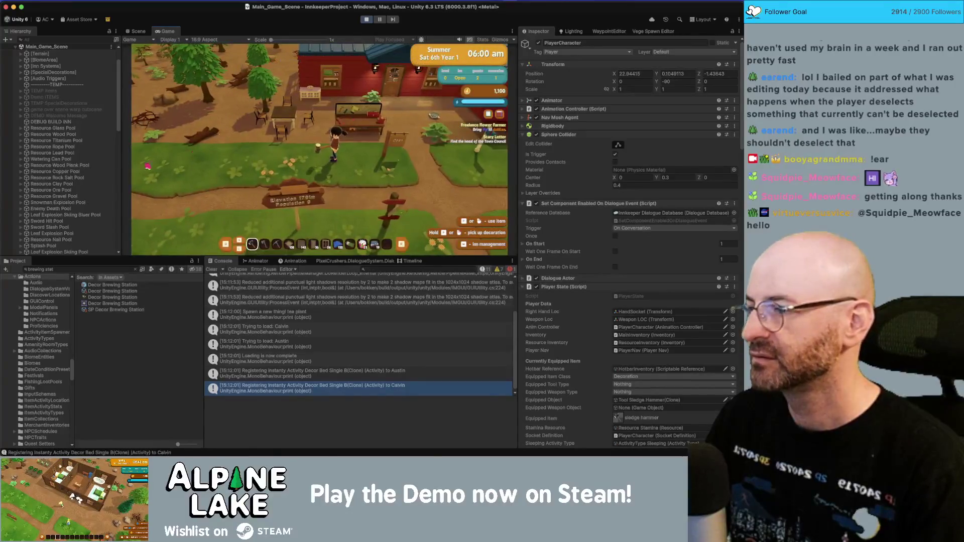
- Walk to the crafting table, open and close decoration recipes, then sit in the practical chair
{"action": "key", "text": "w"}
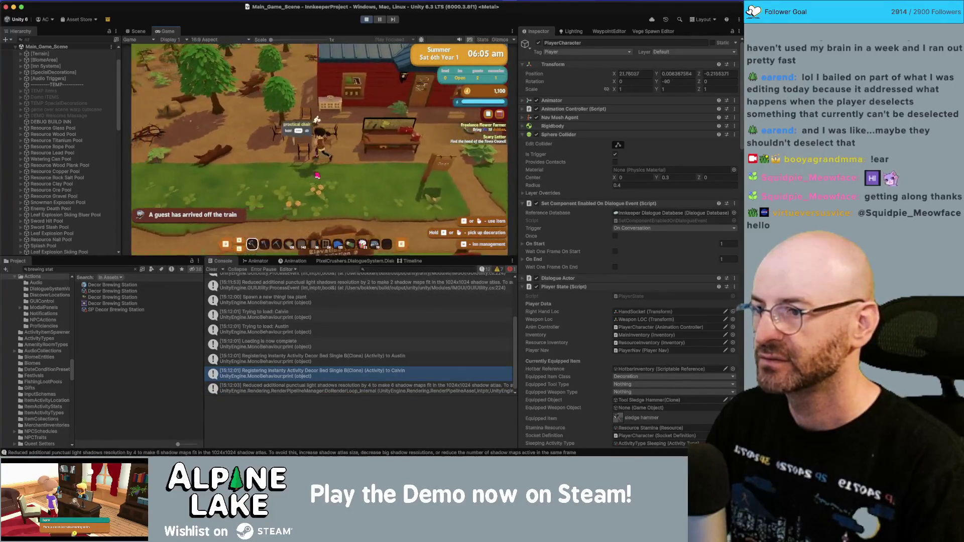
{"action": "key", "text": "e"}
{"action": "key", "text": "Escape"}
{"action": "key", "text": "a"}
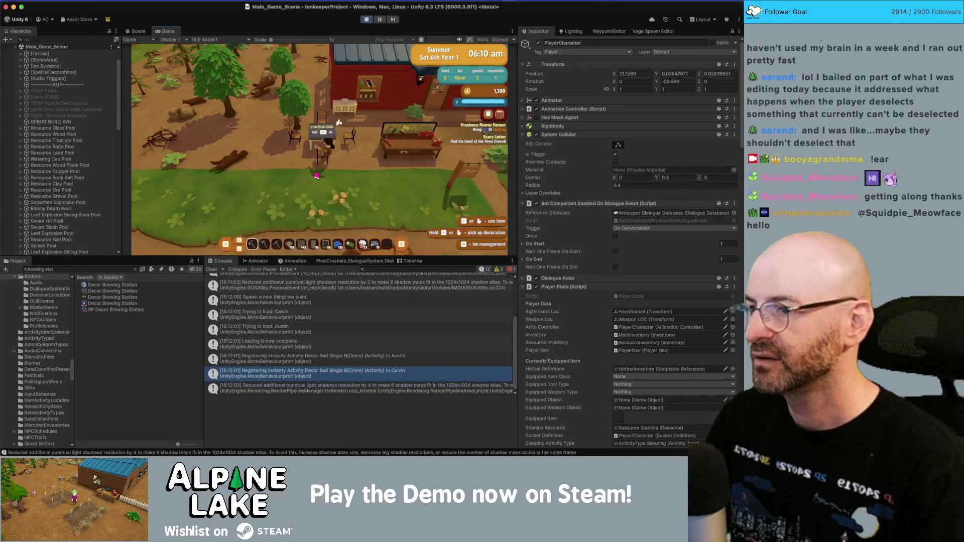
{"action": "key", "text": "e"}
{"action": "key", "text": "e"}
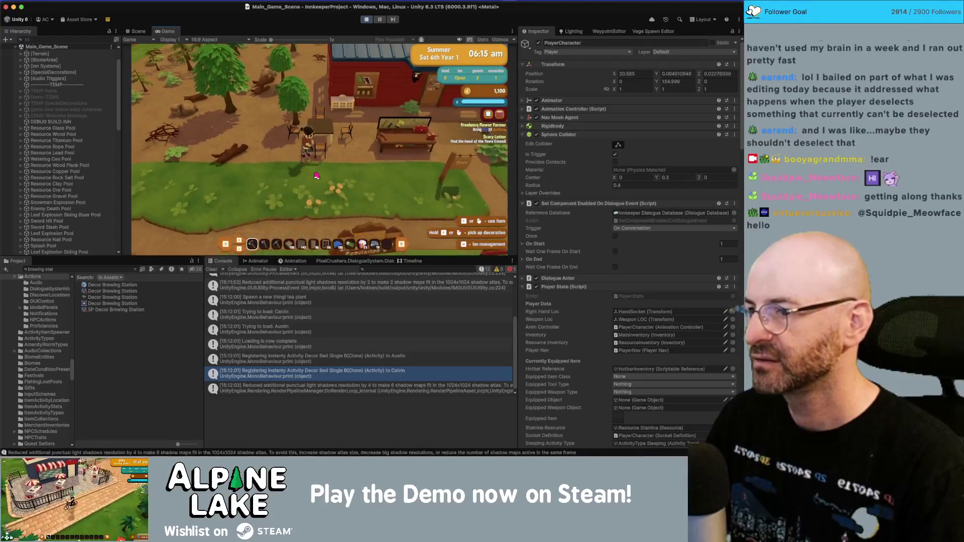
{"action": "key", "text": "d"}
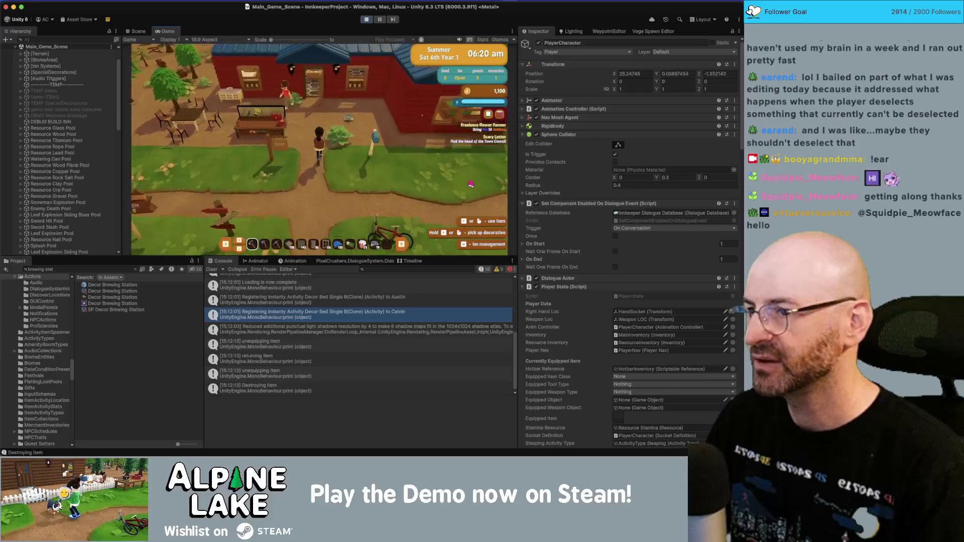
- Try cooking a recipe at the cooking pot without supplies, then walk south-west across the yard
{"action": "key", "text": "e"}
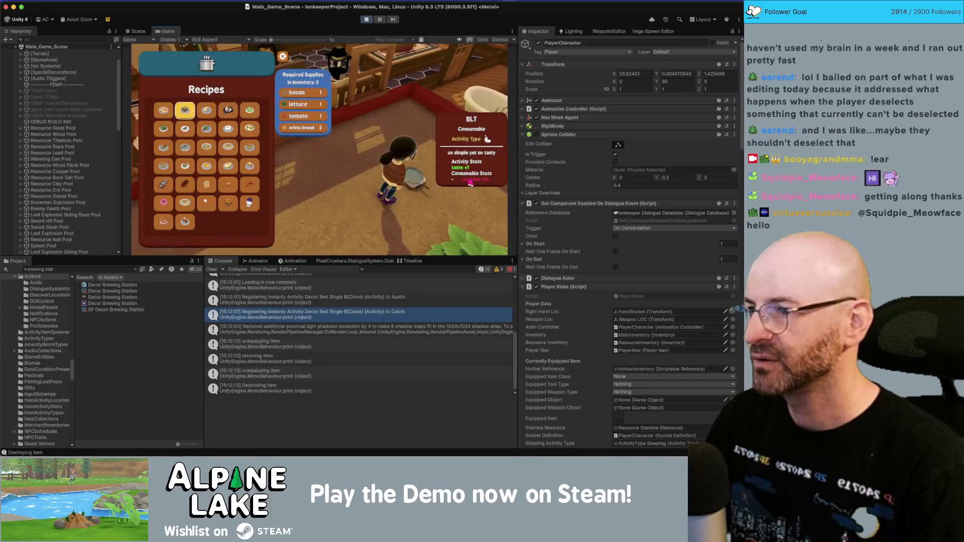
{"action": "key", "text": "e"}
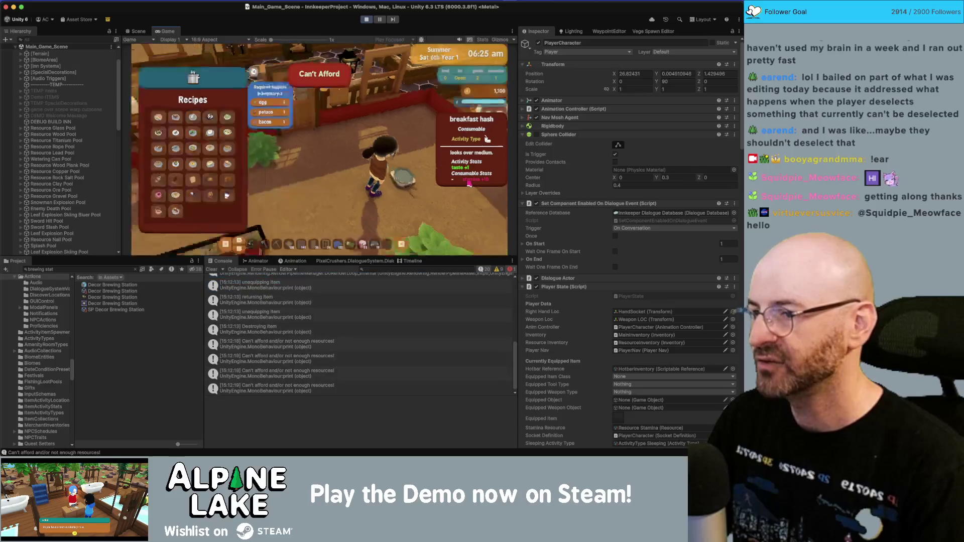
{"action": "key", "text": "s"}
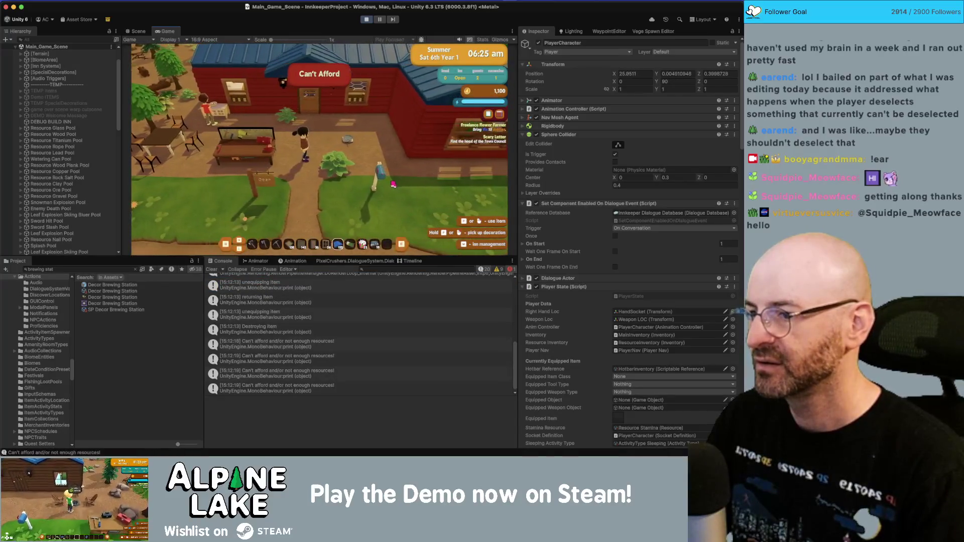
{"action": "key", "text": "s"}
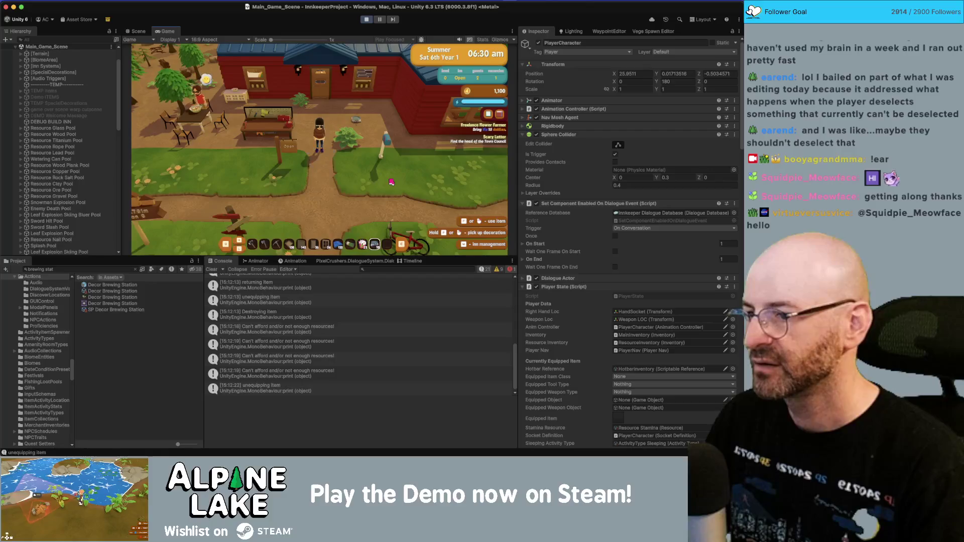
{"action": "key", "text": "a"}
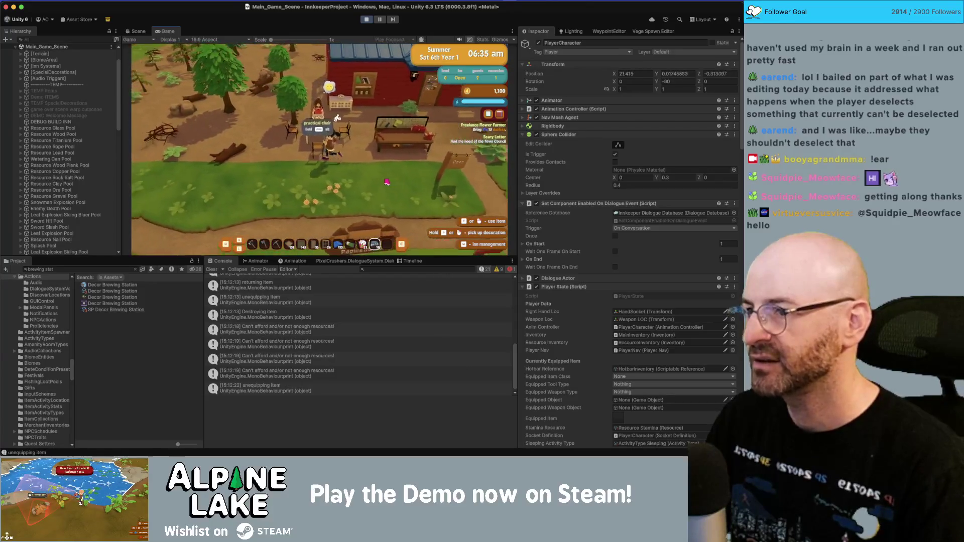
{"action": "key", "text": "s"}
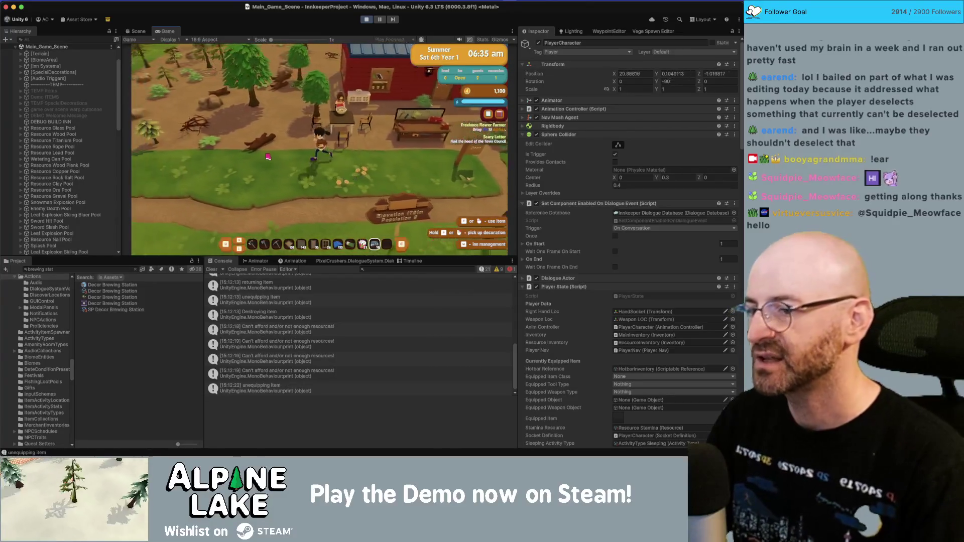
{"action": "key", "text": "a"}
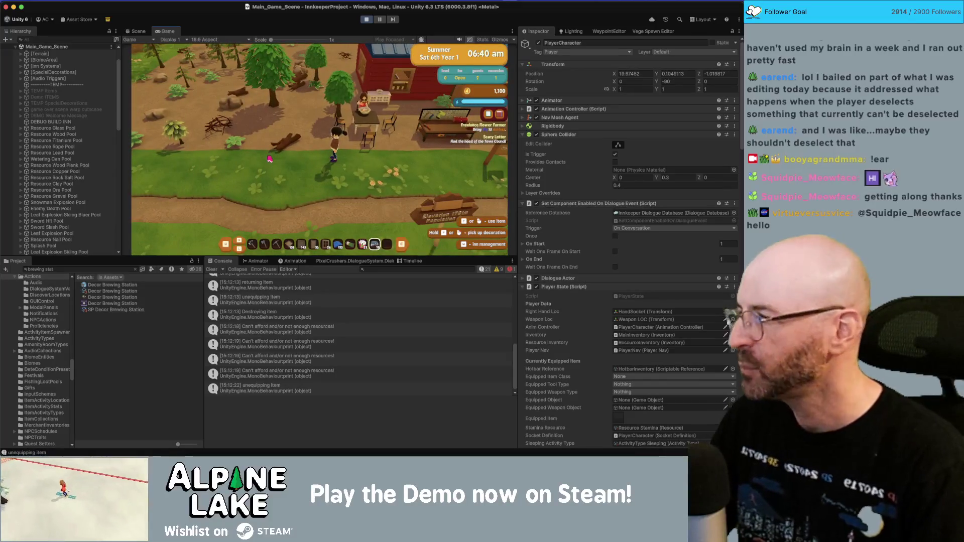
- Inspect the Weather System and IsoPlayer objects in the Hierarchy
{"action": "scroll", "coordinate": [74, 220], "scroll_direction": "down", "scroll_amount": 10}
{"action": "scroll", "coordinate": [74, 219], "scroll_direction": "down", "scroll_amount": 3}
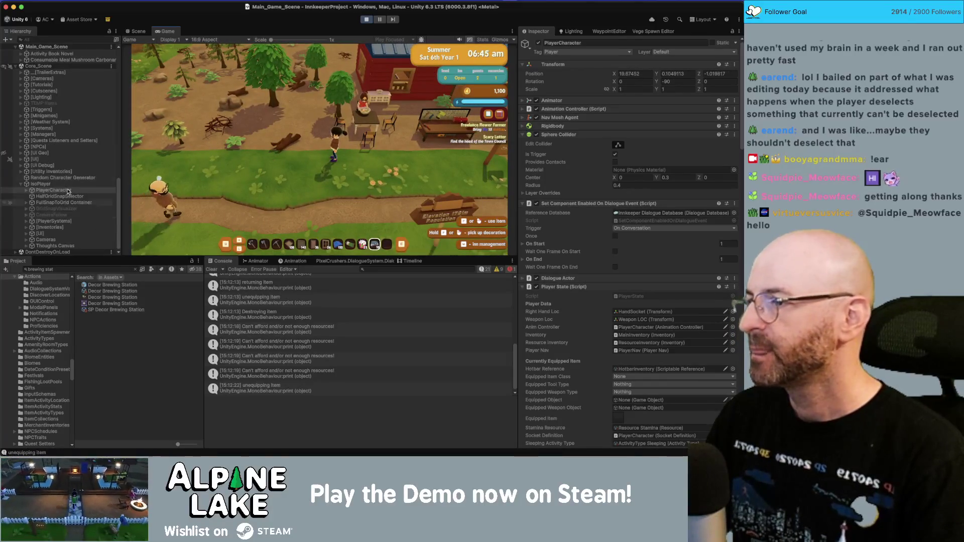
{"action": "left_click", "coordinate": [70, 122]}
{"action": "key", "text": "d"}
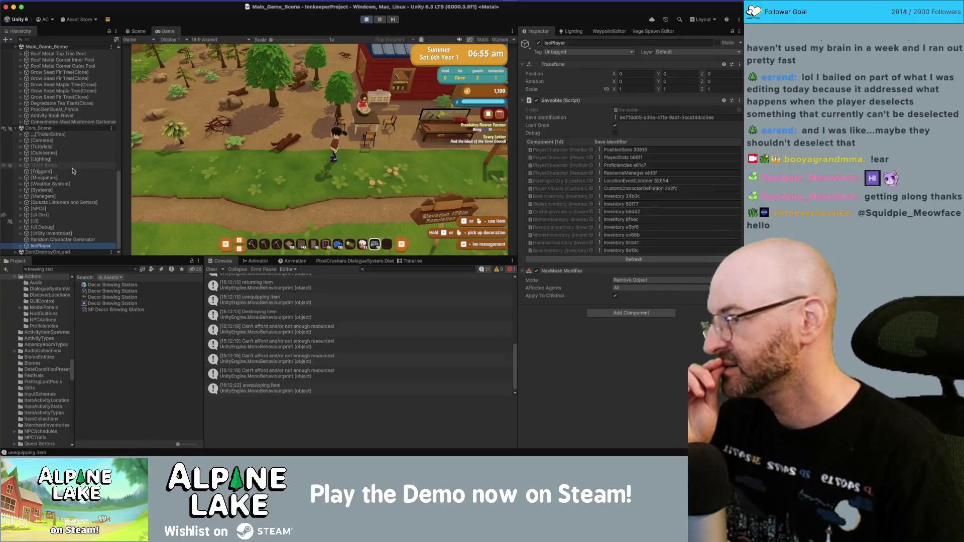
- Expand [UI] and select Hotbar Inventory Canvas to view its Hotbar Input Manager component
{"action": "left_click", "coordinate": [72, 222]}
{"action": "key", "text": "Right"}
{"action": "scroll", "coordinate": [72, 222], "scroll_direction": "down", "scroll_amount": 3}
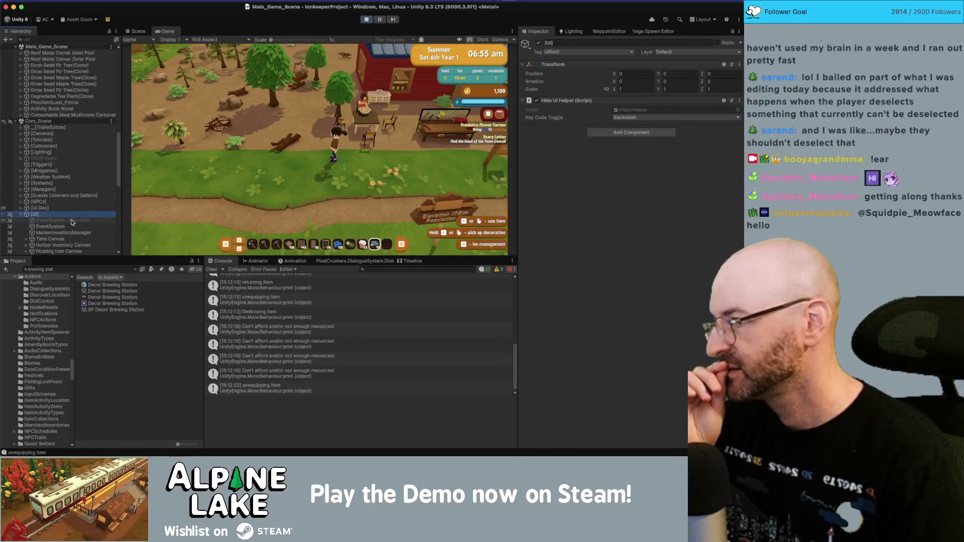
{"action": "left_click", "coordinate": [77, 207]}
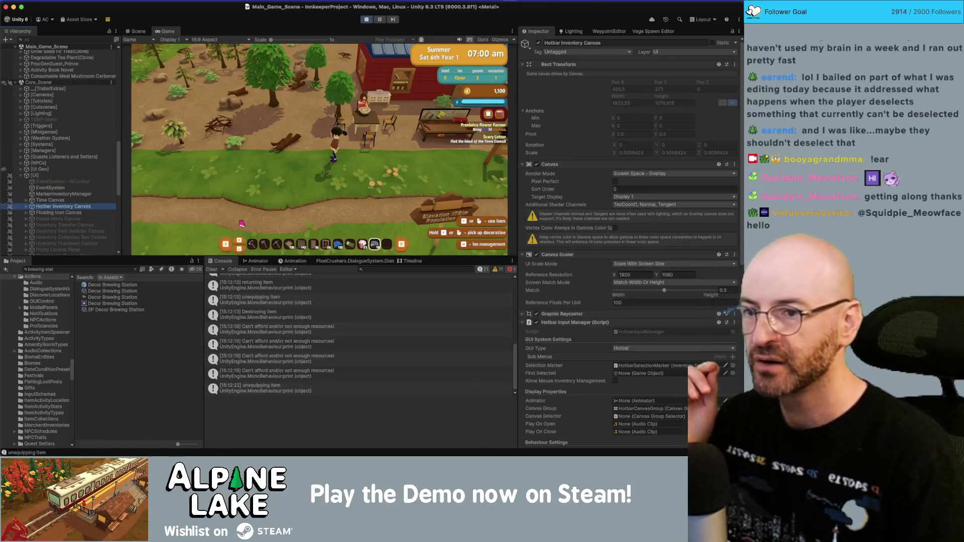
{"action": "scroll", "coordinate": [543, 254], "scroll_direction": "down", "scroll_amount": 10}
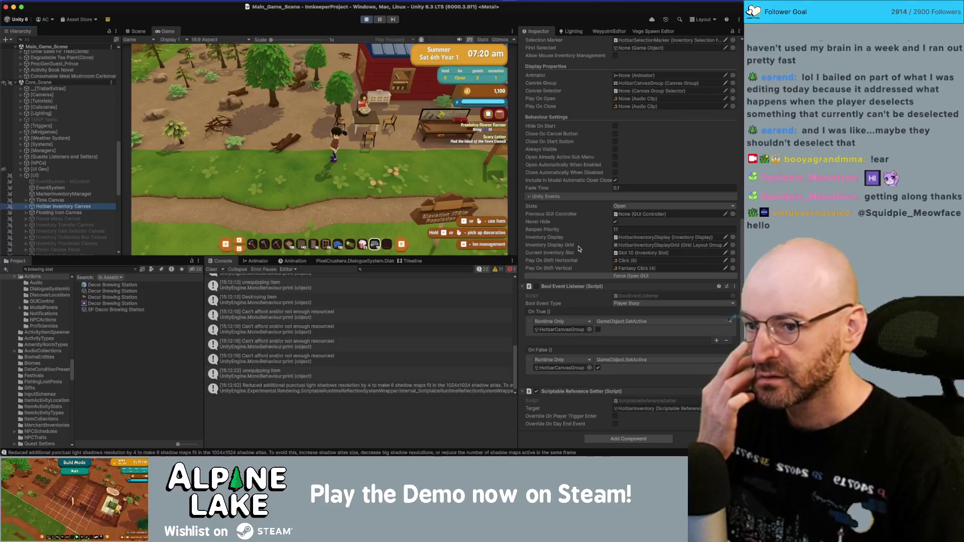
{"action": "scroll", "coordinate": [579, 248], "scroll_direction": "up", "scroll_amount": 5}
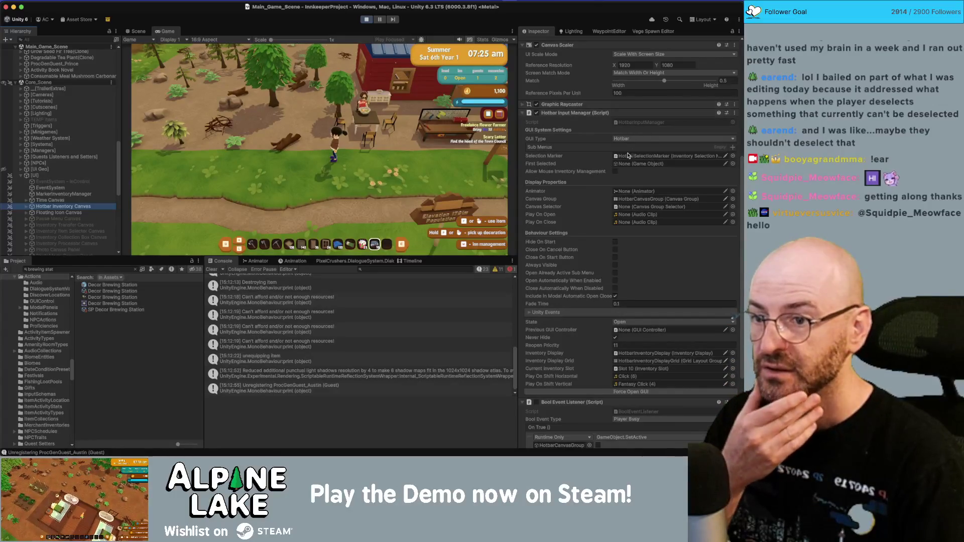
{"action": "left_click", "coordinate": [738, 31]}
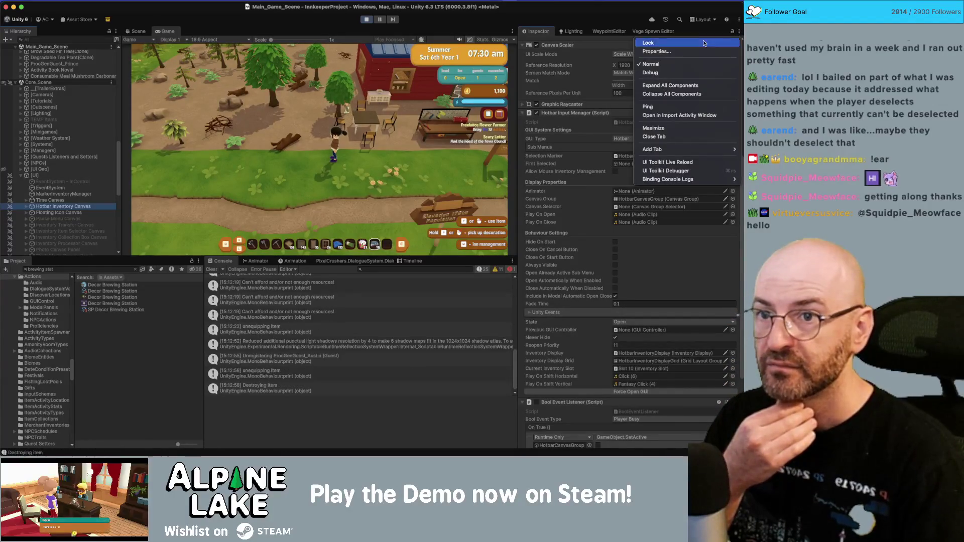
- Put the Inspector in Debug mode and review Hotbar Input Manager fields like Current Inventory Slot
{"action": "left_click", "coordinate": [650, 72]}
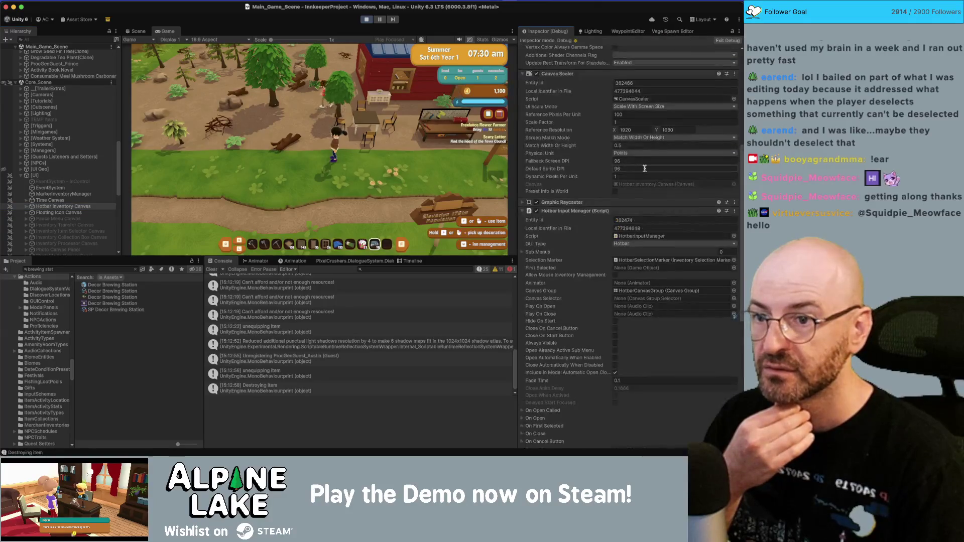
{"action": "scroll", "coordinate": [645, 168], "scroll_direction": "down", "scroll_amount": 5}
{"action": "scroll", "coordinate": [645, 169], "scroll_direction": "down", "scroll_amount": 4}
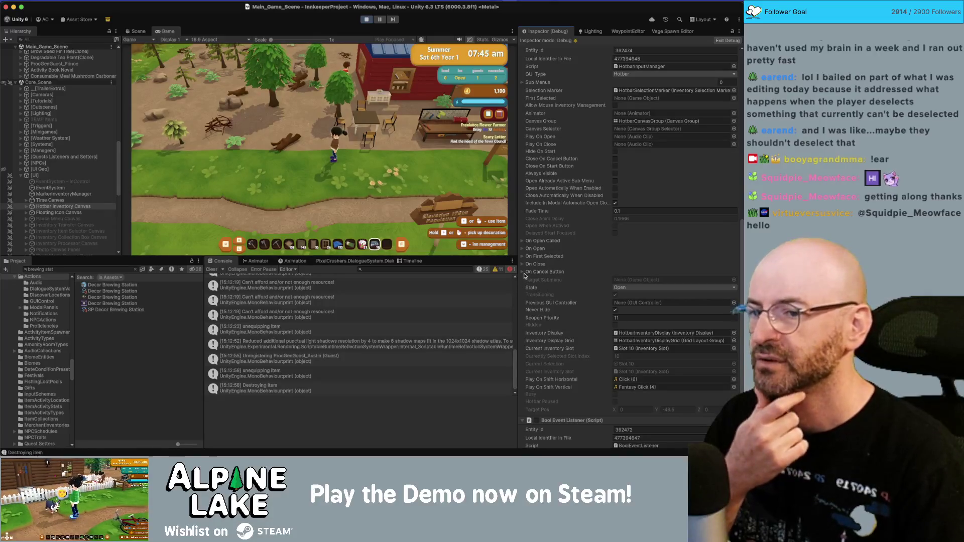
{"action": "scroll", "coordinate": [543, 265], "scroll_direction": "up", "scroll_amount": 3}
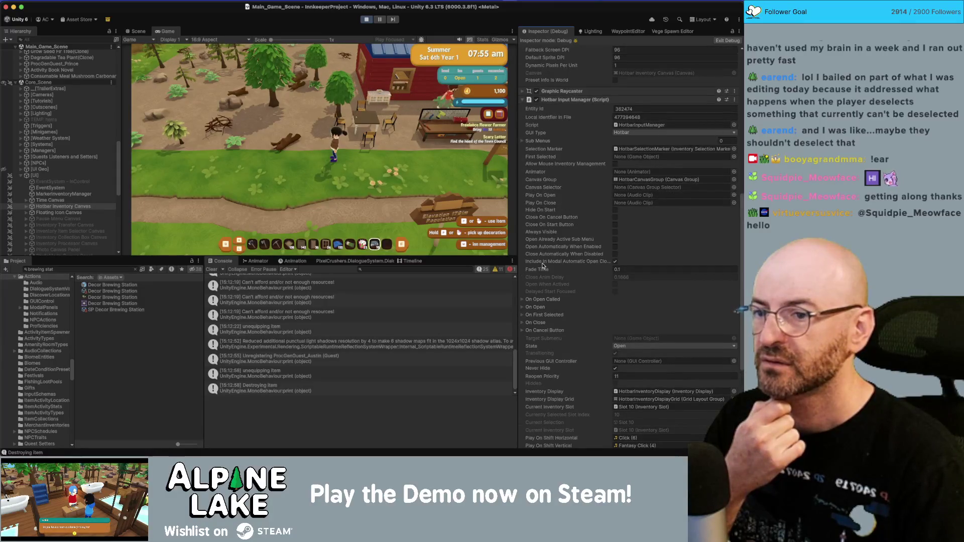
{"action": "scroll", "coordinate": [542, 265], "scroll_direction": "down", "scroll_amount": 7}
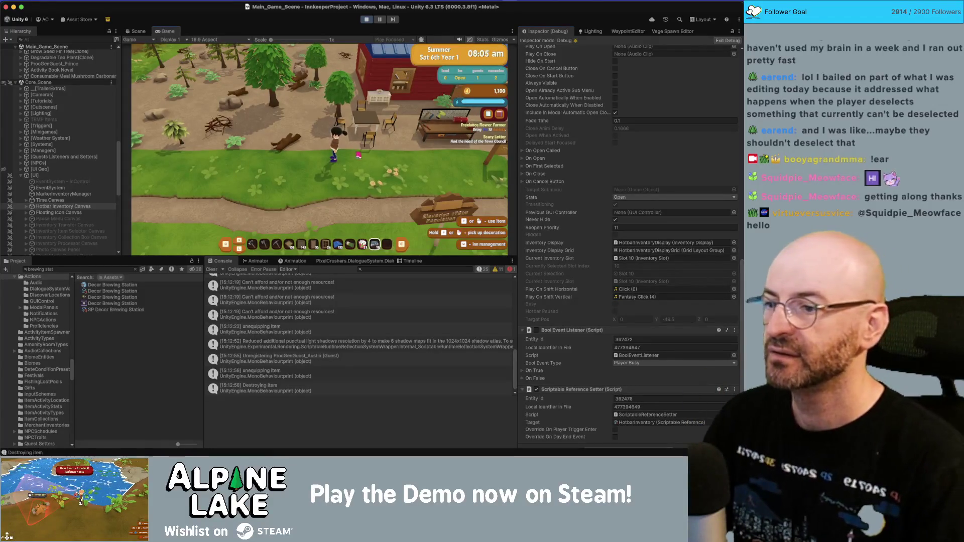
{"action": "key", "text": "a"}
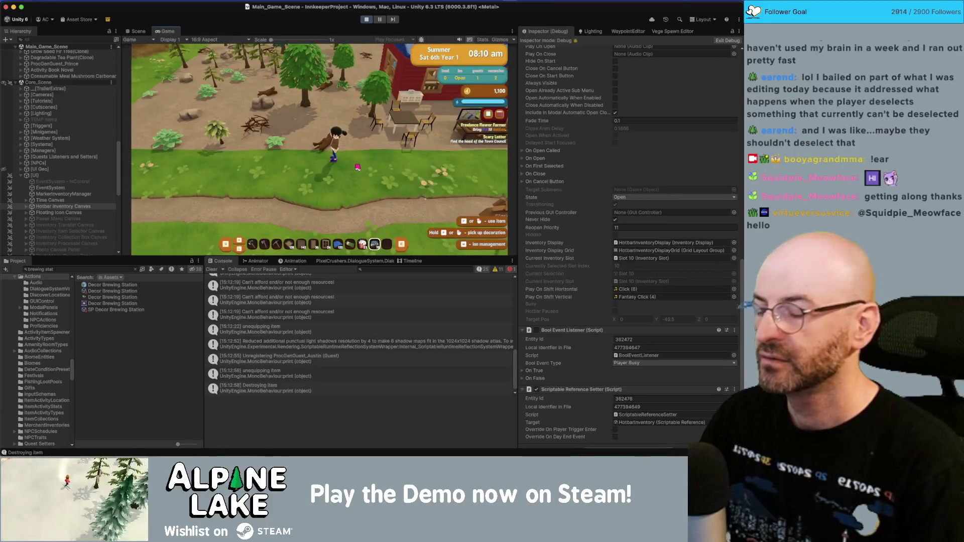
- Playtest walking the player around the yard and sitting on the practical chair
{"action": "key", "text": "a"}
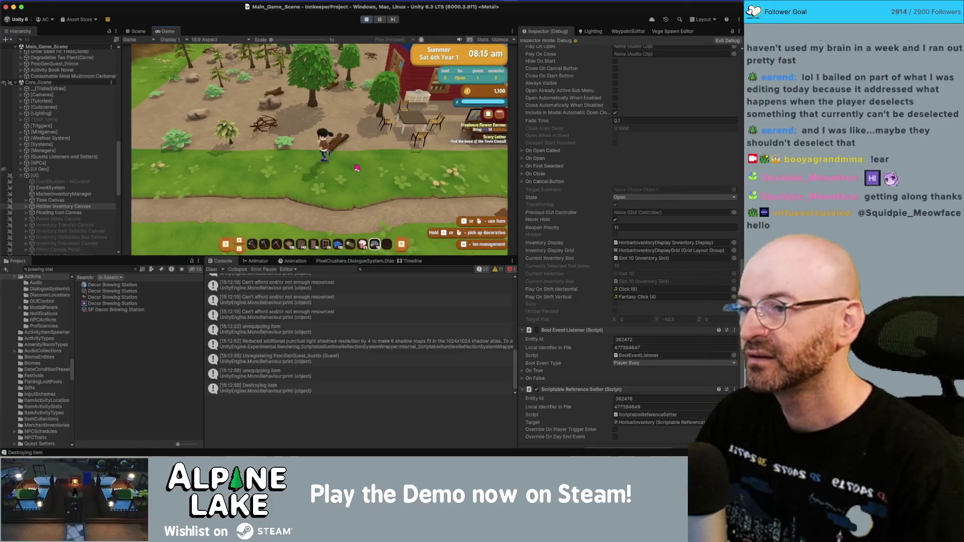
{"action": "key", "text": "a"}
{"action": "left_click", "coordinate": [240, 246]}
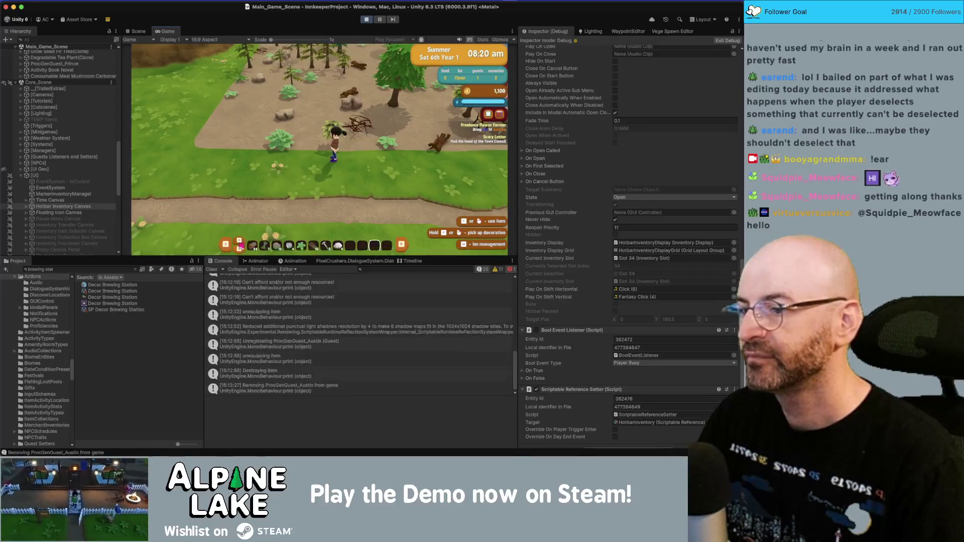
{"action": "scroll", "coordinate": [240, 246], "scroll_direction": "up", "scroll_amount": 3}
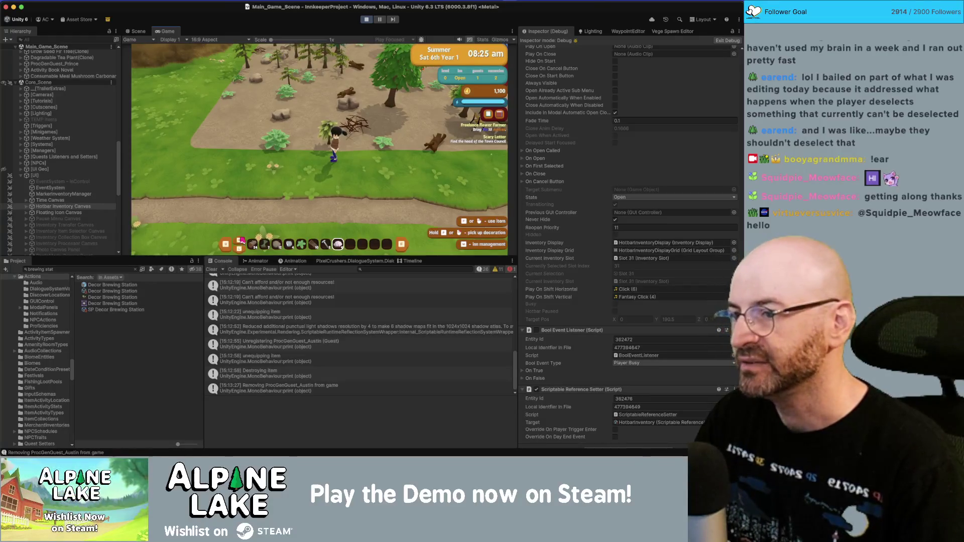
{"action": "key", "text": "a"}
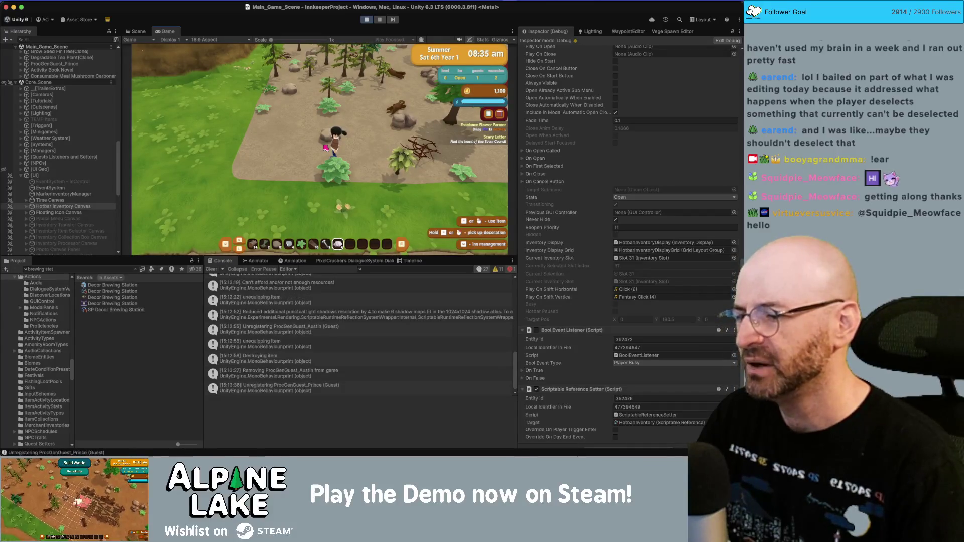
{"action": "key", "text": "d"}
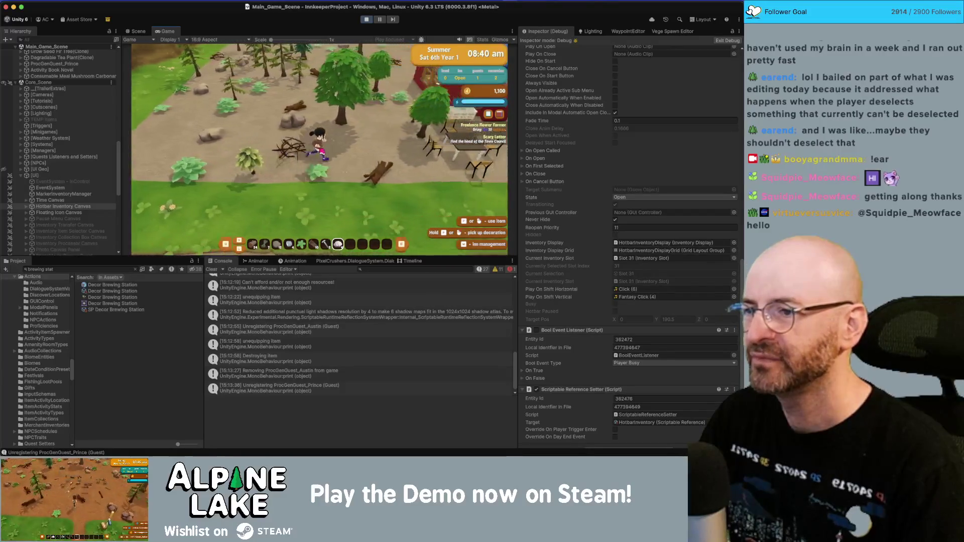
{"action": "key", "text": "d"}
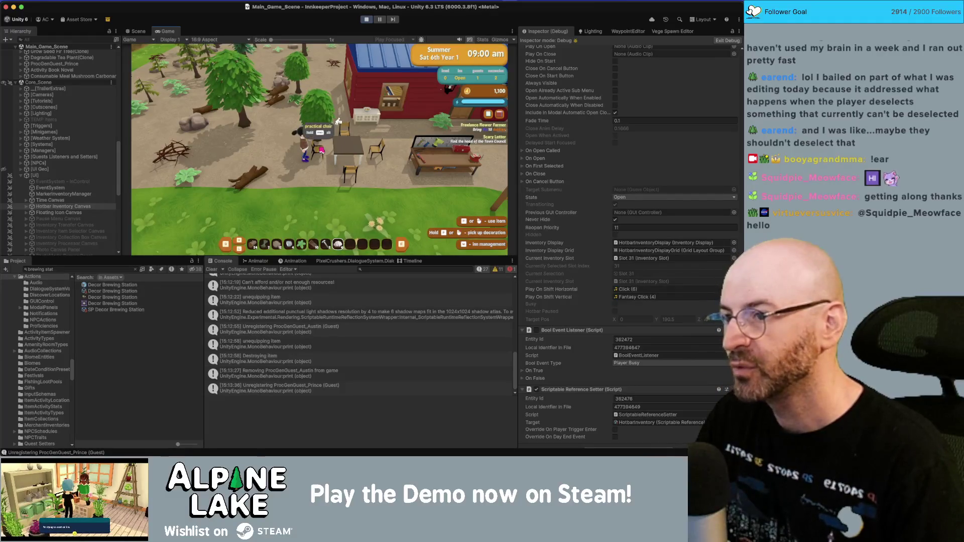
{"action": "key", "text": "space"}
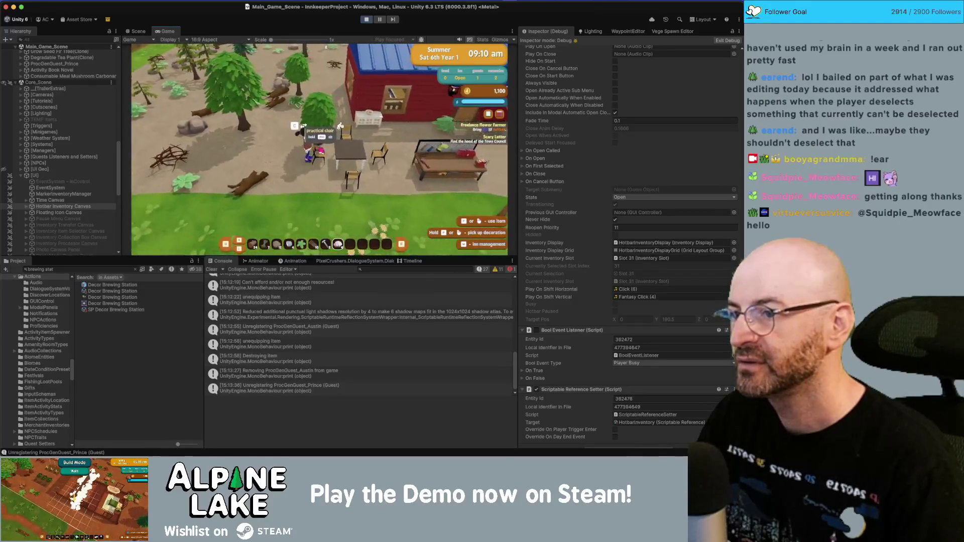
{"action": "key", "text": "e"}
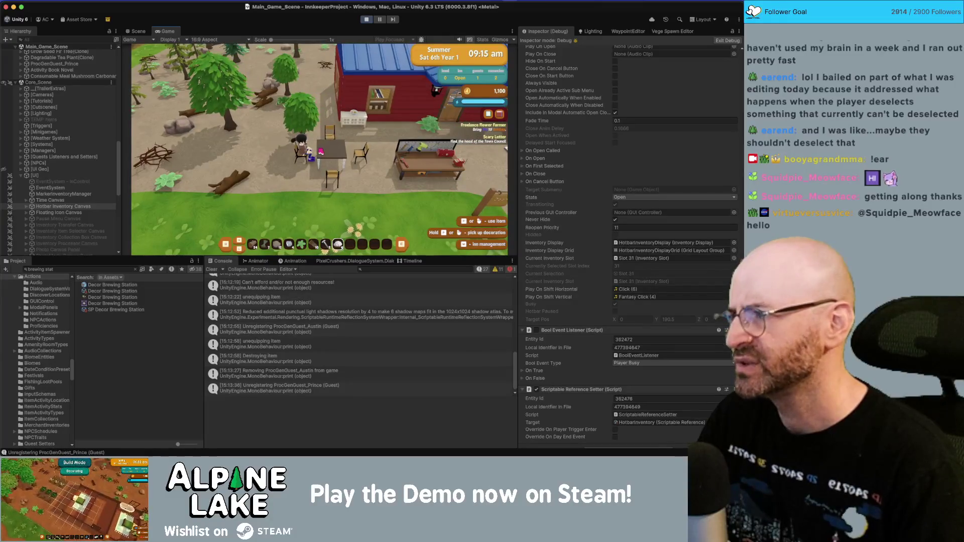
{"action": "key", "text": "d"}
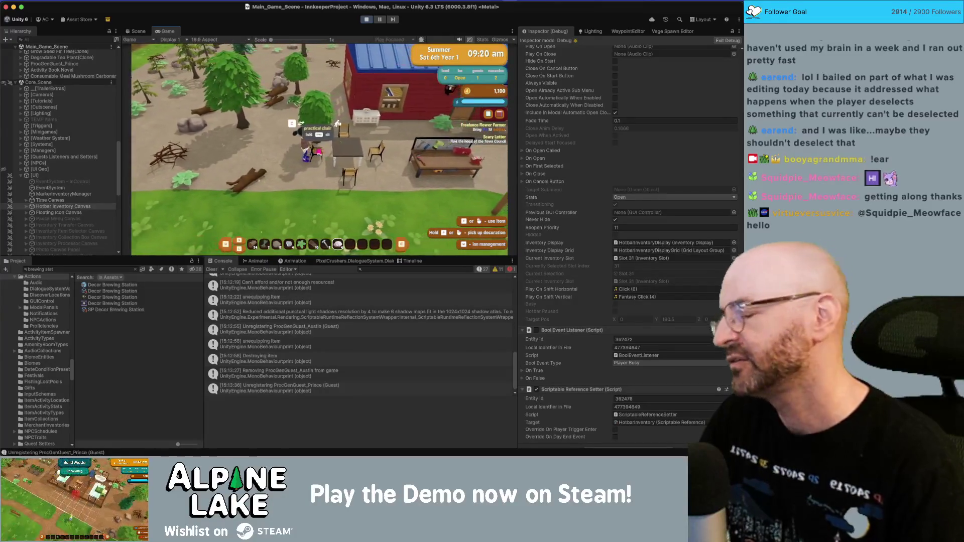
{"action": "key", "text": "w"}
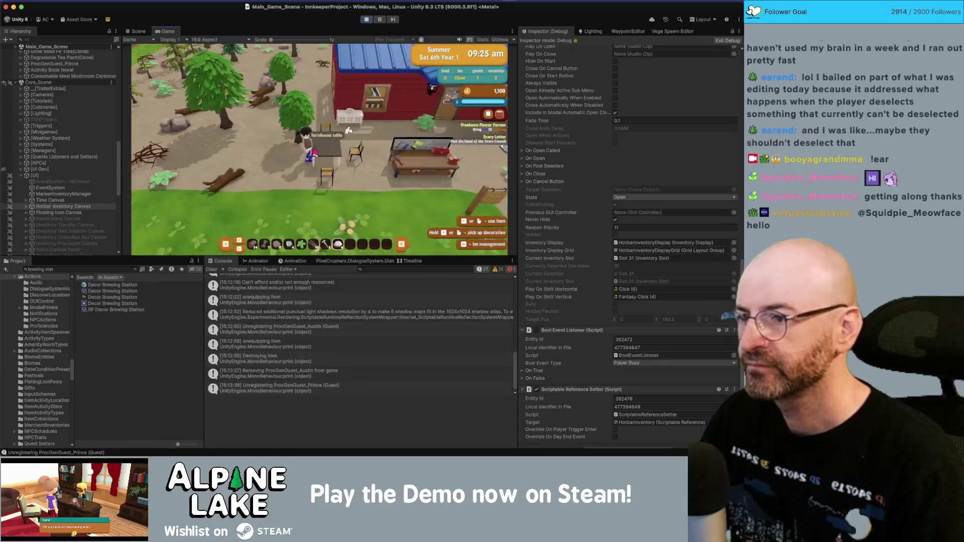
{"action": "key", "text": "d"}
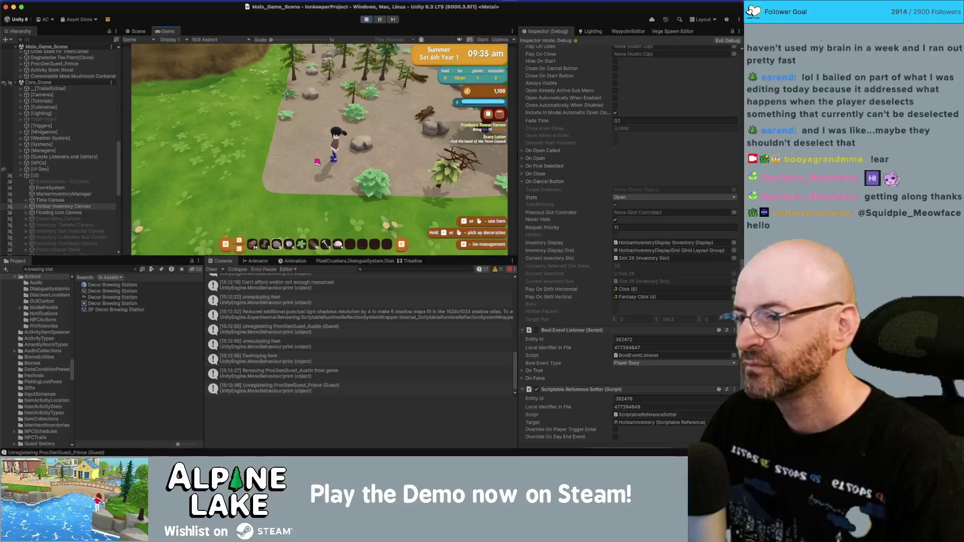
- Cycle the hotbar selection through slots 6, 1 and 0 while walking into the forest
{"action": "scroll", "coordinate": [322, 160], "scroll_direction": "down", "scroll_amount": 2}
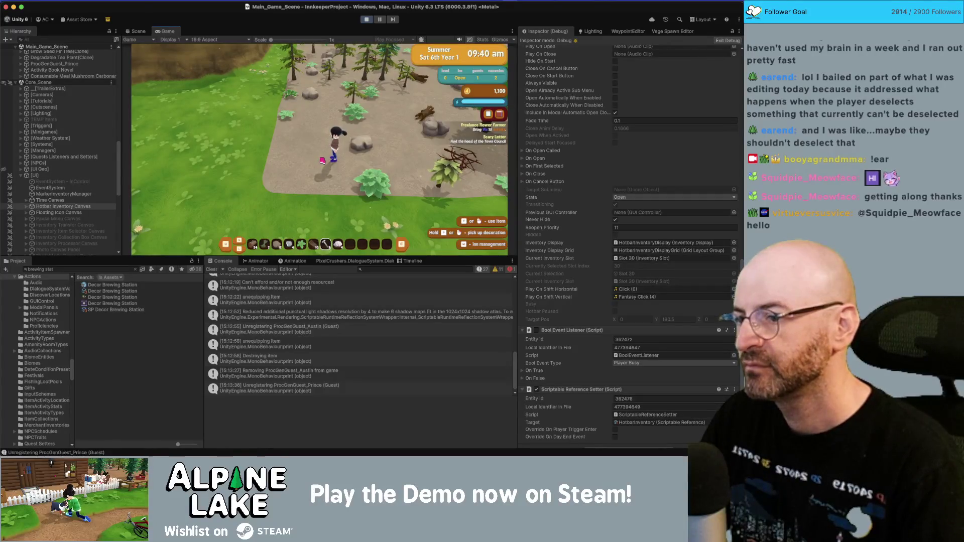
{"action": "key", "text": "a"}
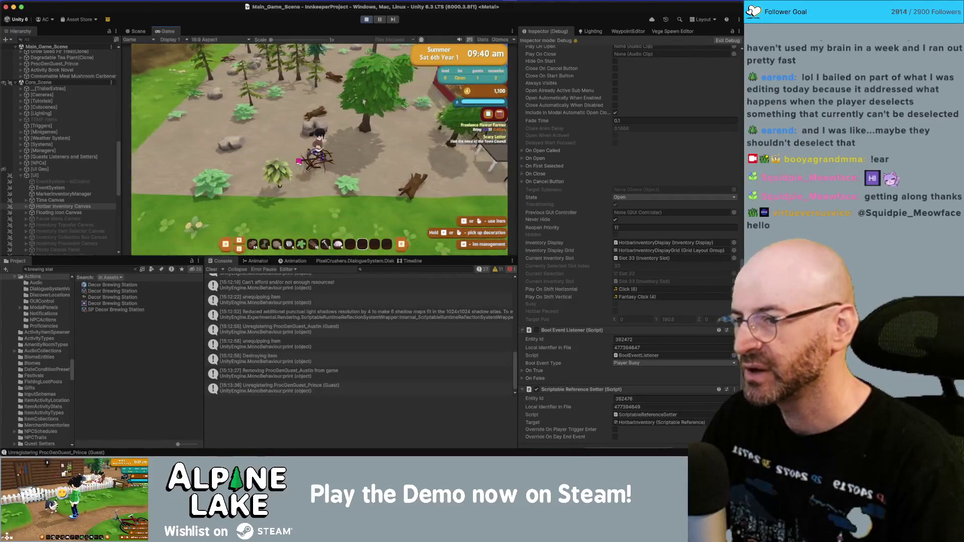
{"action": "key", "text": "d"}
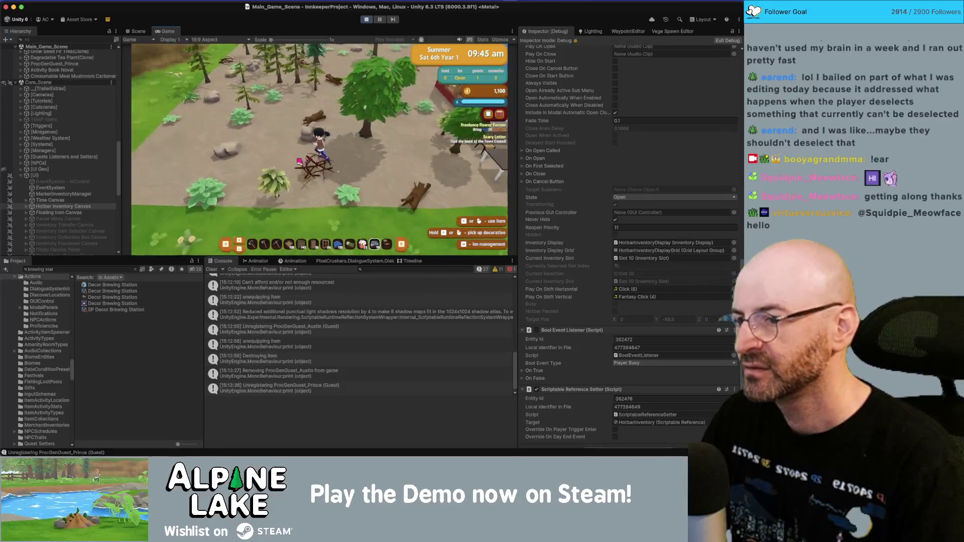
{"action": "key", "text": "w"}
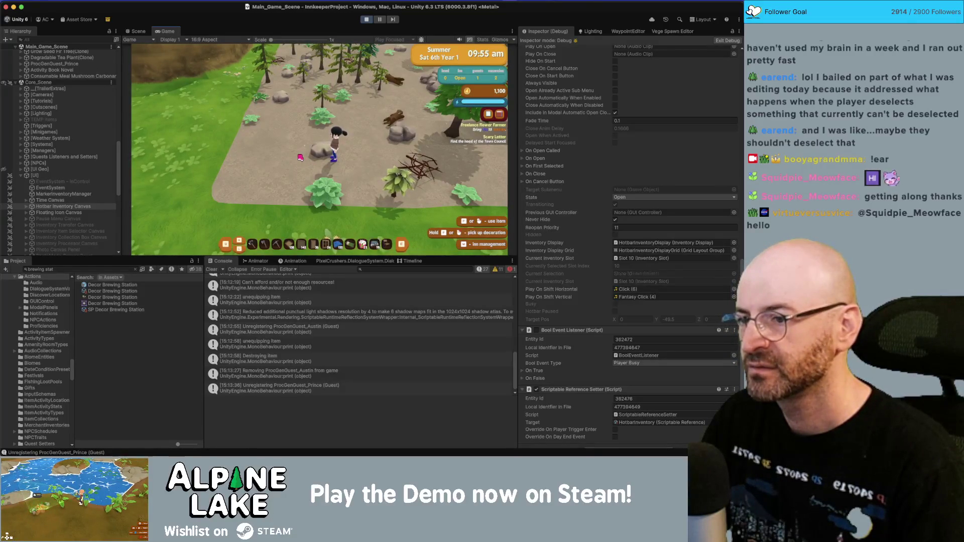
{"action": "key", "text": "6"}
{"action": "key", "text": "2"}
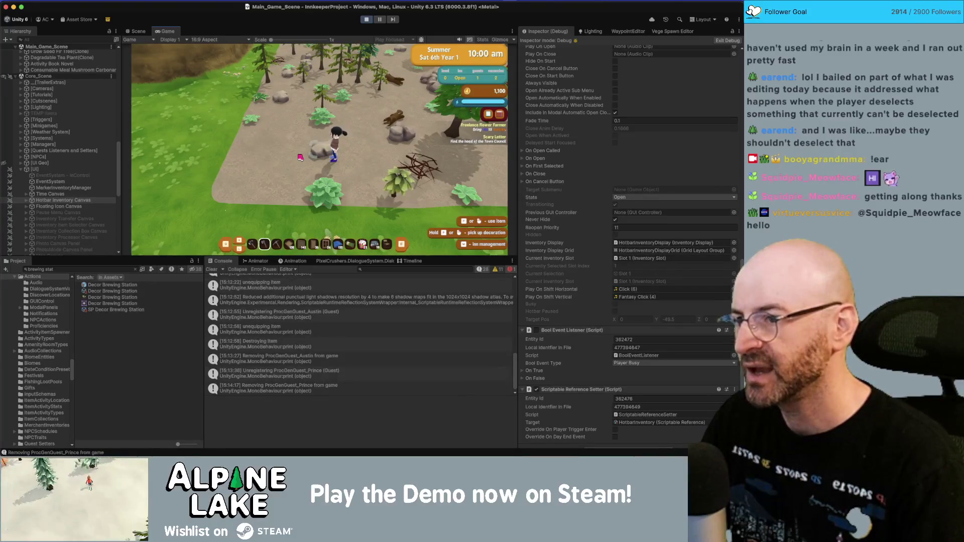
{"action": "key", "text": "1"}
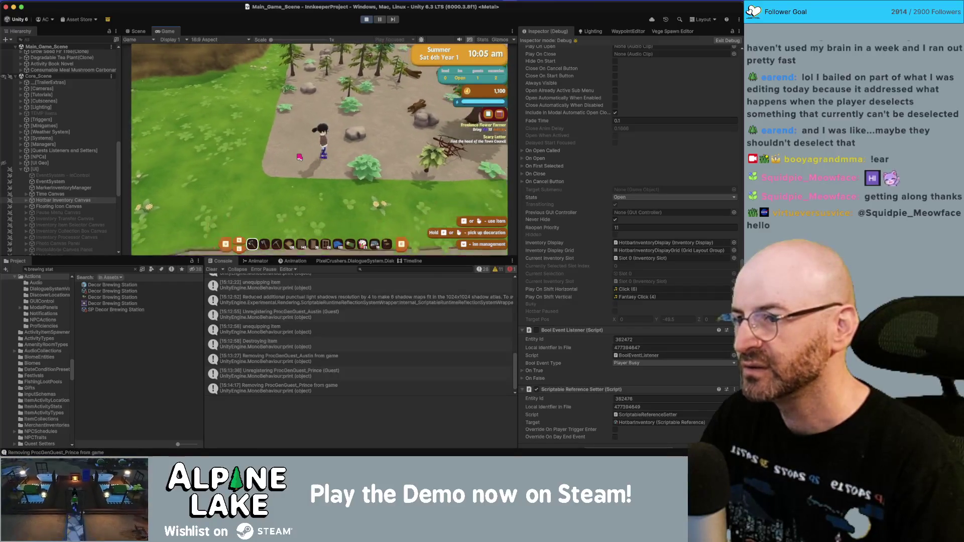
{"action": "key", "text": "w"}
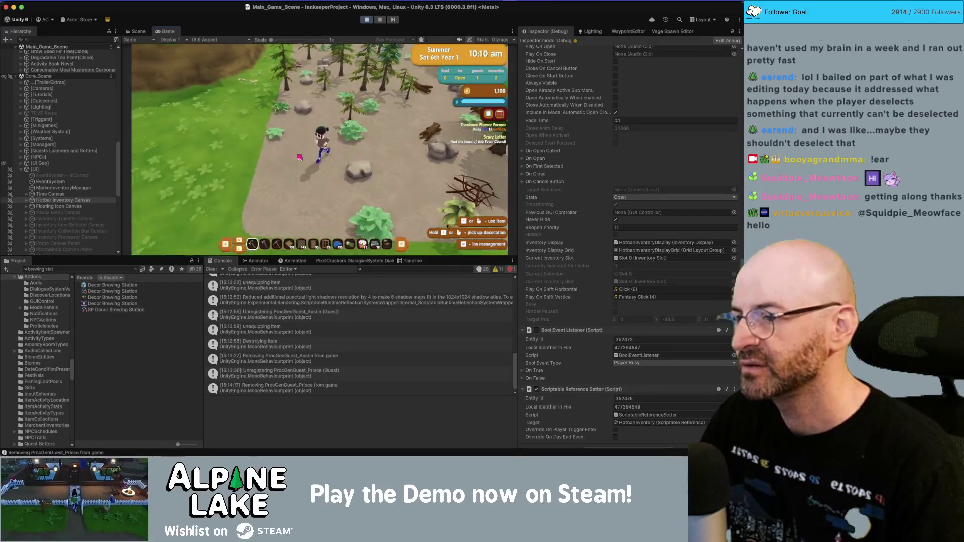
{"action": "key", "text": "s"}
{"action": "key", "text": "2"}
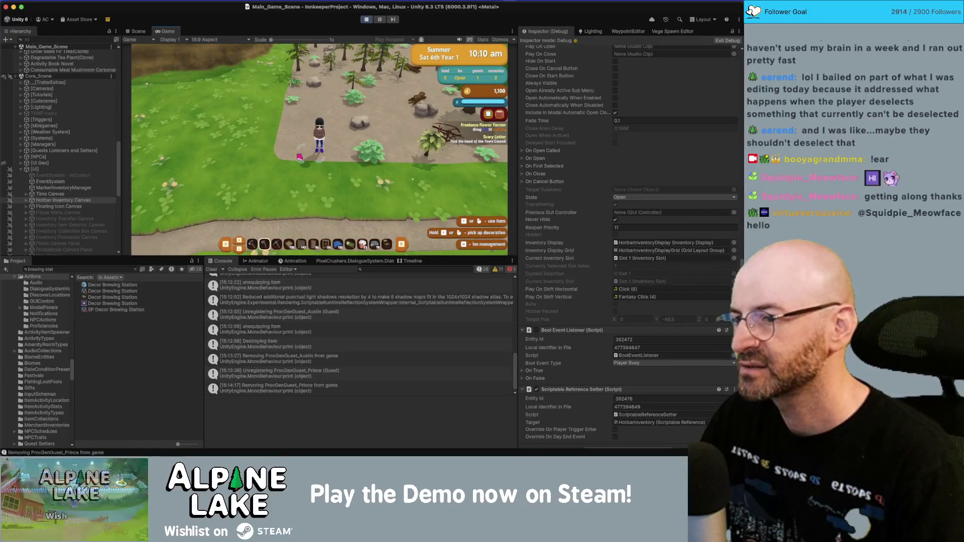
{"action": "key", "text": "w"}
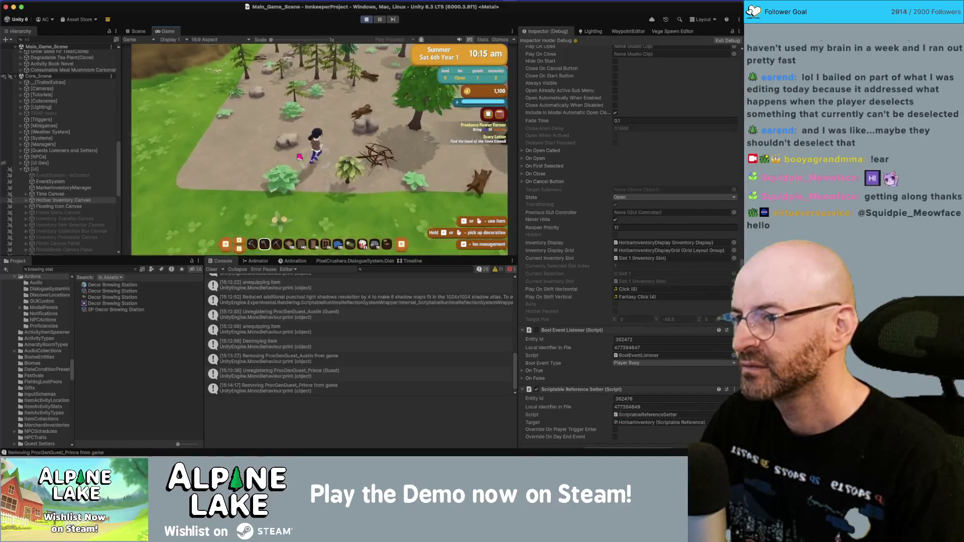
{"action": "key", "text": "a"}
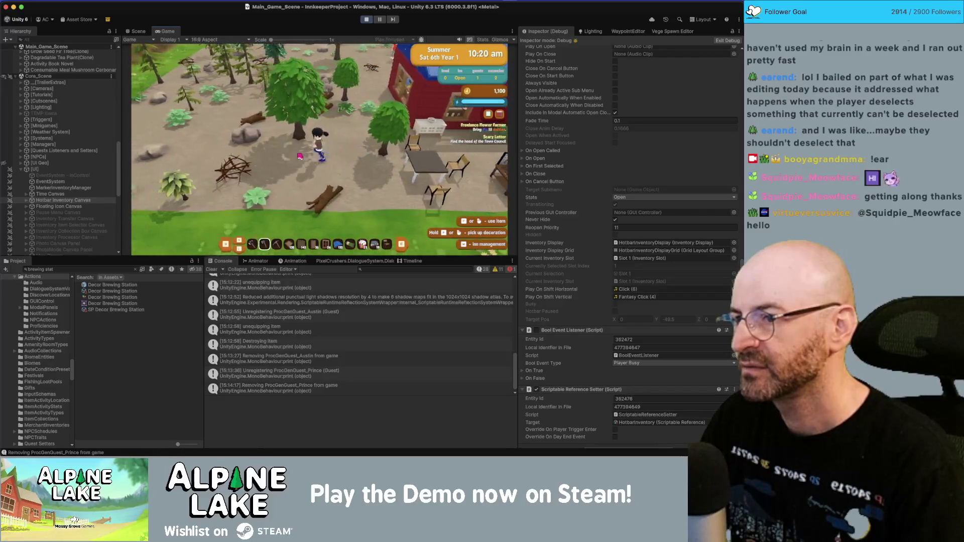
{"action": "scroll", "coordinate": [65, 190], "scroll_direction": "down", "scroll_amount": 10}
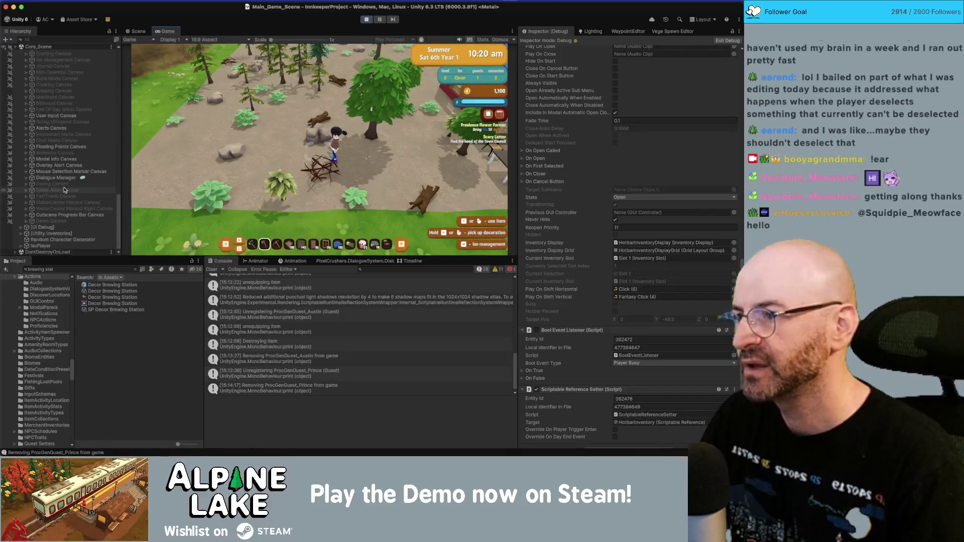
- Select PlayerCharacter under IsoPlayer, return the Inspector to Normal view, and switch to Rider
{"action": "left_click", "coordinate": [73, 228]}
{"action": "key", "text": "Right"}
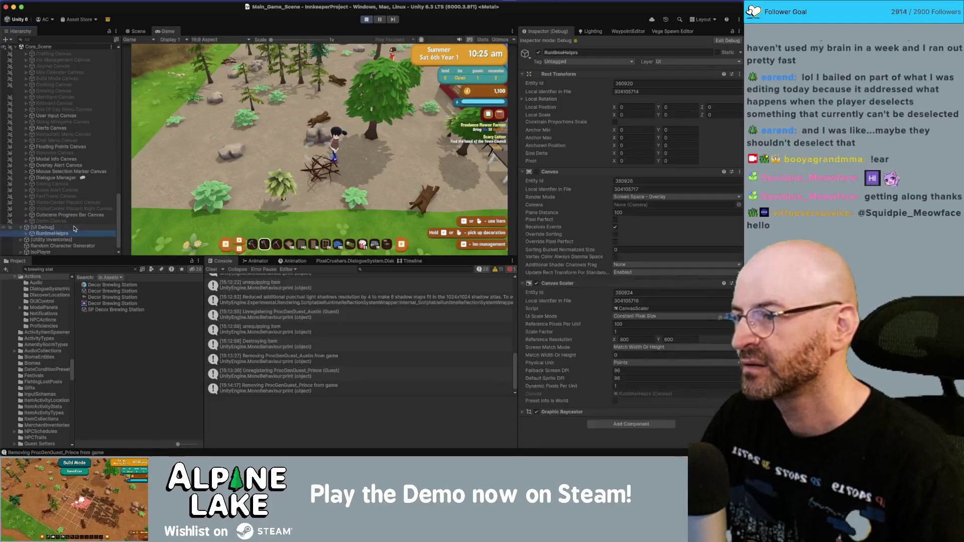
{"action": "key", "text": "Left"}
{"action": "key", "text": "Down"}
{"action": "key", "text": "Down"}
{"action": "key", "text": "Down"}
{"action": "key", "text": "Right"}
{"action": "key", "text": "Down"}
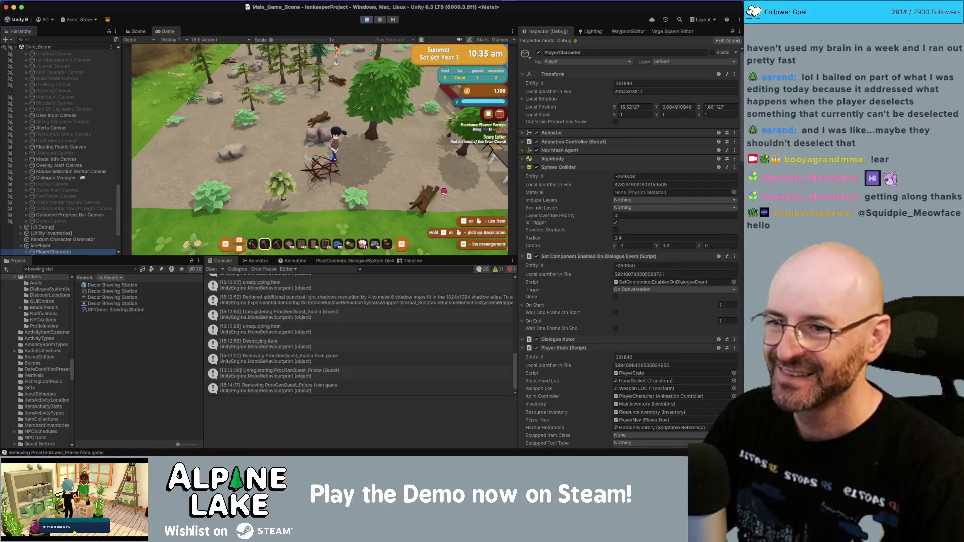
{"action": "left_click", "coordinate": [733, 32]}
{"action": "left_click", "coordinate": [727, 40]}
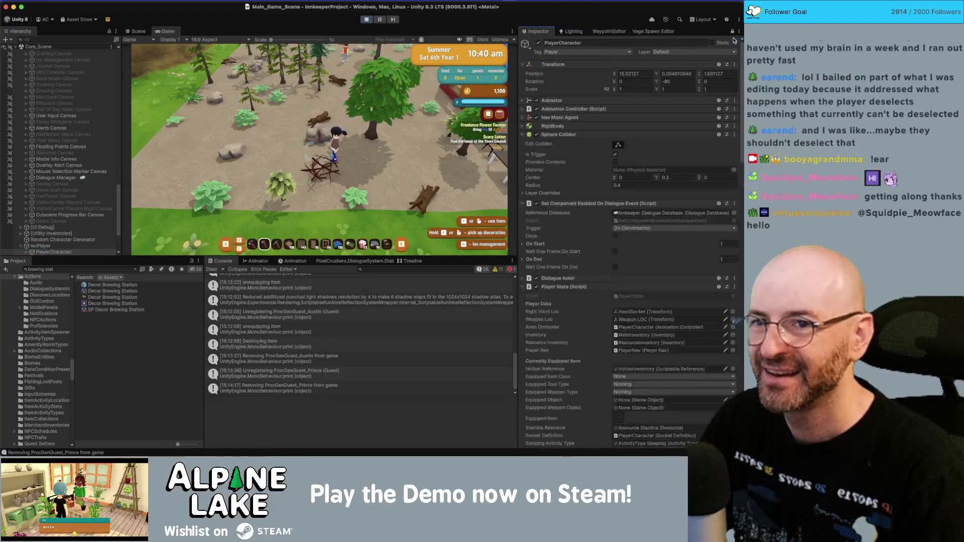
{"action": "key", "text": "super+Tab"}
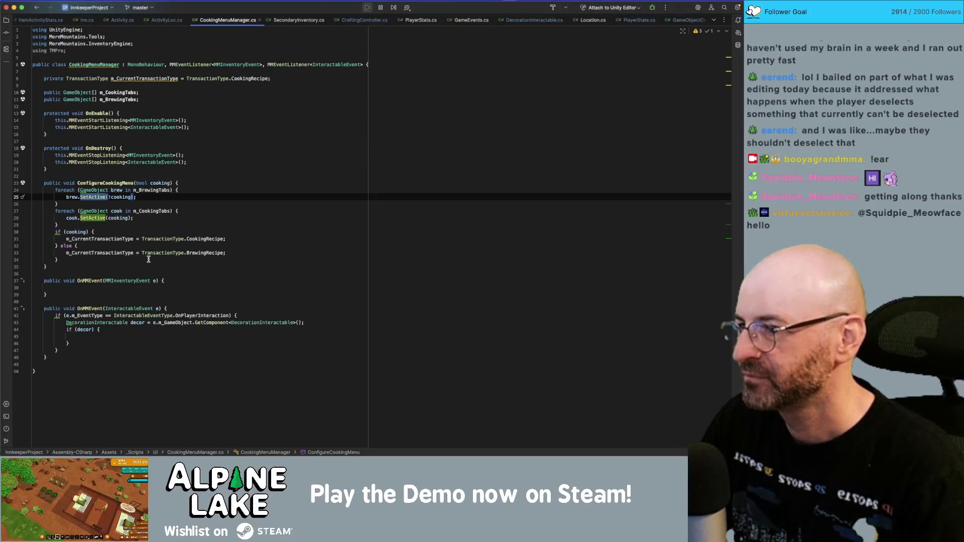
- In CraftingController.cs, change EndControllerMode's BlockEquip(true) to BlockEquip(false) on line 50
{"action": "left_click", "coordinate": [364, 20]}
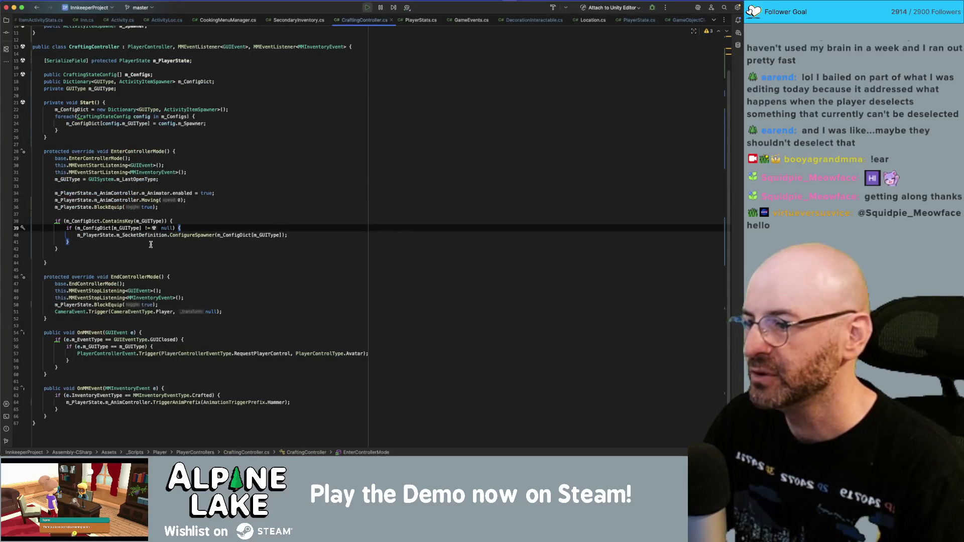
{"action": "left_click", "coordinate": [109, 207]}
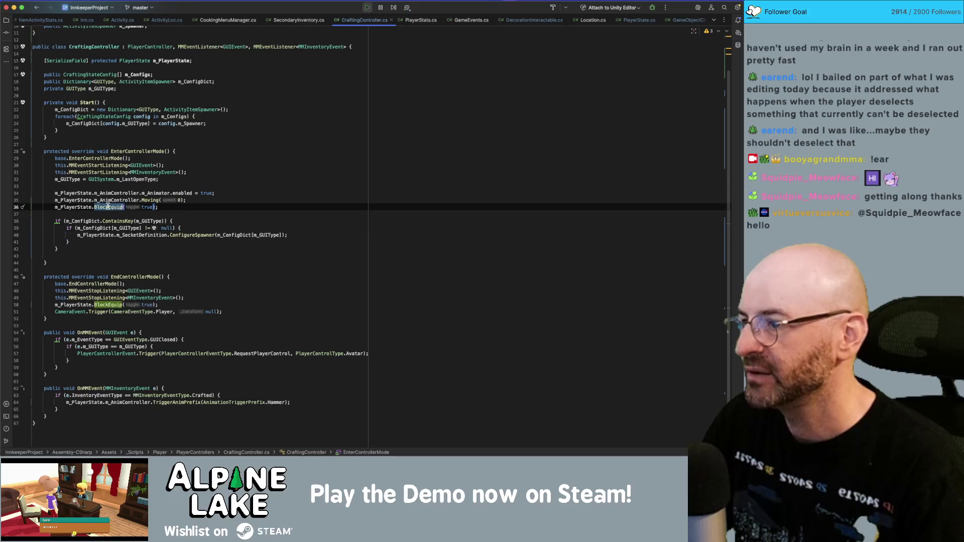
{"action": "left_click", "coordinate": [108, 312]}
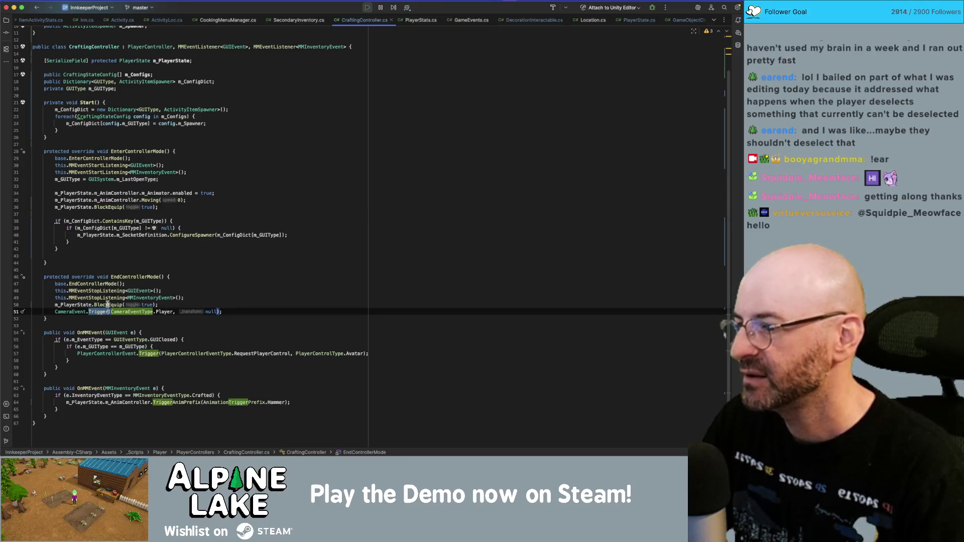
{"action": "left_click", "coordinate": [114, 305]}
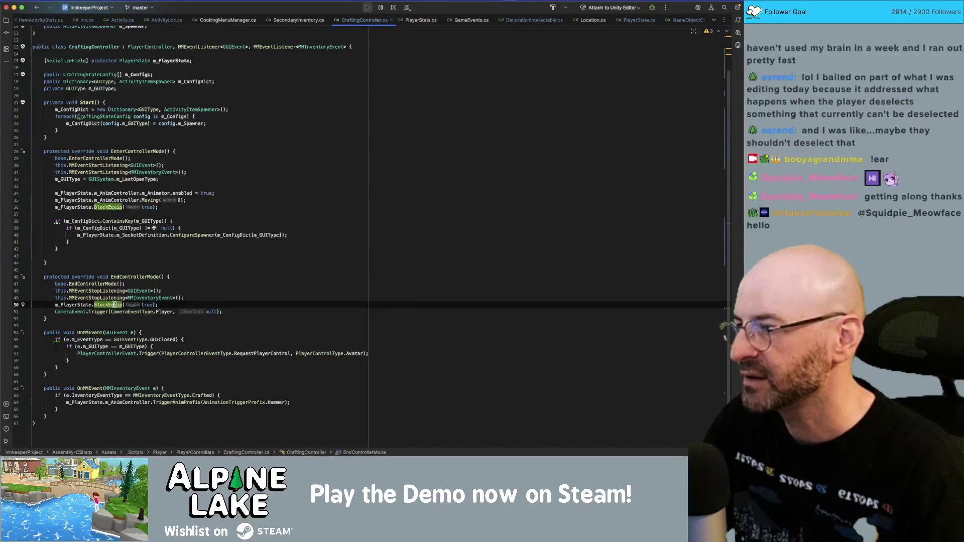
{"action": "double_click", "coordinate": [148, 305]}
{"action": "type", "text": "false"}
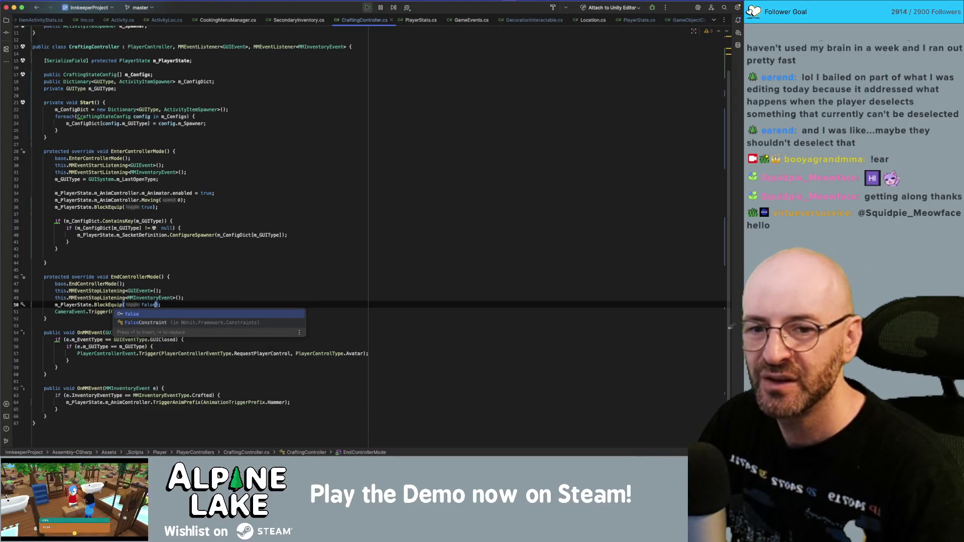
{"action": "key", "text": "Escape"}
{"action": "key", "text": "super+Tab"}
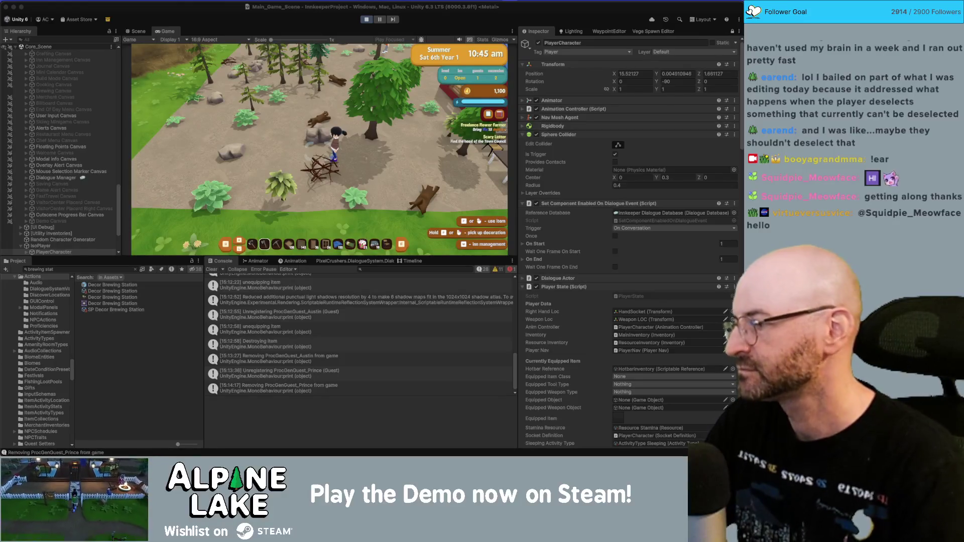
- Stop and restart play mode so the recompiled crafting scripts load
{"action": "left_click", "coordinate": [365, 20]}
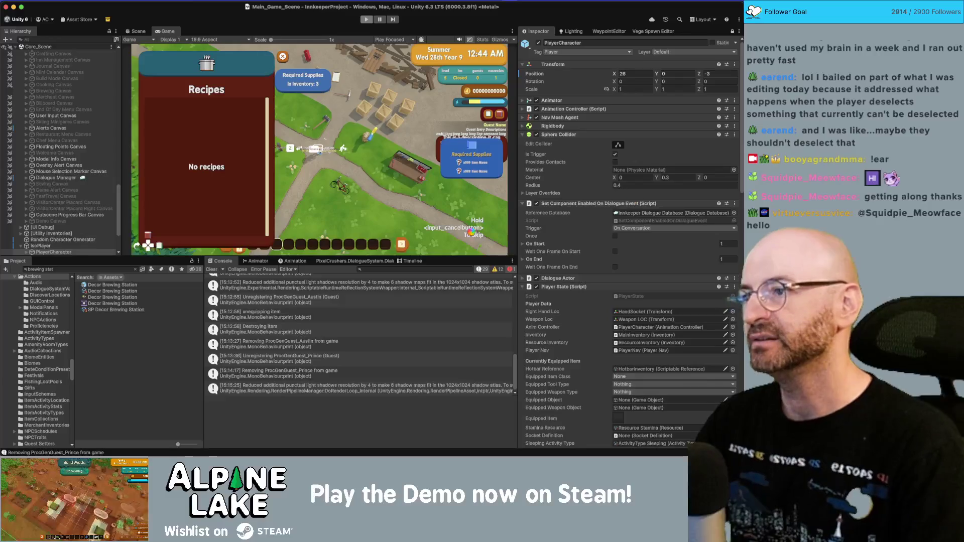
{"action": "key", "text": "super+p"}
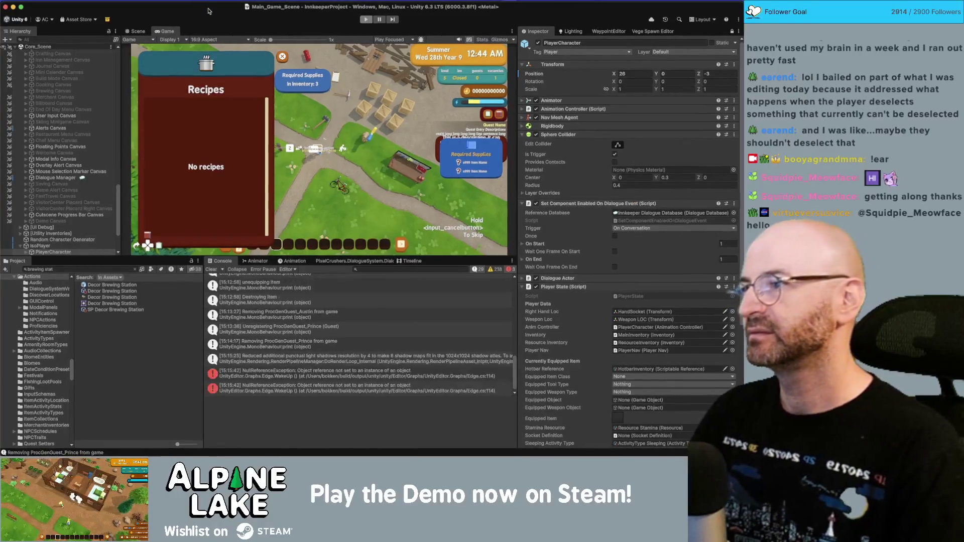
{"action": "left_click", "coordinate": [241, 142]}
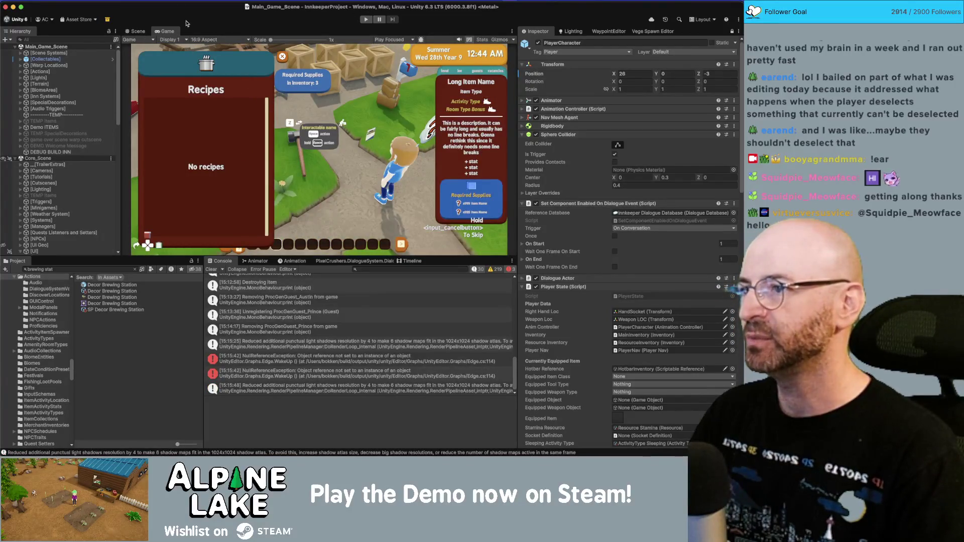
{"action": "left_click", "coordinate": [140, 31]}
{"action": "left_click", "coordinate": [162, 31]}
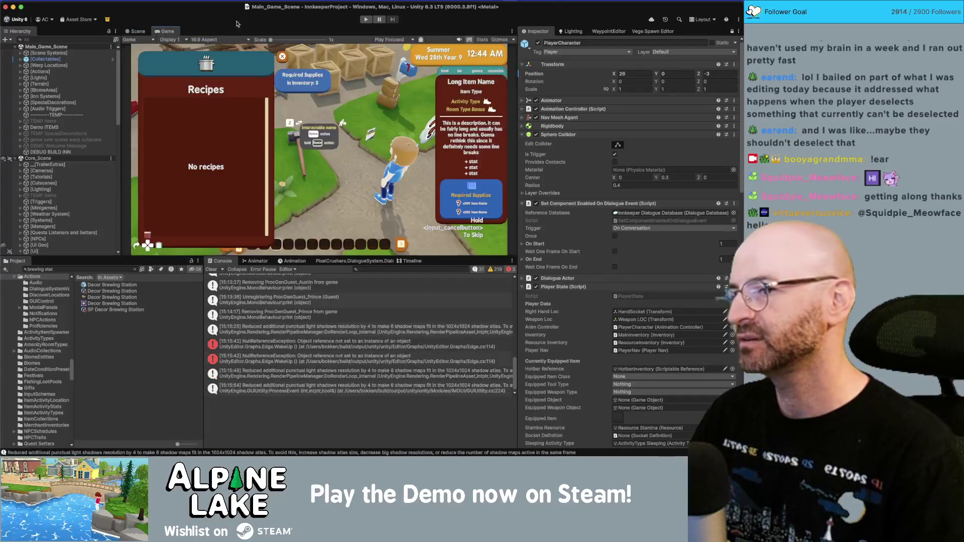
{"action": "left_click", "coordinate": [365, 19]}
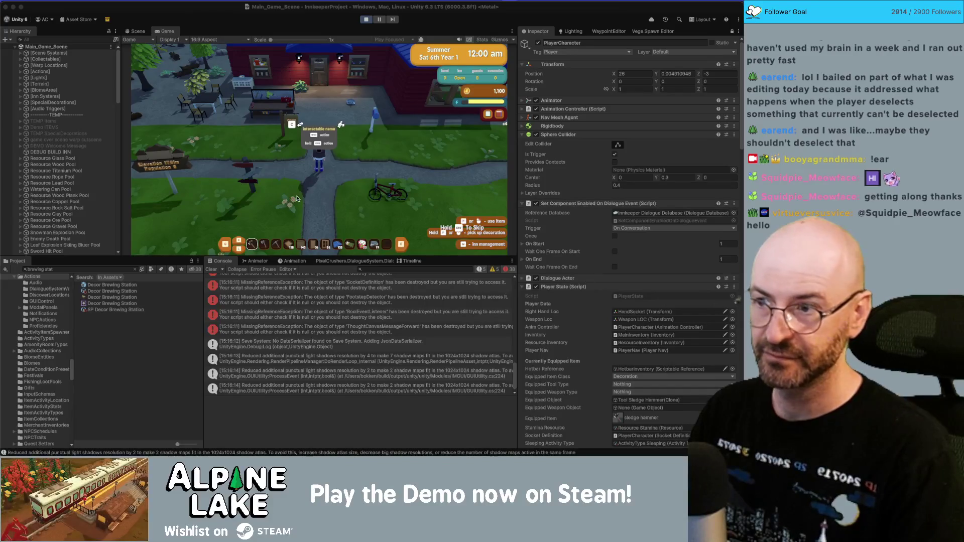
{"action": "key", "text": "w"}
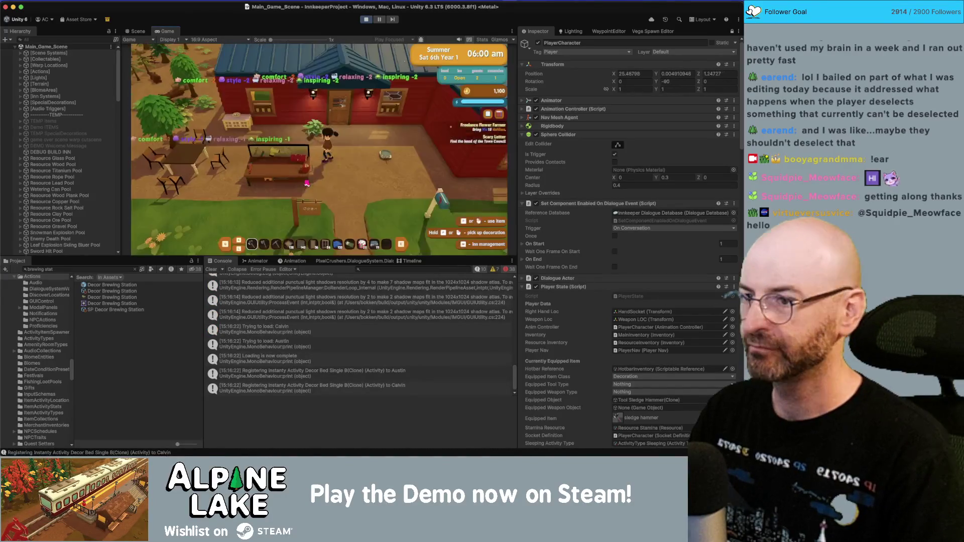
- Open Decoration Recipes at the workbench, pick the farmhouse bookshelf, then close the menu
{"action": "key", "text": "s"}
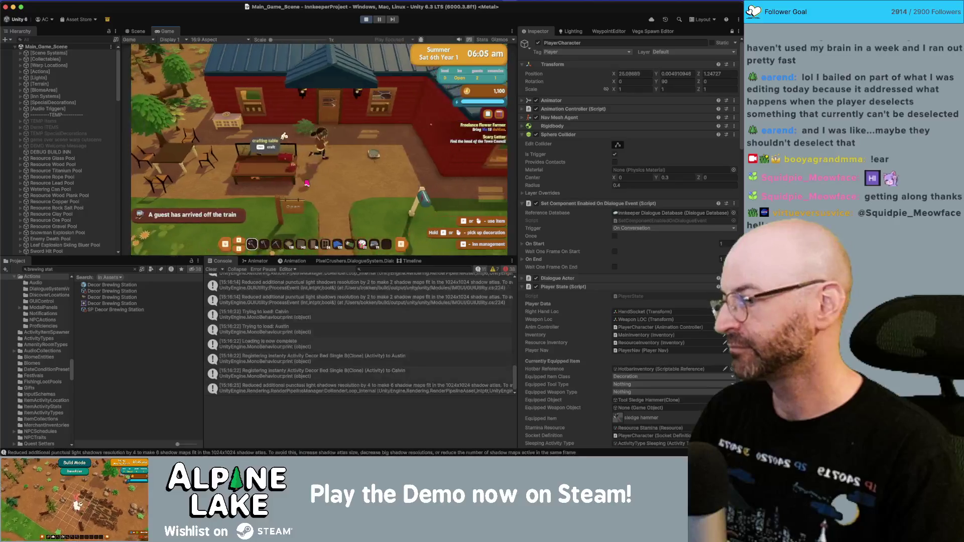
{"action": "key", "text": "a"}
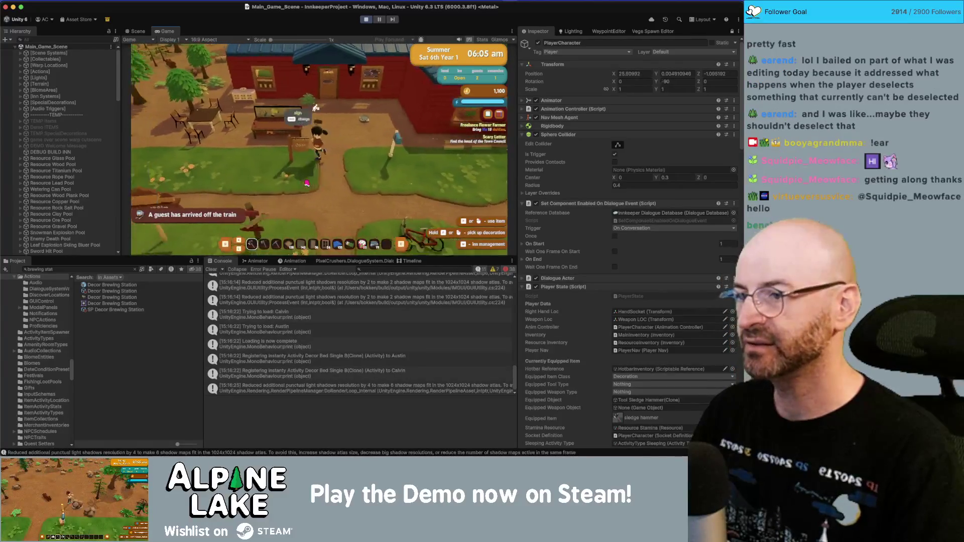
{"action": "key", "text": "w"}
{"action": "key", "text": "e"}
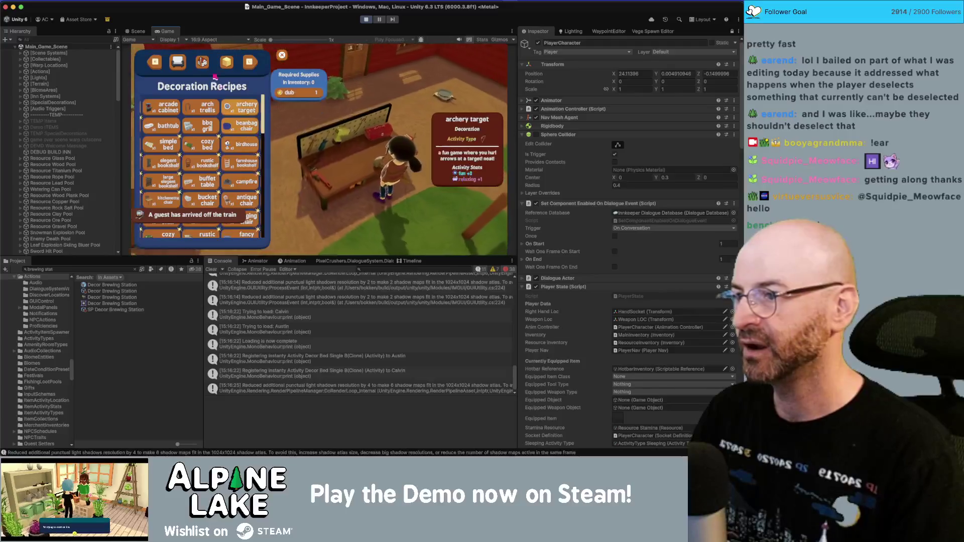
{"action": "left_click", "coordinate": [247, 163]}
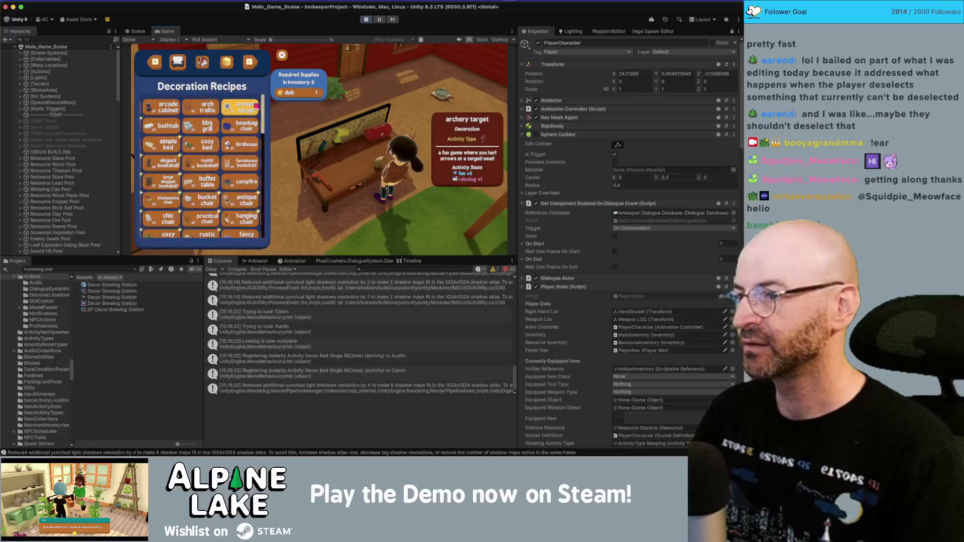
{"action": "key", "text": "Escape"}
{"action": "key", "text": "a"}
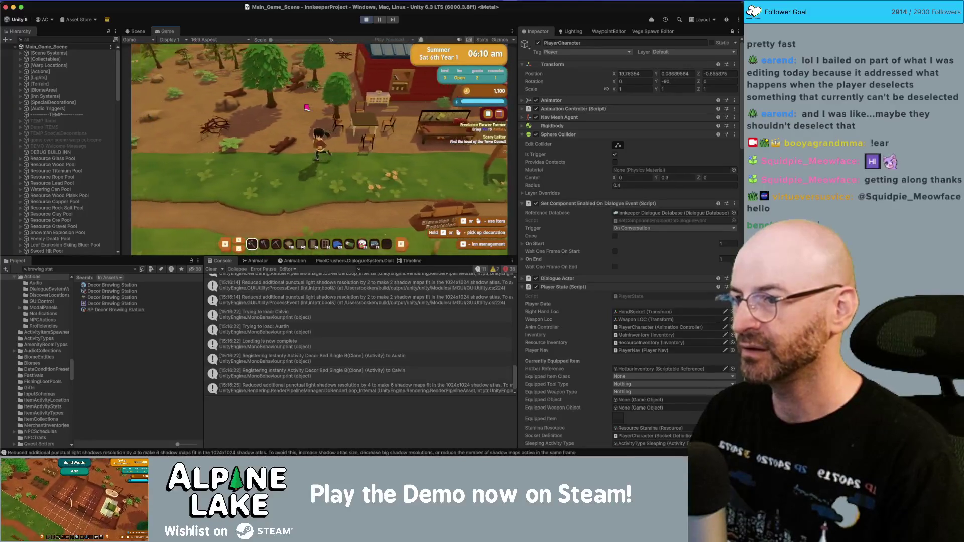
- Walk the player around outside and then stop play mode
{"action": "key", "text": "d"}
{"action": "key", "text": "a"}
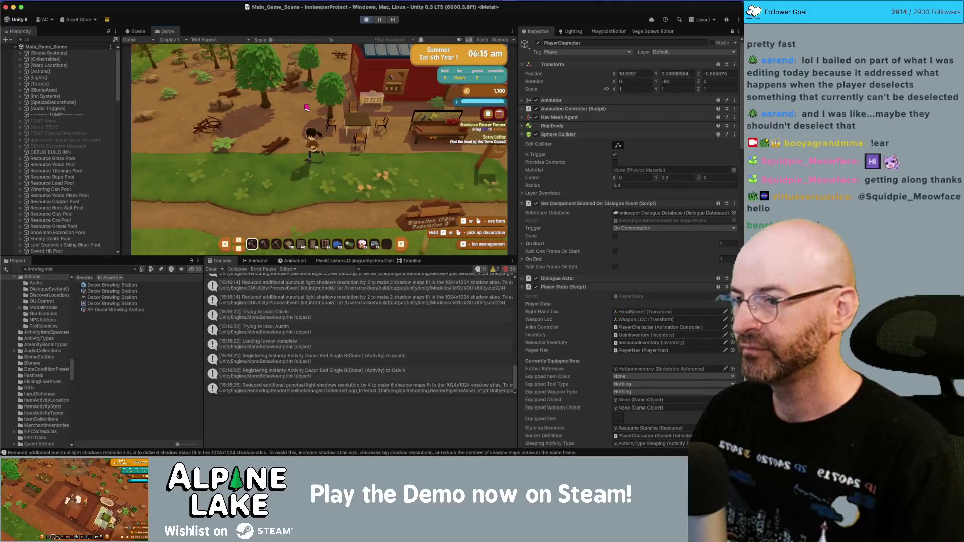
{"action": "scroll", "coordinate": [306, 107], "scroll_direction": "down", "scroll_amount": 10}
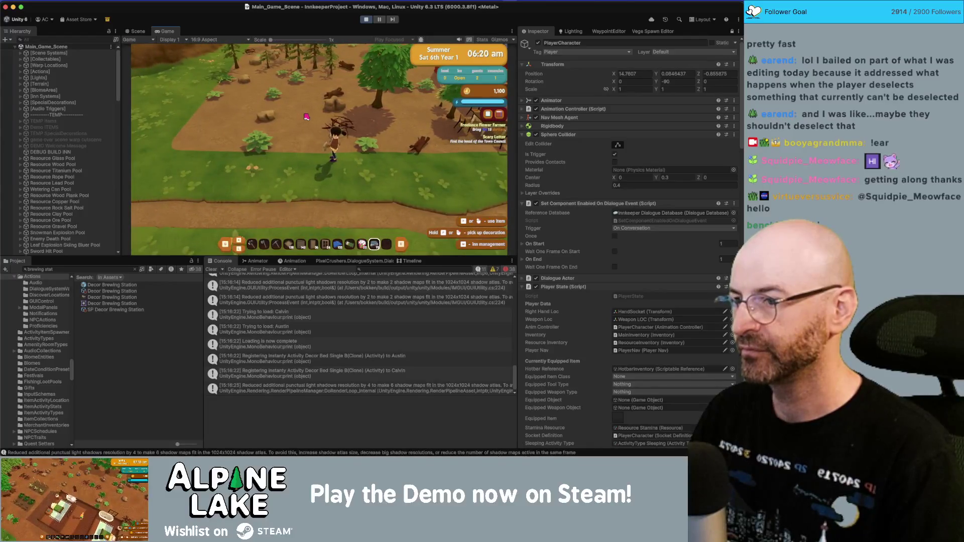
{"action": "key", "text": "w"}
{"action": "key", "text": "d"}
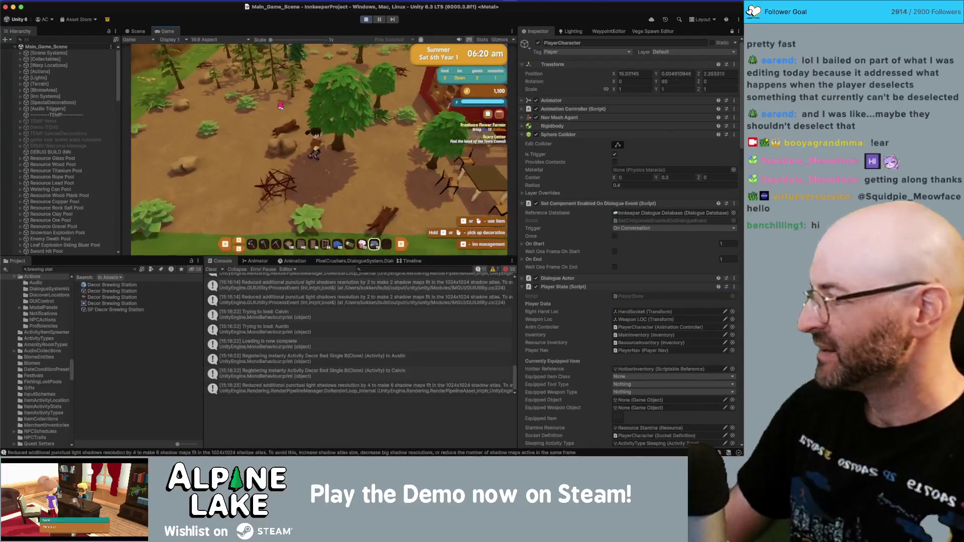
{"action": "left_click", "coordinate": [368, 20]}
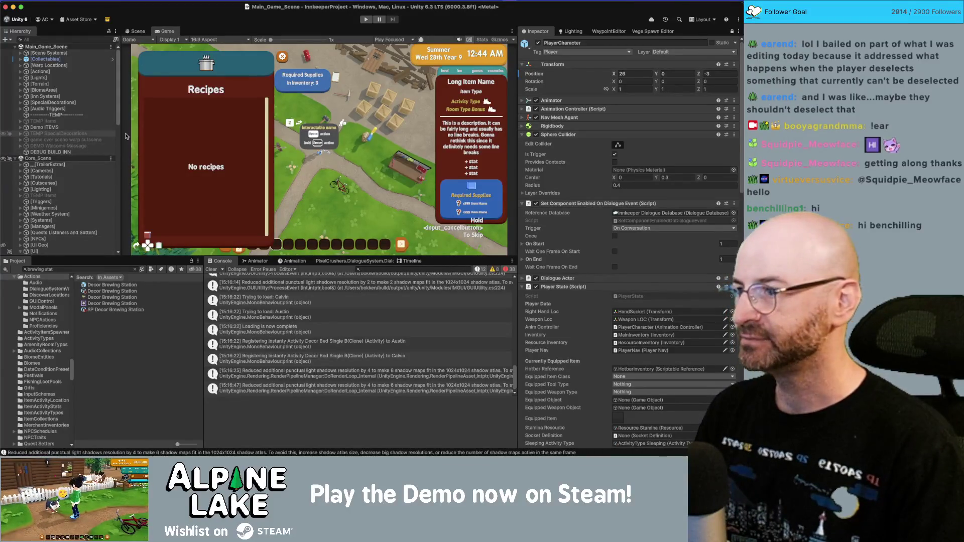
- Expand the Crafting Canvas in the Hierarchy and browse its child panels
{"action": "scroll", "coordinate": [80, 145], "scroll_direction": "down", "scroll_amount": 10}
{"action": "left_click", "coordinate": [83, 98]}
{"action": "scroll", "coordinate": [85, 121], "scroll_direction": "up", "scroll_amount": 1}
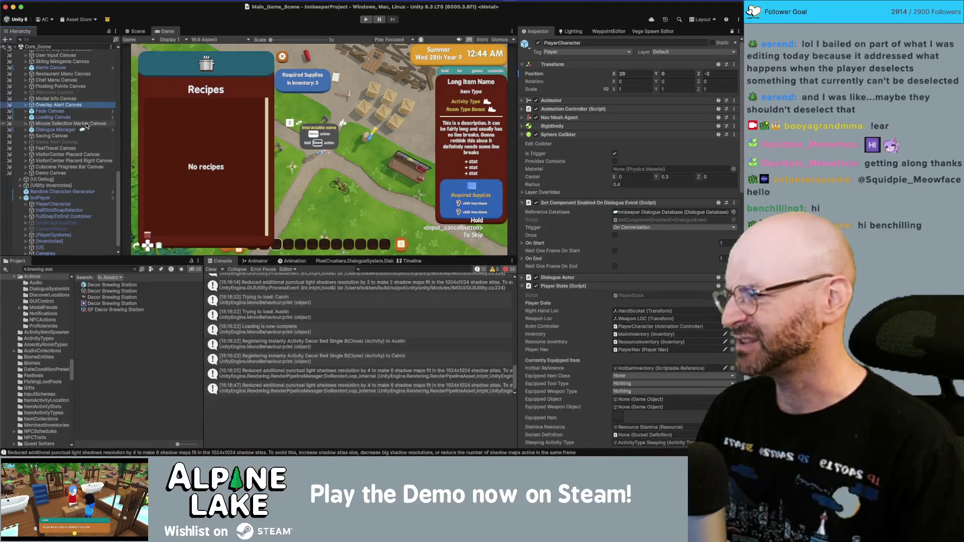
{"action": "scroll", "coordinate": [85, 125], "scroll_direction": "up", "scroll_amount": 8}
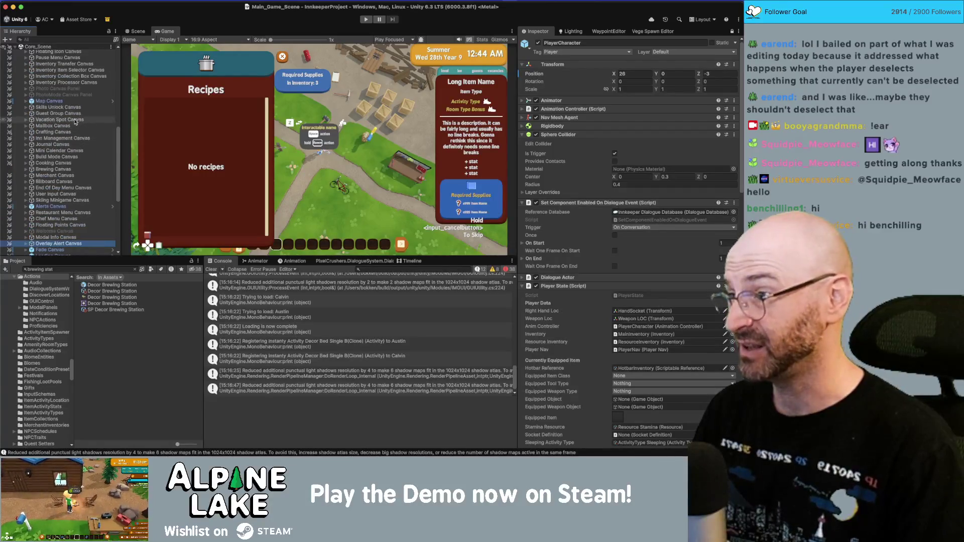
{"action": "left_click", "coordinate": [81, 131]}
{"action": "key", "text": "Right"}
{"action": "key", "text": "Down"}
{"action": "key", "text": "Down"}
{"action": "key", "text": "Right"}
{"action": "key", "text": "Left"}
{"action": "key", "text": "Down"}
{"action": "key", "text": "Right"}
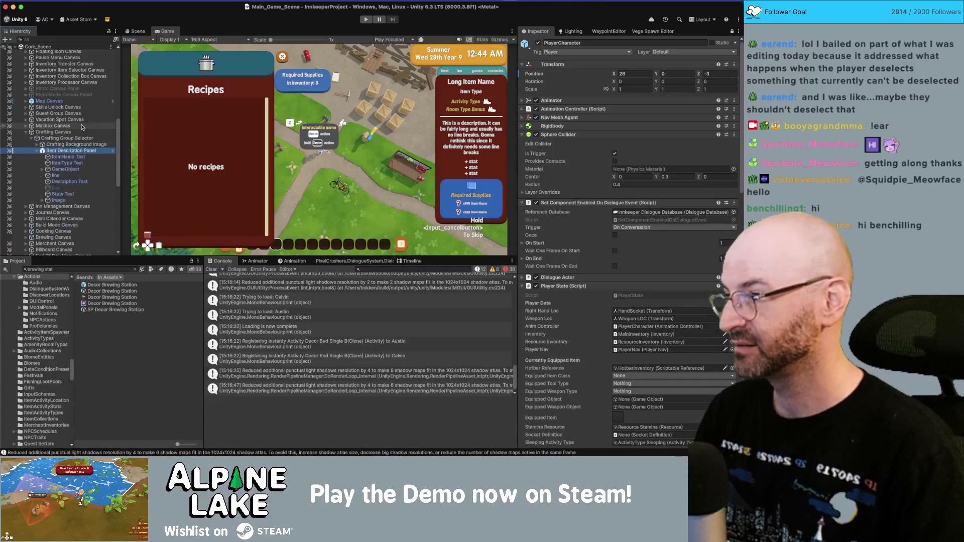
{"action": "key", "text": "Left"}
{"action": "key", "text": "Up"}
{"action": "key", "text": "Right"}
{"action": "key", "text": "Down"}
{"action": "key", "text": "Down"}
{"action": "key", "text": "Down"}
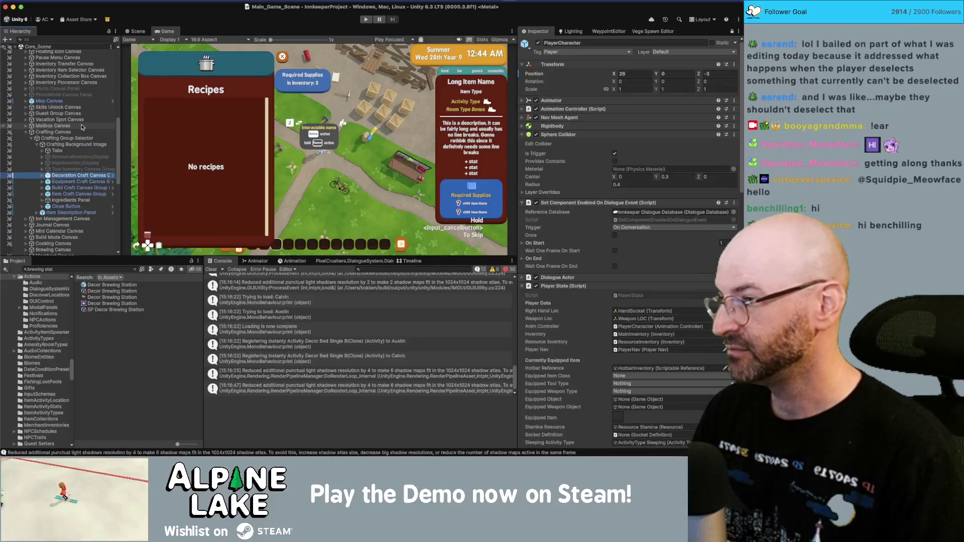
- In the Decoration Craft Canvas Group prefab, set Content's Grid Layout Constraint Count to 3
{"action": "key", "text": "shift+Down"}
{"action": "key", "text": "shift+Down"}
{"action": "key", "text": "shift+Down"}
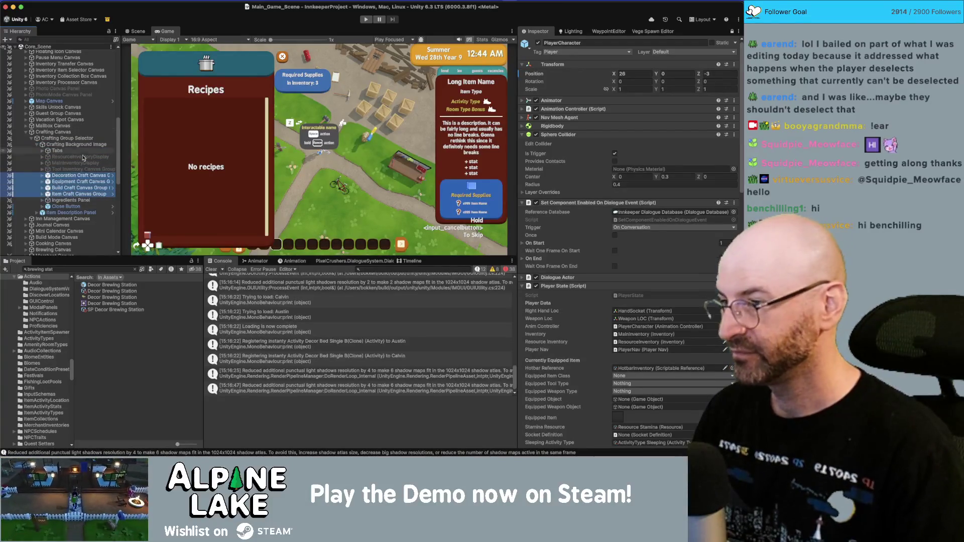
{"action": "left_click", "coordinate": [102, 175]}
{"action": "left_click", "coordinate": [114, 176]}
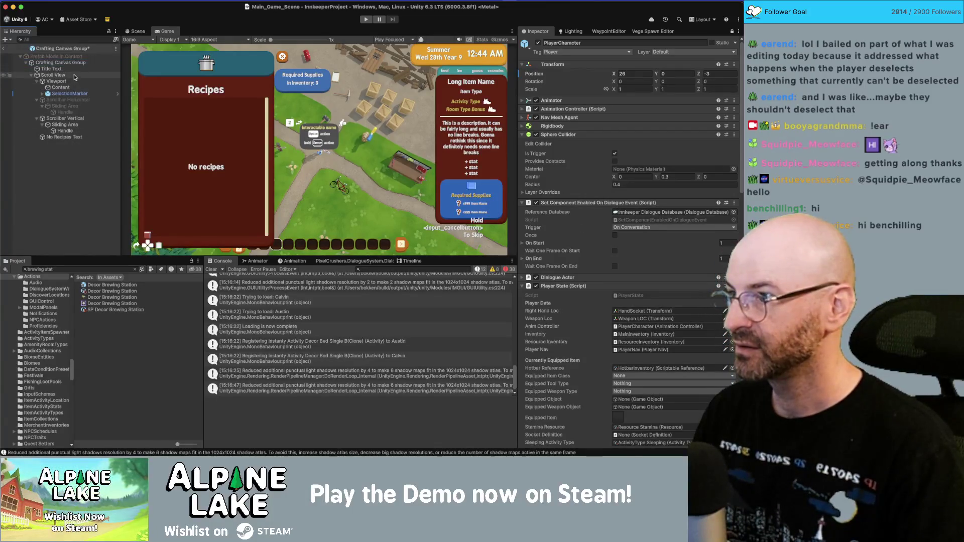
{"action": "left_click", "coordinate": [732, 31]}
{"action": "scroll", "coordinate": [634, 204], "scroll_direction": "down", "scroll_amount": 10}
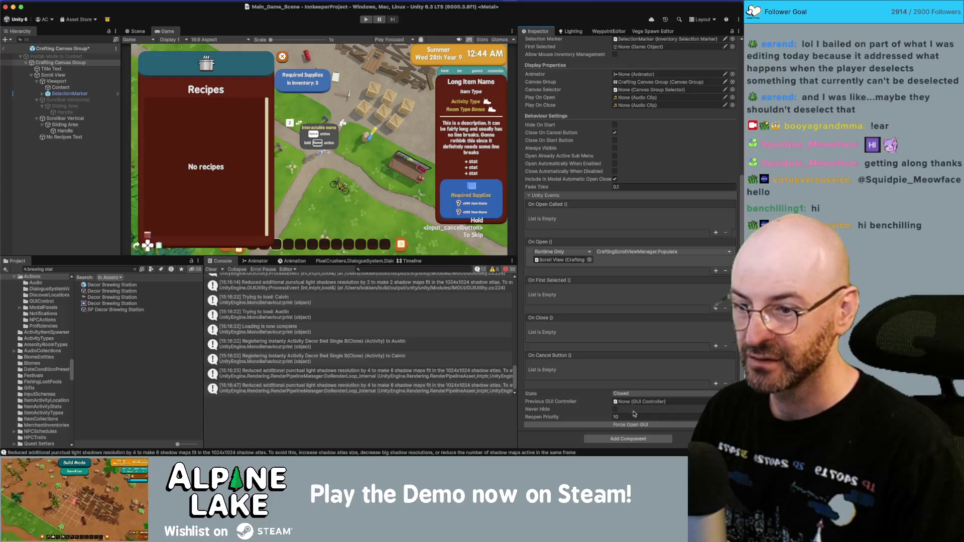
{"action": "left_click", "coordinate": [52, 75]}
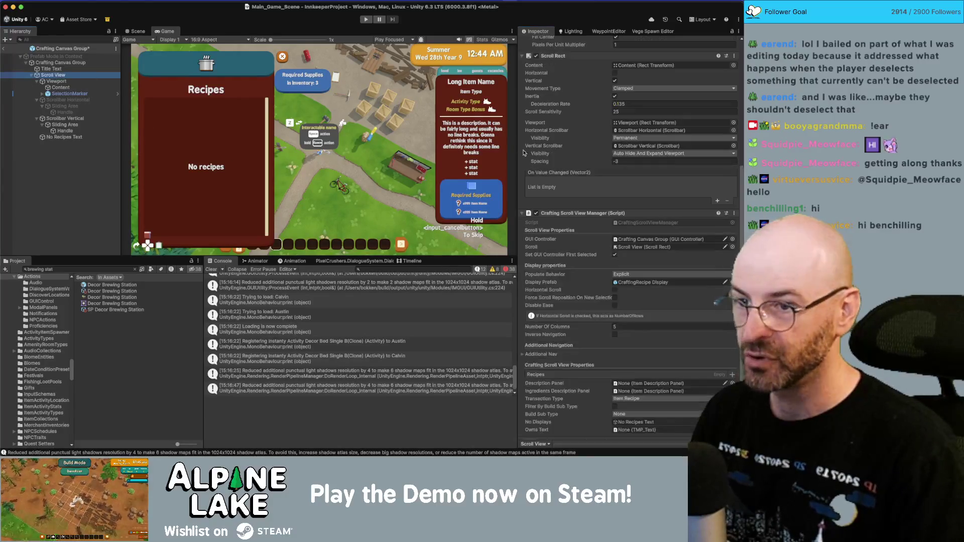
{"action": "left_click", "coordinate": [622, 325]}
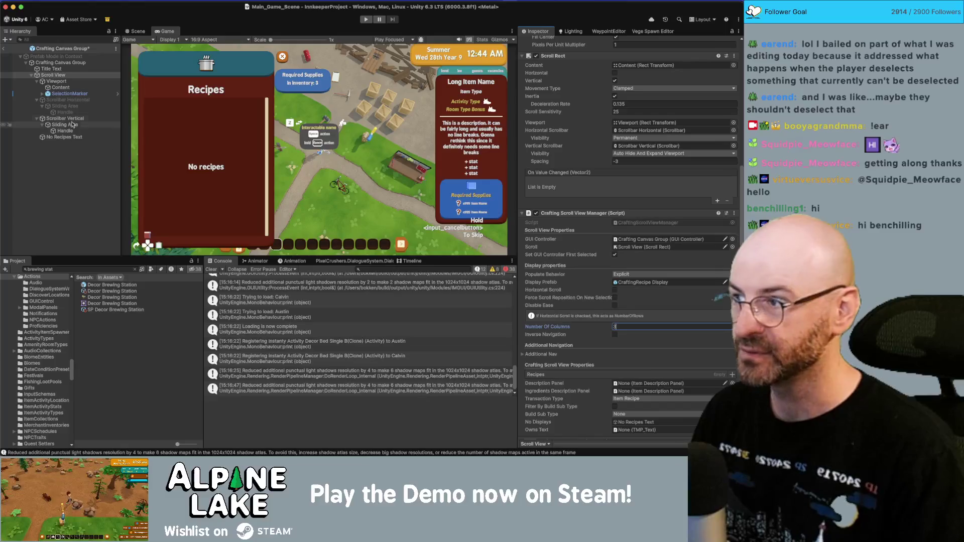
{"action": "left_click", "coordinate": [61, 87]}
{"action": "left_click", "coordinate": [633, 228]}
{"action": "type", "text": "3"}
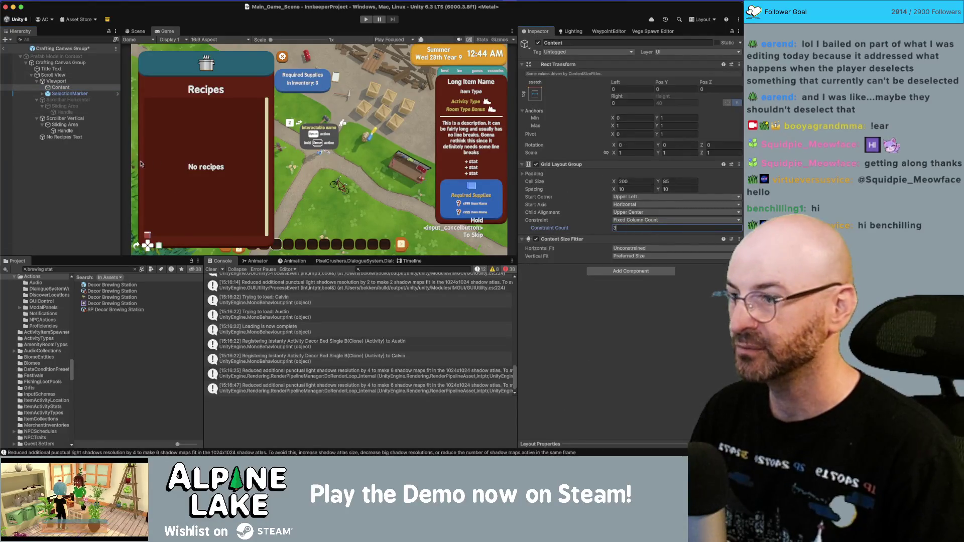
{"action": "left_click", "coordinate": [100, 164]}
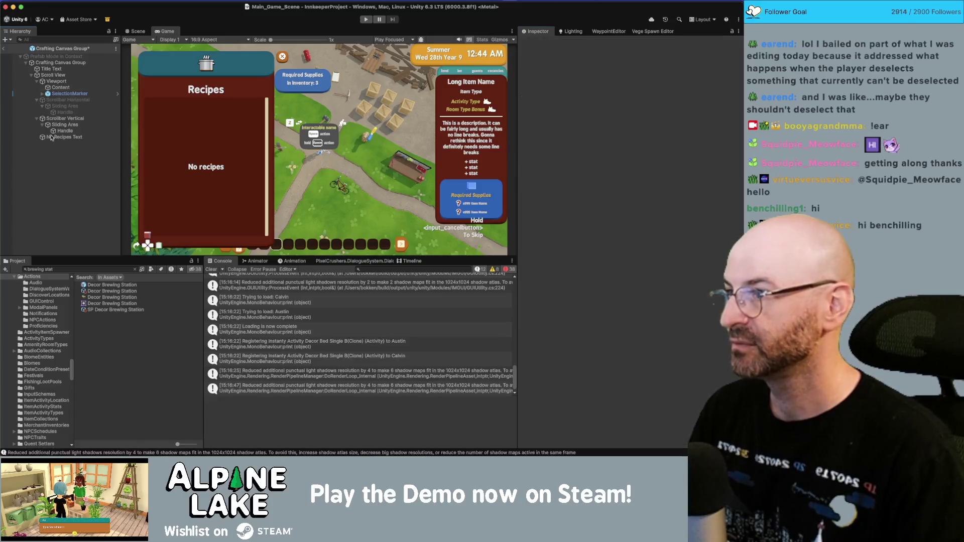
{"action": "left_click", "coordinate": [4, 49]}
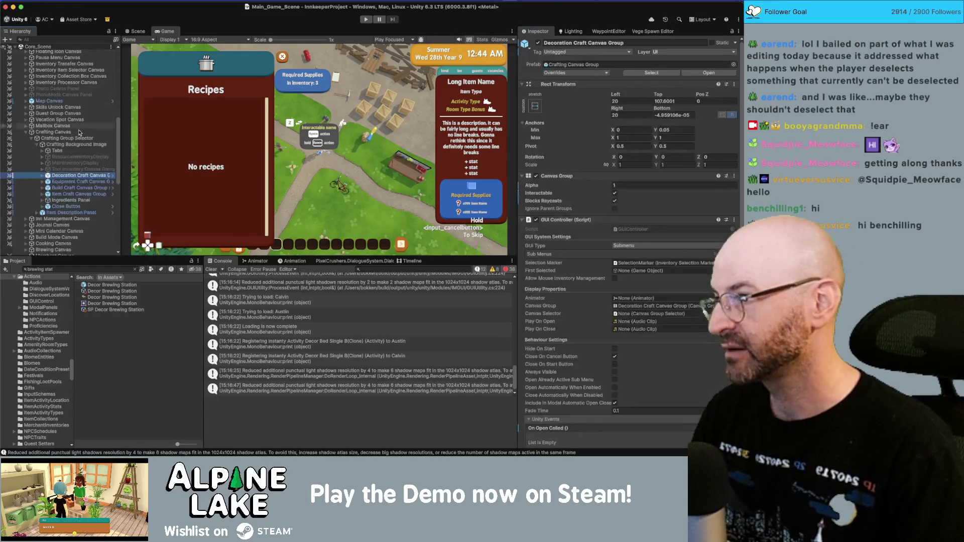
- Change the Cooking Recipe Canvas Group scroll view's Number Of Columns from 3 to 5
{"action": "left_click", "coordinate": [25, 133]}
{"action": "left_click", "coordinate": [30, 163]}
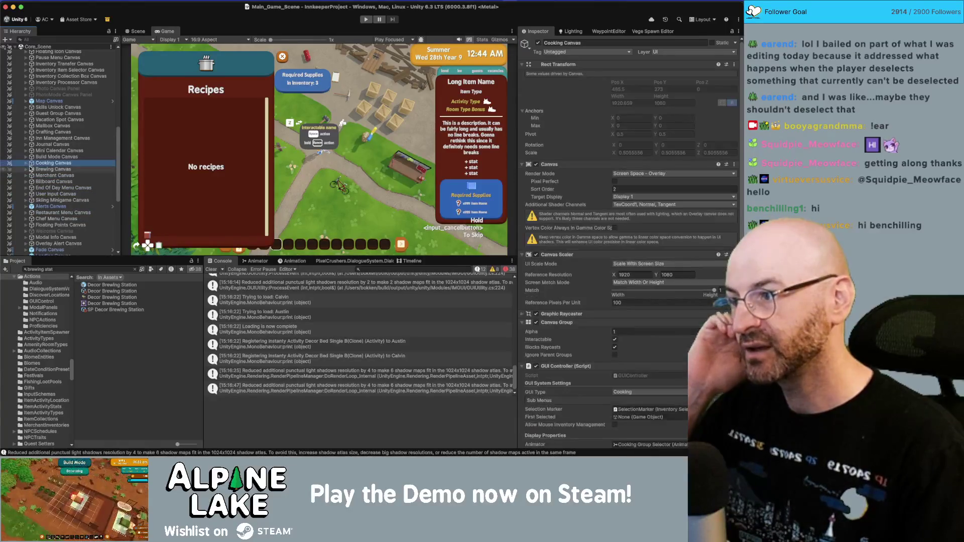
{"action": "left_click", "coordinate": [26, 163]}
{"action": "left_click", "coordinate": [31, 175]}
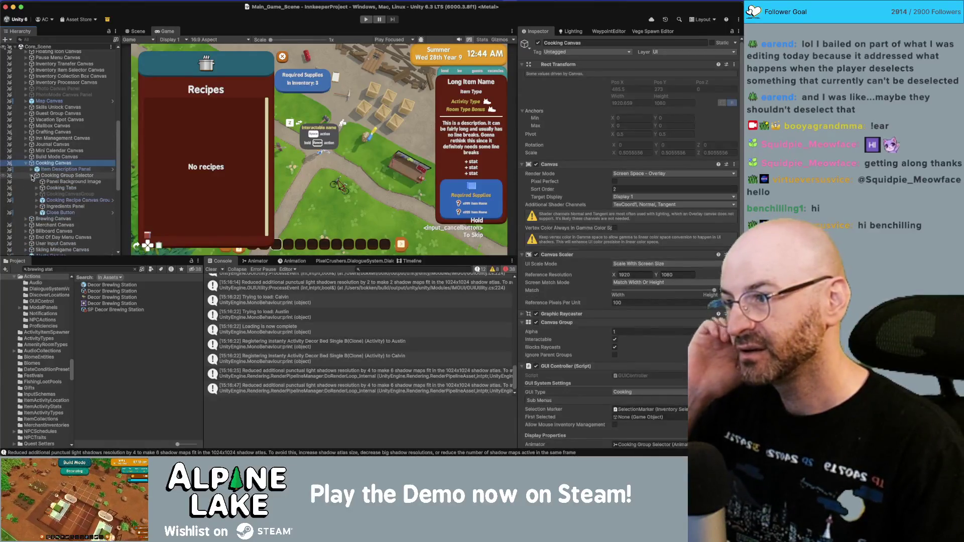
{"action": "left_click", "coordinate": [58, 200]}
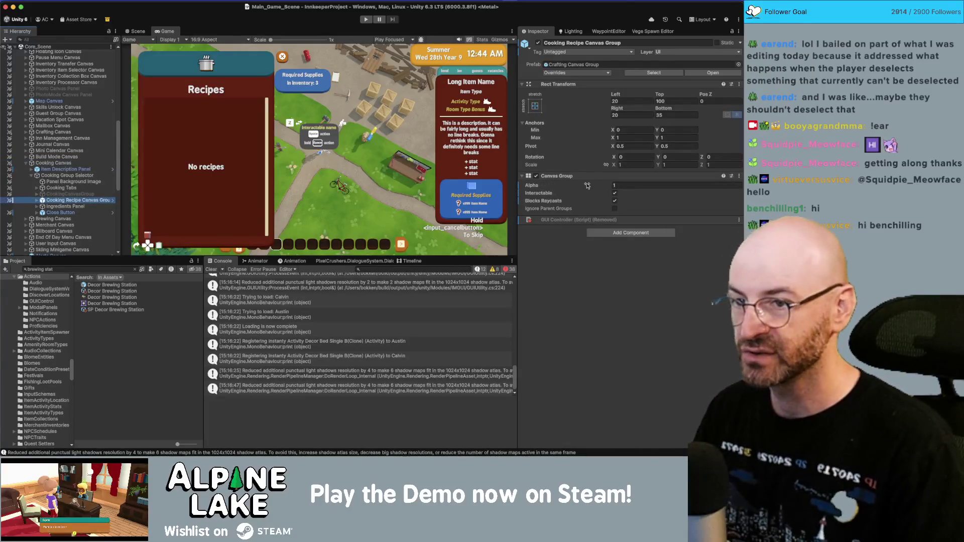
{"action": "left_click", "coordinate": [36, 201]}
{"action": "left_click", "coordinate": [63, 212]}
{"action": "scroll", "coordinate": [550, 215], "scroll_direction": "down", "scroll_amount": 5}
{"action": "left_click", "coordinate": [615, 285]}
{"action": "key", "text": "BackSpace"}
{"action": "type", "text": "5"}
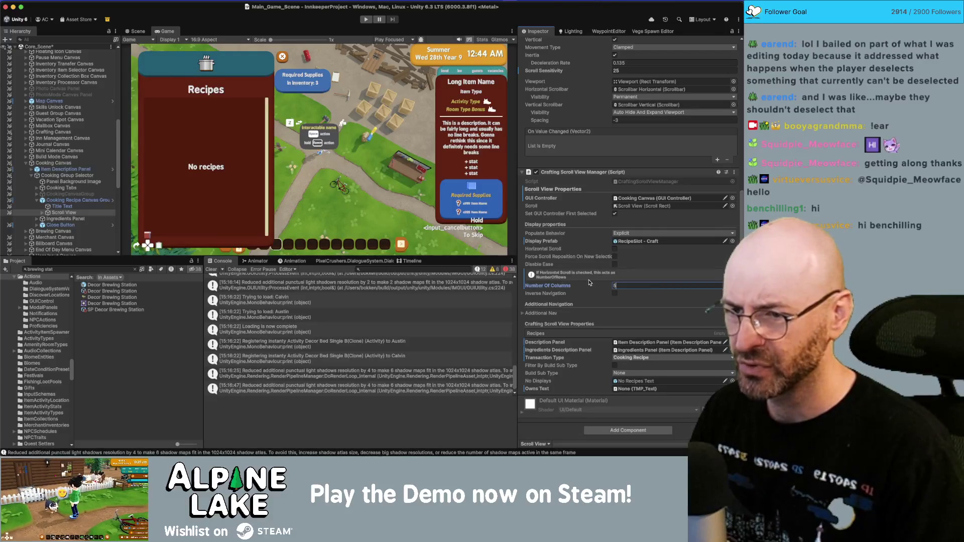
- Set the cooking grid Content's Constraint Count to 5
{"action": "left_click", "coordinate": [43, 212]}
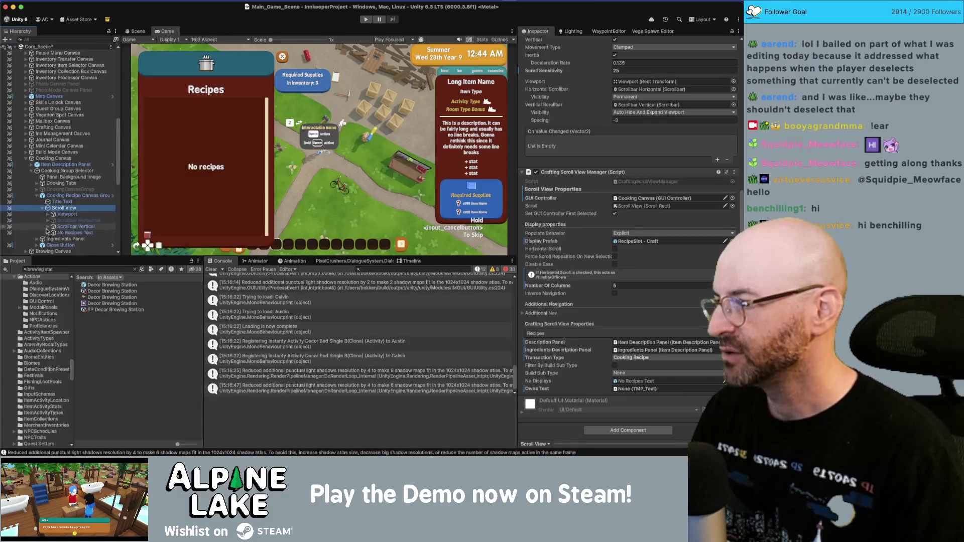
{"action": "left_click", "coordinate": [48, 214]}
{"action": "left_click", "coordinate": [72, 220]}
{"action": "left_click", "coordinate": [643, 228]}
{"action": "type", "text": "5"}
{"action": "scroll", "coordinate": [99, 229], "scroll_direction": "down", "scroll_amount": 3}
{"action": "scroll", "coordinate": [99, 229], "scroll_direction": "down", "scroll_amount": 5}
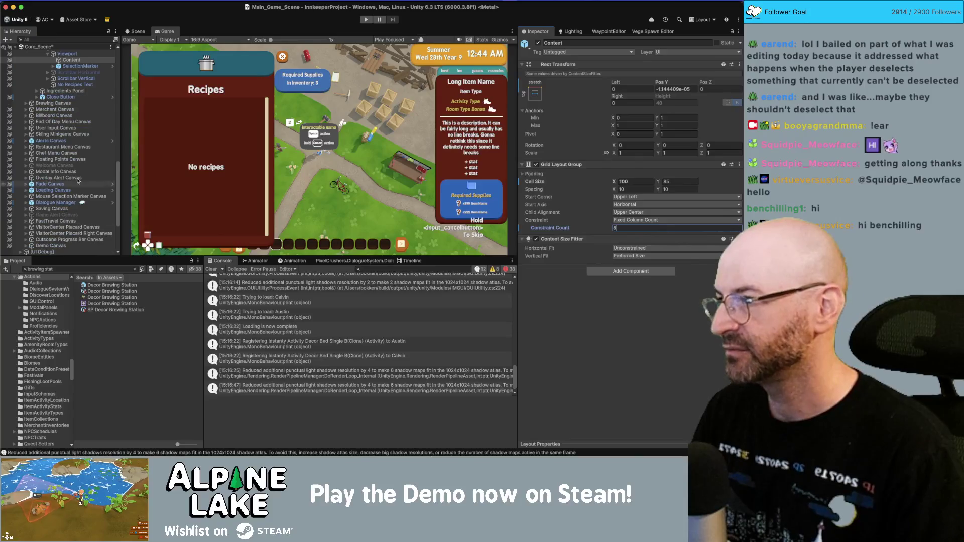
{"action": "left_click", "coordinate": [65, 109]}
{"action": "key", "text": "Left"}
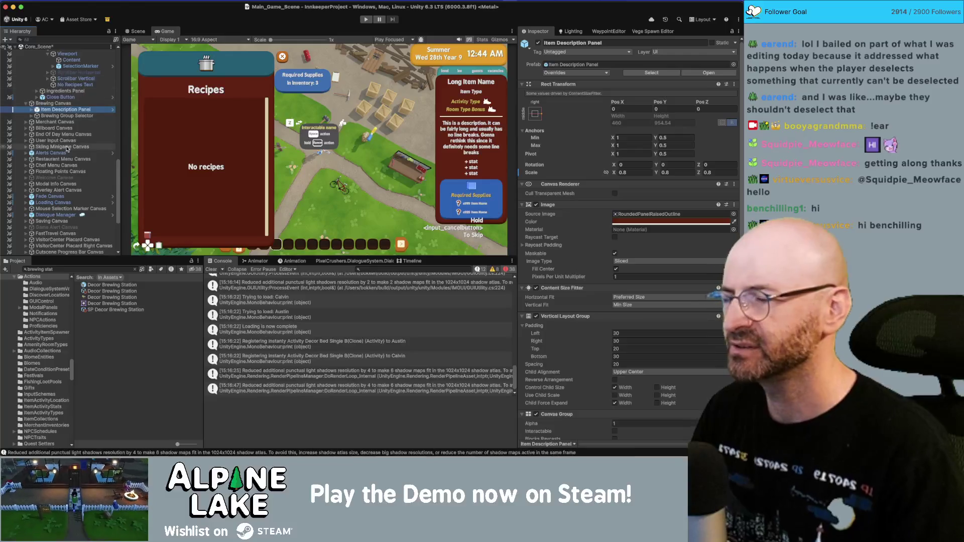
- Expand the Brewing Recipe Canvas Group's children in the Hierarchy
{"action": "scroll", "coordinate": [68, 123], "scroll_direction": "up", "scroll_amount": 8}
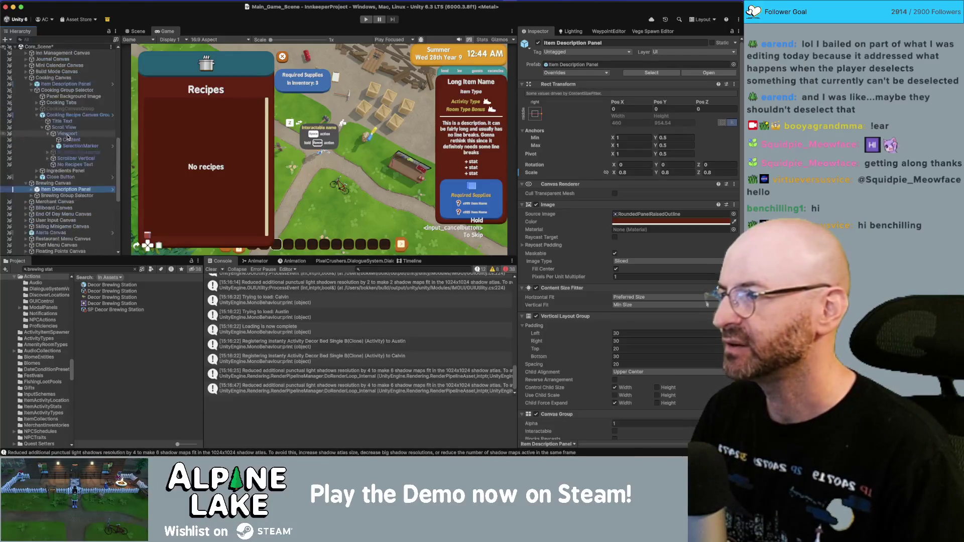
{"action": "scroll", "coordinate": [66, 135], "scroll_direction": "down", "scroll_amount": 5}
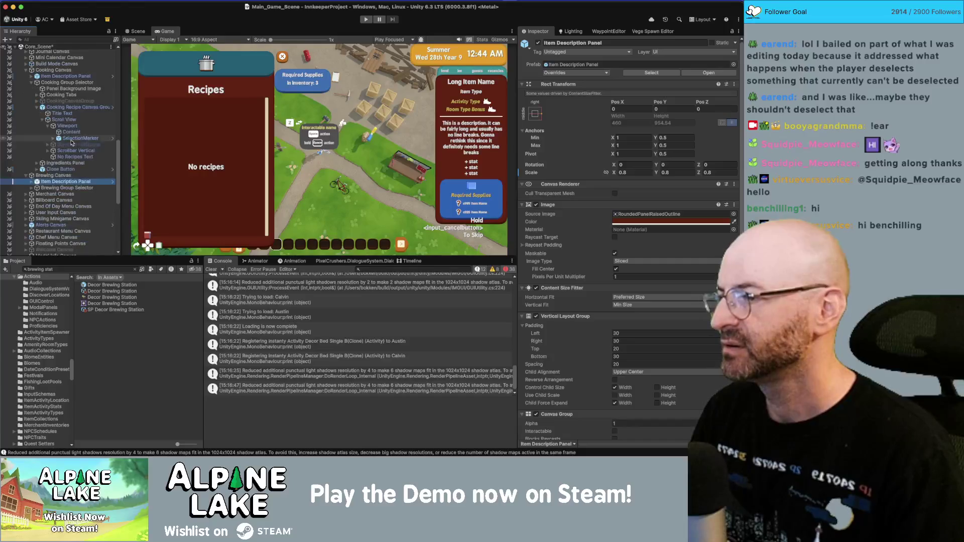
{"action": "key", "text": "Down"}
{"action": "key", "text": "Left"}
{"action": "key", "text": "Left"}
{"action": "key", "text": "Down"}
{"action": "key", "text": "Right"}
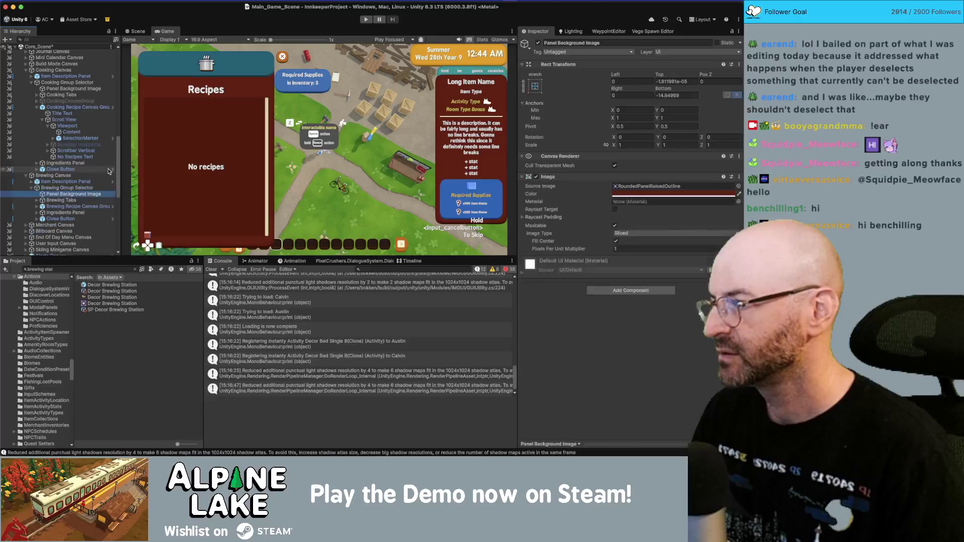
{"action": "key", "text": "Down"}
{"action": "key", "text": "Down"}
{"action": "key", "text": "Down"}
{"action": "key", "text": "Right"}
{"action": "key", "text": "Down"}
{"action": "key", "text": "Down"}
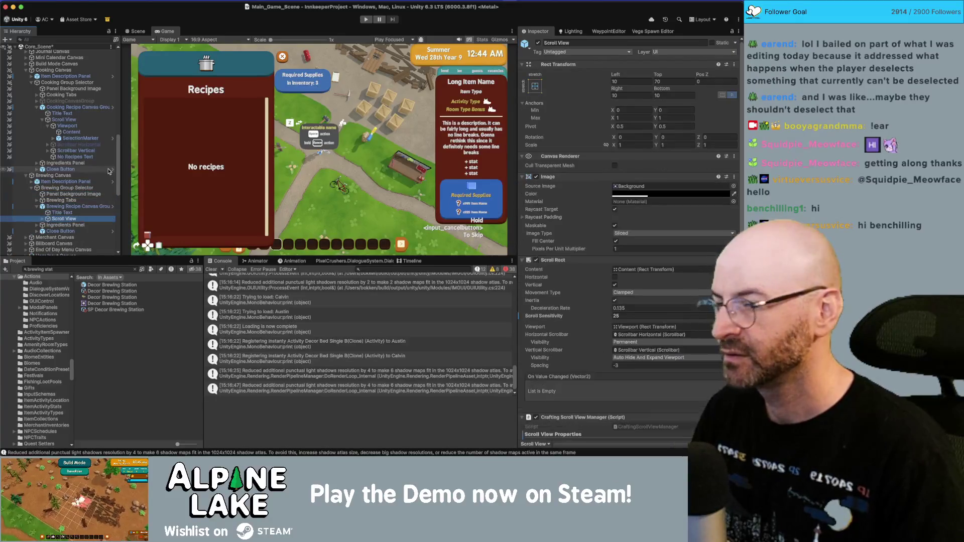
- Select the brewing grid's Scroll View > Viewport > Content and set Constraint Count to 5
{"action": "scroll", "coordinate": [628, 226], "scroll_direction": "down", "scroll_amount": 10}
{"action": "left_click", "coordinate": [622, 285]}
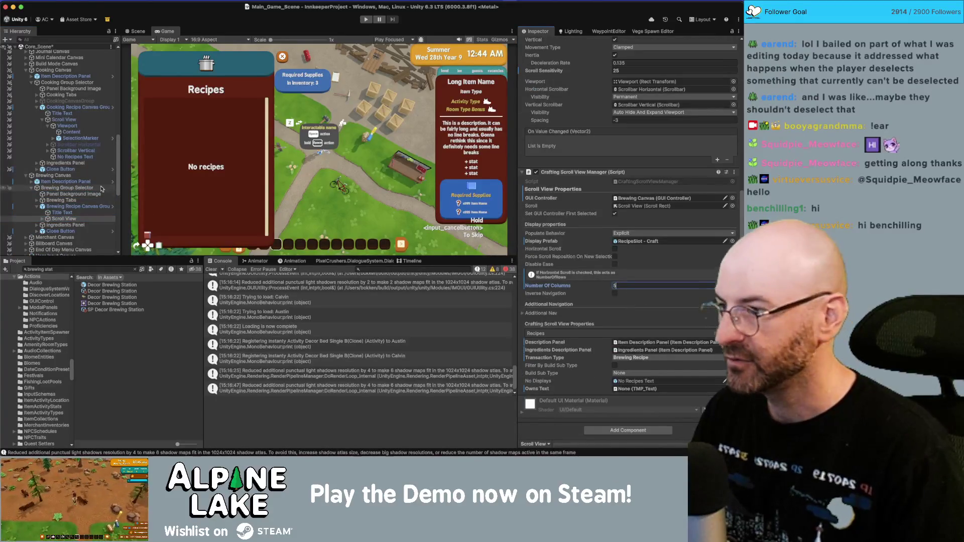
{"action": "left_click", "coordinate": [42, 219]}
{"action": "left_click", "coordinate": [74, 231]}
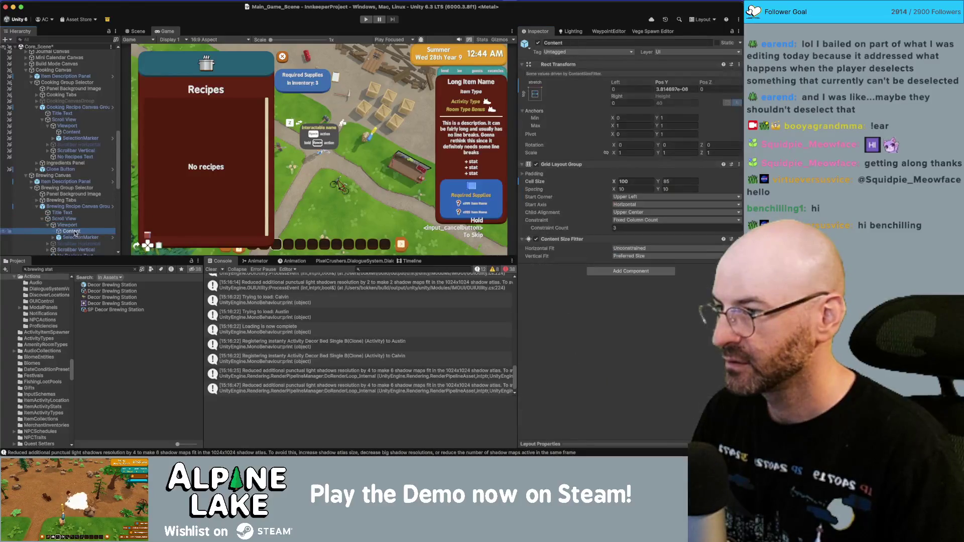
{"action": "left_click", "coordinate": [633, 229]}
{"action": "type", "text": "5"}
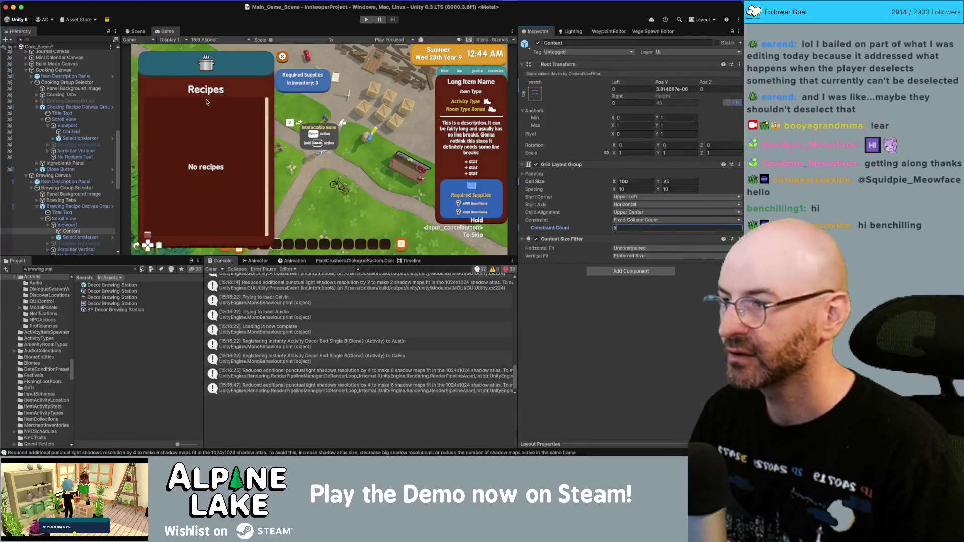
- Save the scene and return to Rider at the BlockEquip call
{"action": "key", "text": "ctrl+s"}
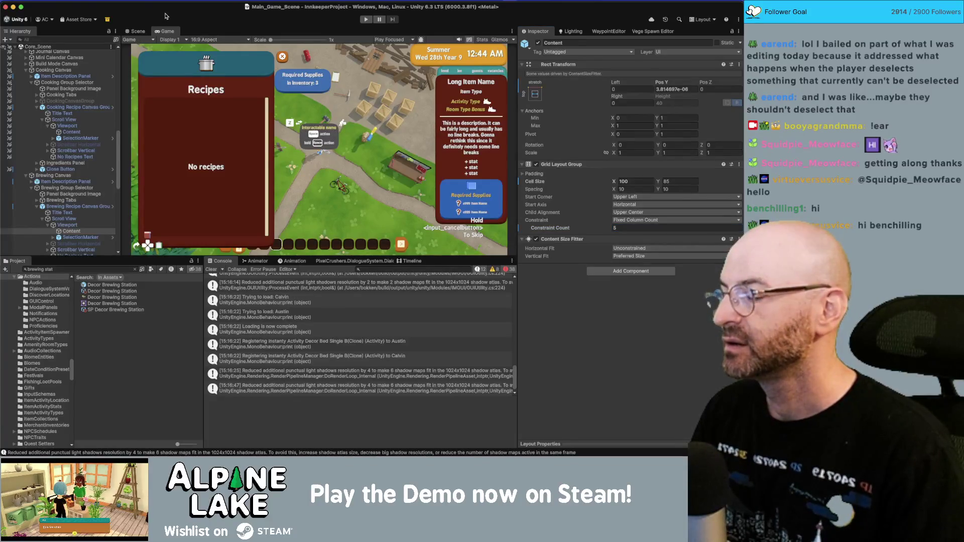
{"action": "key", "text": "super+Tab"}
{"action": "left_click", "coordinate": [105, 305]}
- Jump to the BlockEquip declaration in PlayerState.cs
{"action": "left_click", "coordinate": [109, 305], "text": "super"}
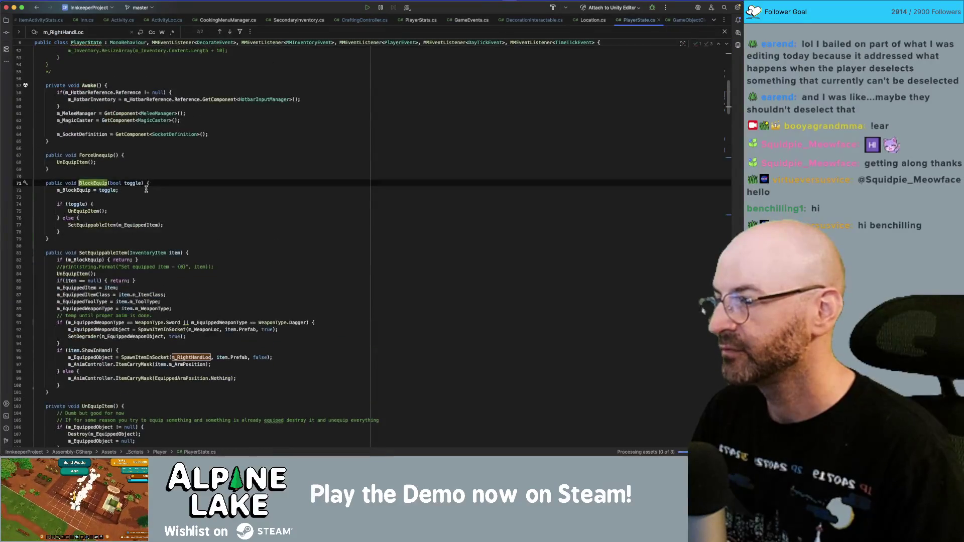
{"action": "left_click", "coordinate": [181, 176]}
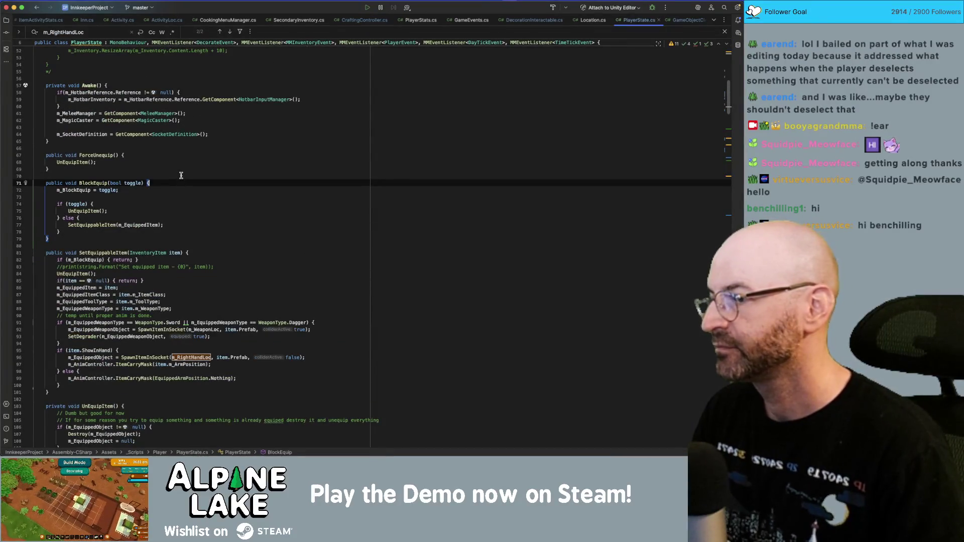
{"action": "left_click", "coordinate": [137, 143]}
- Find HideEquippedObject, follow ToggleEquippedObject to its declaration, and inspect ShowEquippedObject
{"action": "key", "text": "super+f"}
{"action": "type", "text": "hi"}
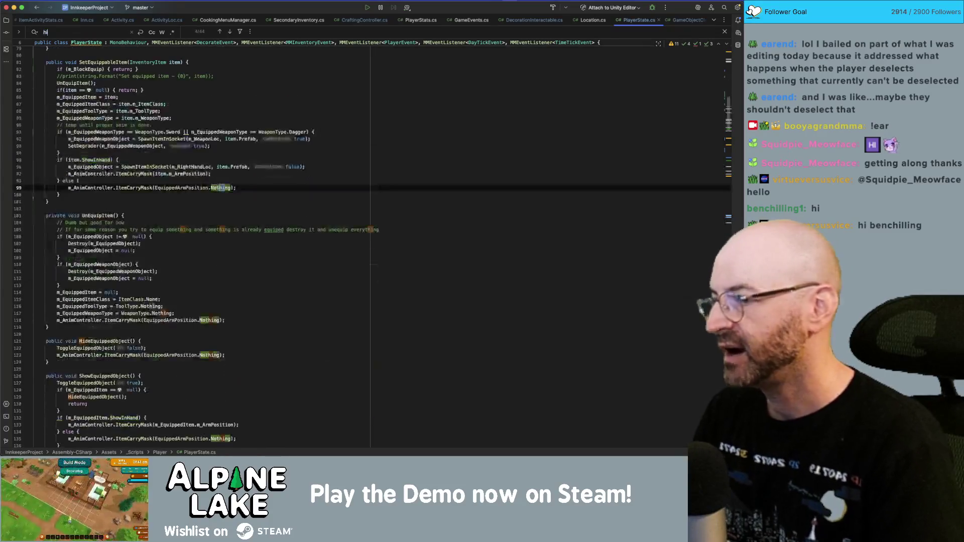
{"action": "type", "text": "deequippe"}
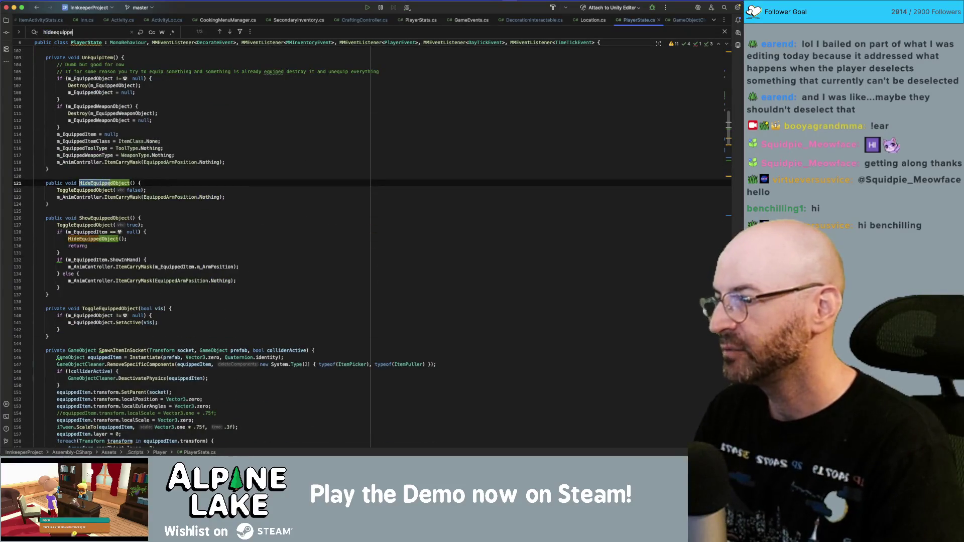
{"action": "type", "text": "dobject"}
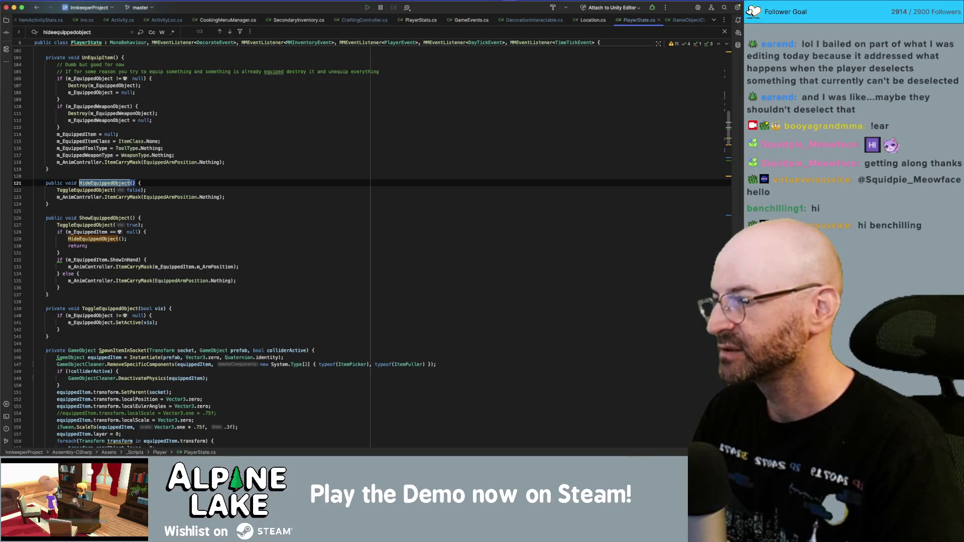
{"action": "left_click", "coordinate": [92, 190]}
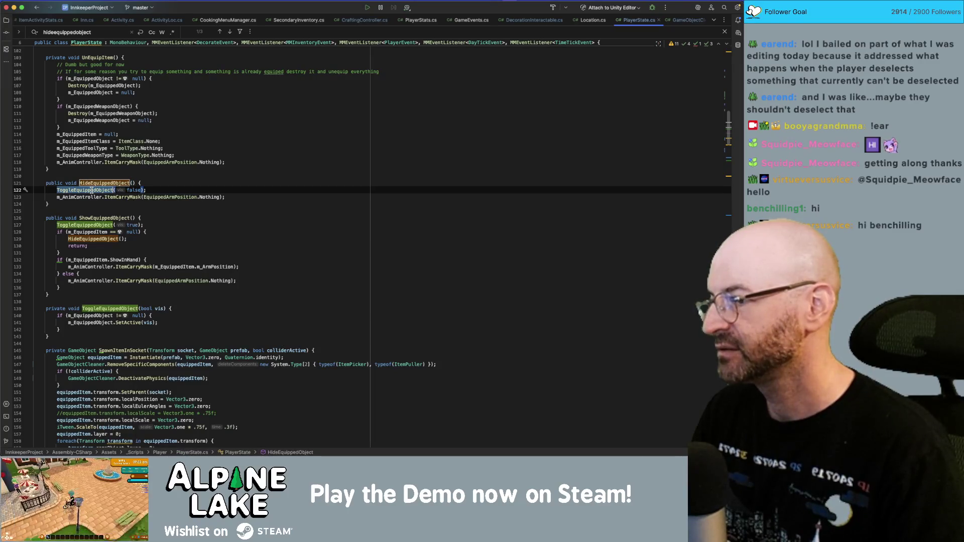
{"action": "key", "text": "super+b"}
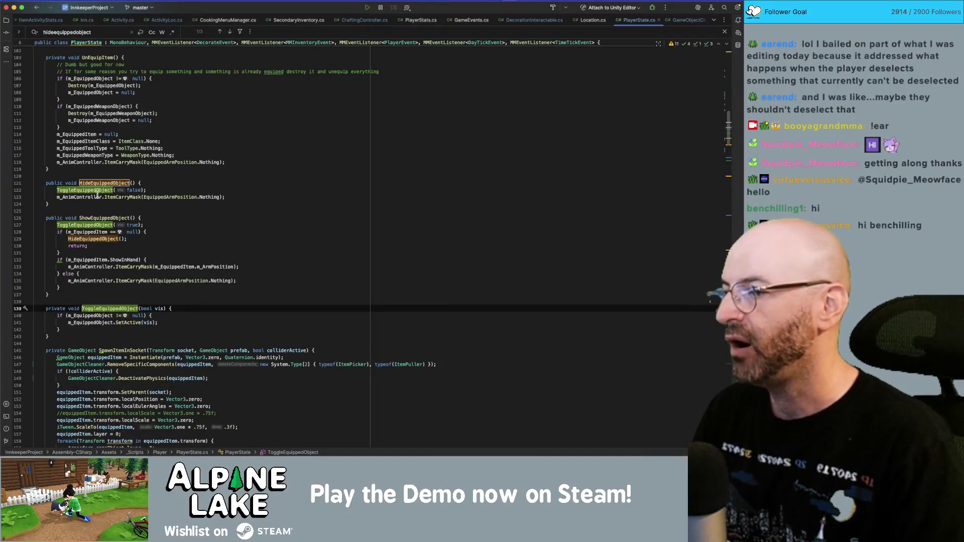
{"action": "left_click", "coordinate": [101, 216]}
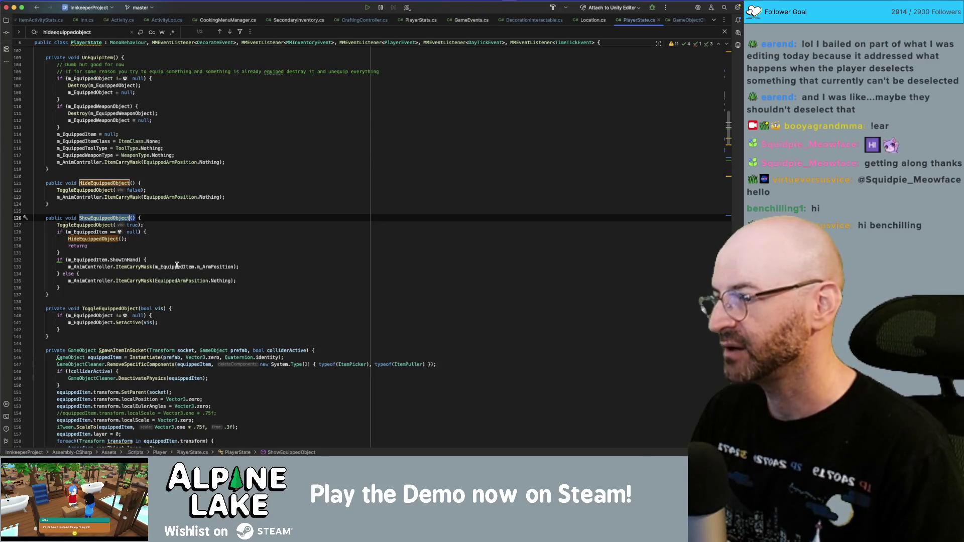
- Search for 'blockequip' and inspect the UnEquipItem call inside the BlockEquip method
{"action": "key", "text": "super+f"}
{"action": "type", "text": "bl"}
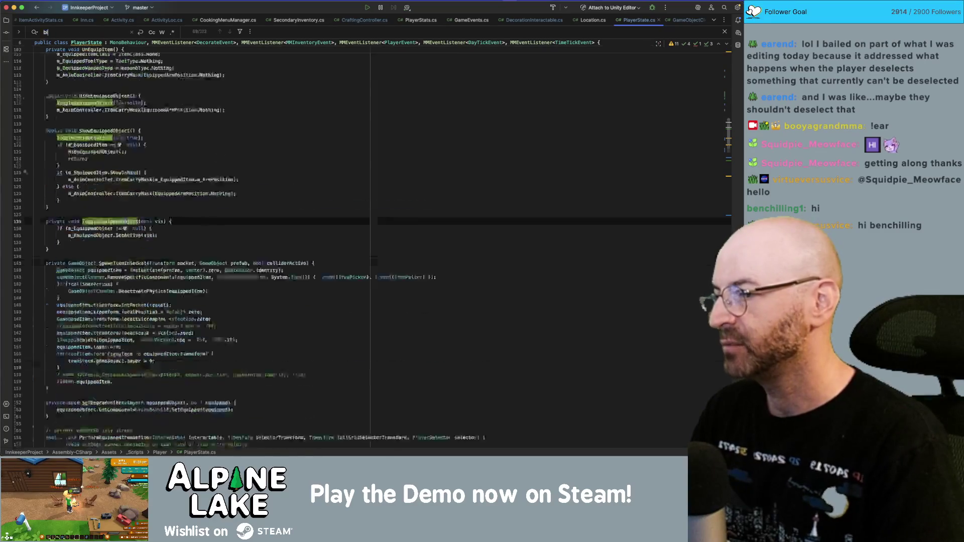
{"action": "type", "text": "ockequip"}
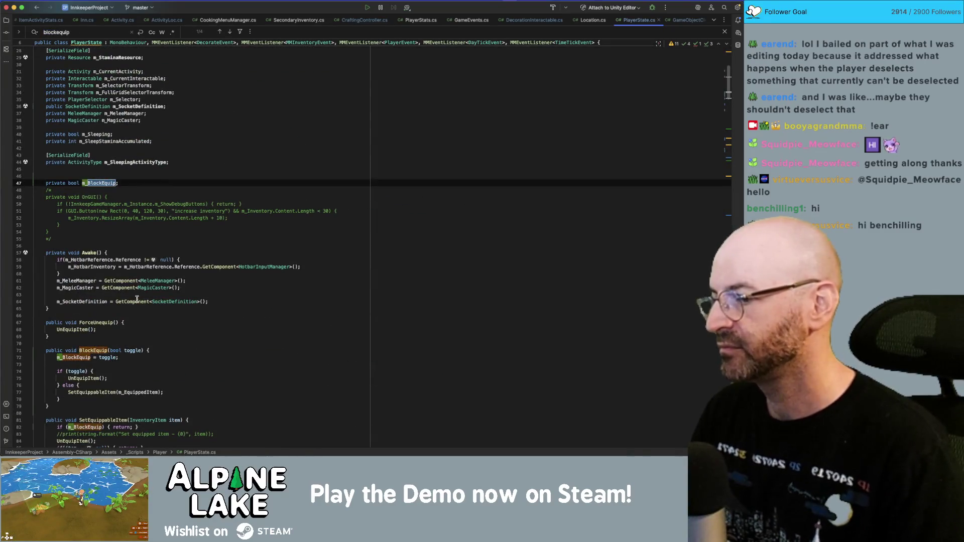
{"action": "double_click", "coordinate": [101, 352]}
{"action": "key", "text": "super+f"}
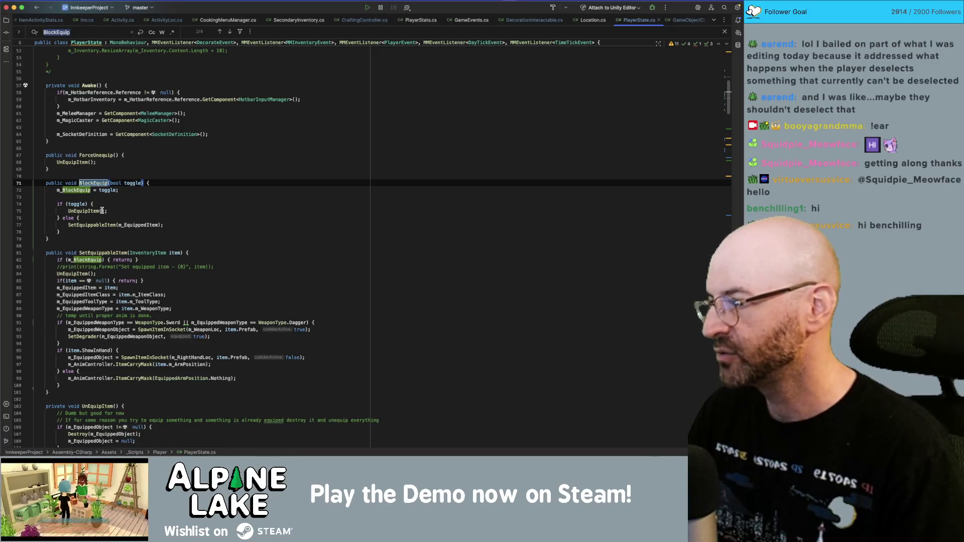
{"action": "left_click", "coordinate": [88, 212]}
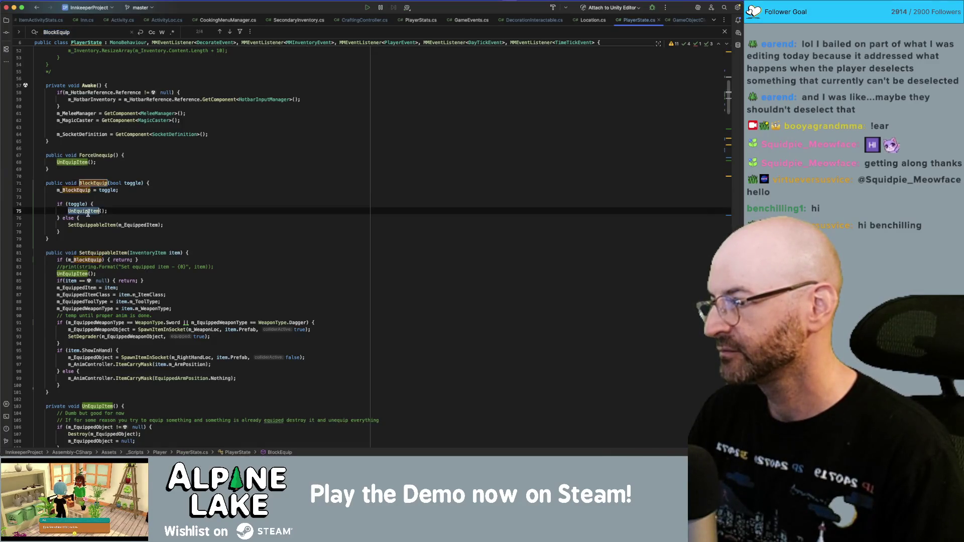
{"action": "mouse_move", "coordinate": [88, 216]}
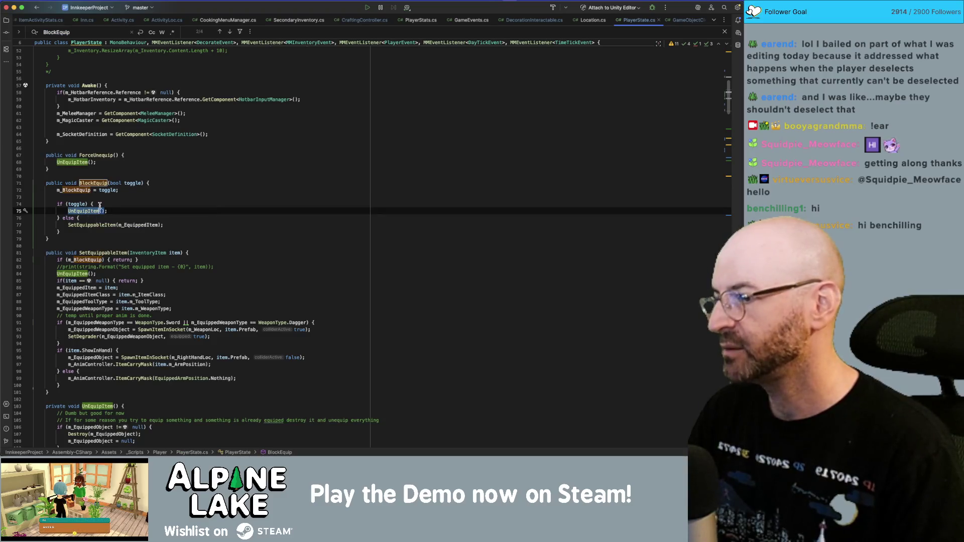
{"action": "scroll", "coordinate": [99, 206], "scroll_direction": "down", "scroll_amount": 3}
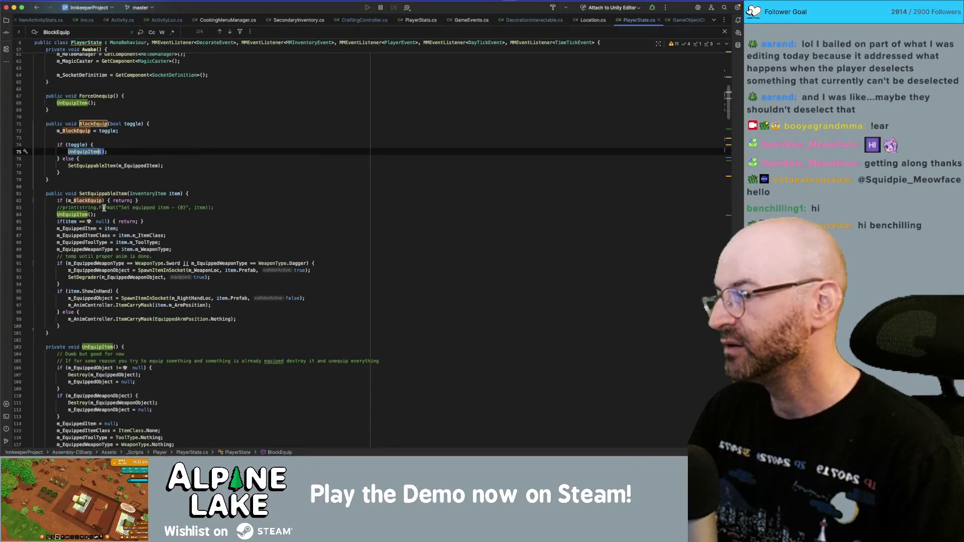
{"action": "left_click", "coordinate": [116, 152]}
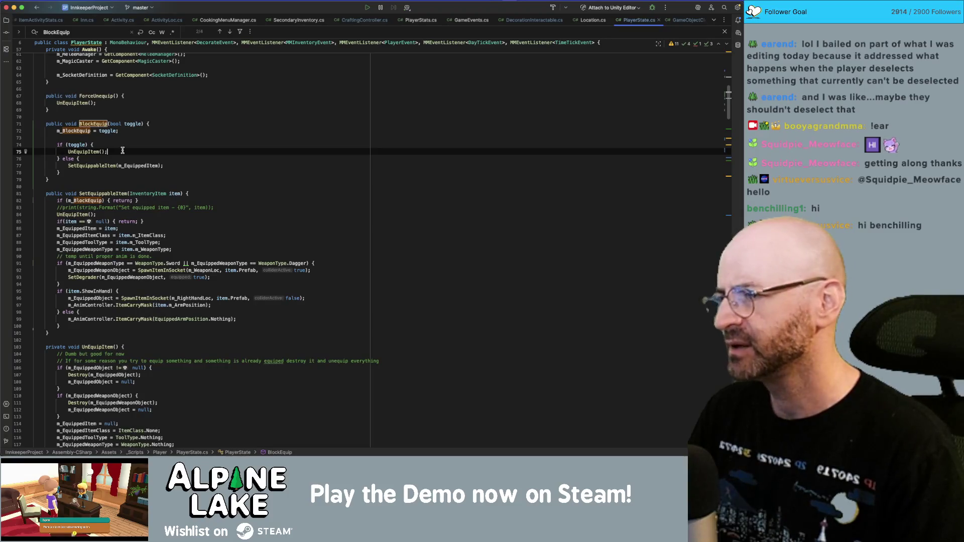
- Comment out UnEquipItem() and add HideEquippedObject(); in BlockEquip's toggle branch, then go back to Unity
{"action": "key", "text": "super+slash"}
{"action": "key", "text": "Up"}
{"action": "key", "text": "Up"}
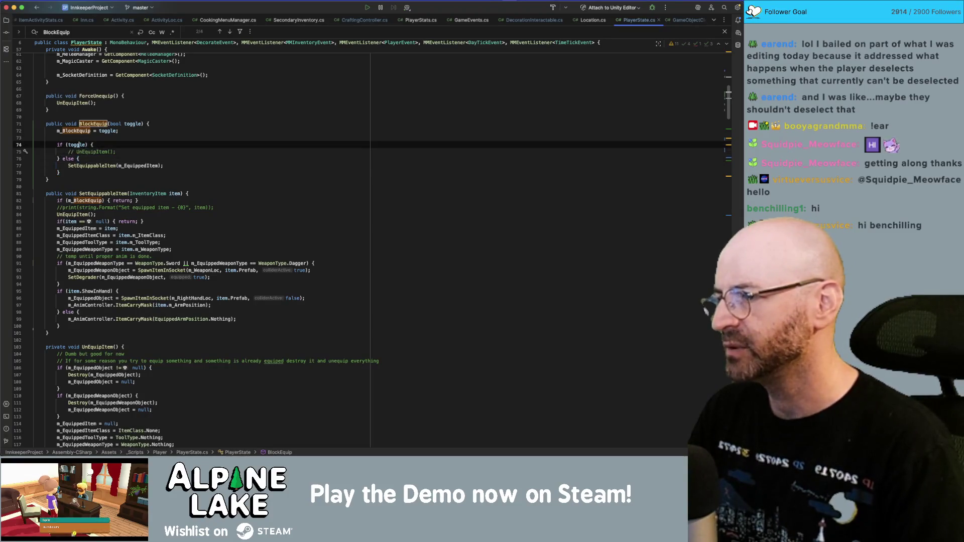
{"action": "key", "text": "Return"}
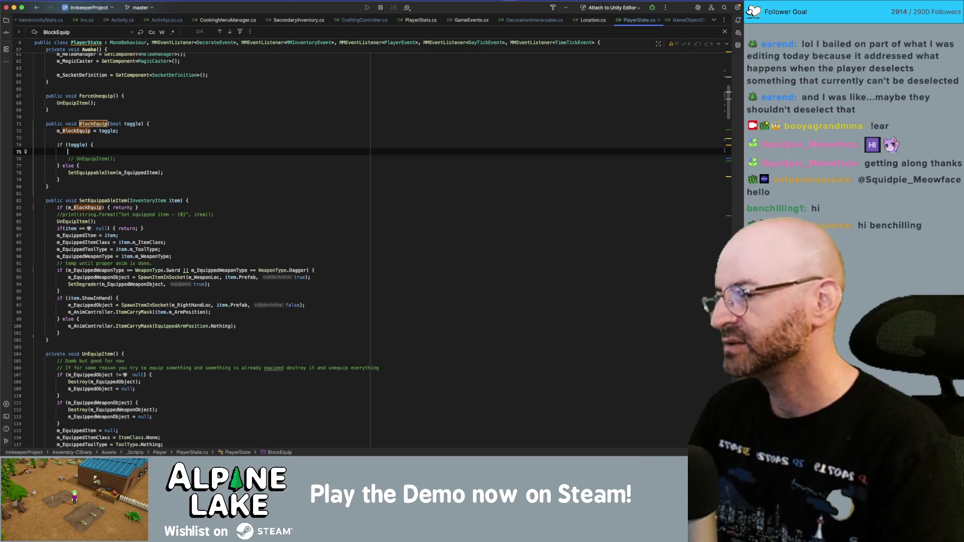
{"action": "type", "text": "hide"}
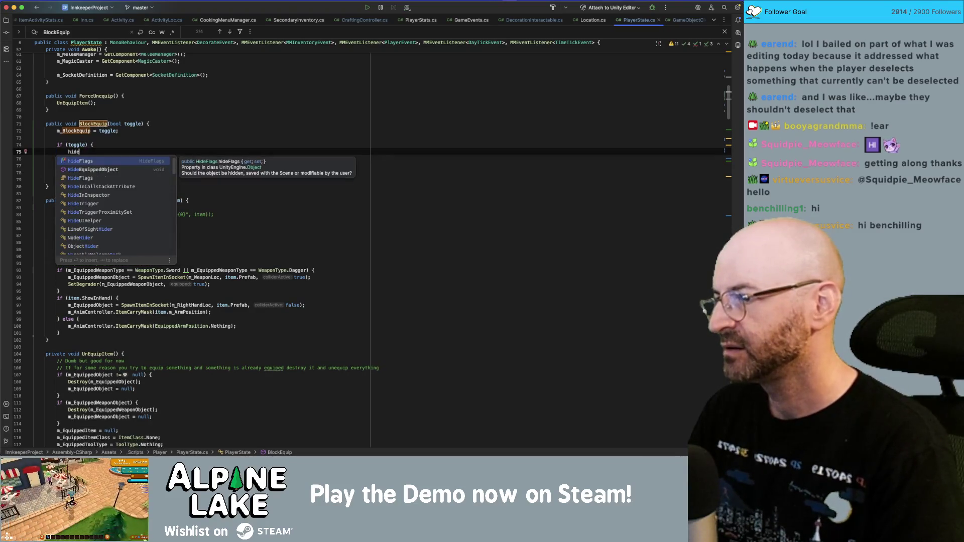
{"action": "type", "text": "E"}
{"action": "key", "text": "Return"}
{"action": "type", "text": ";"}
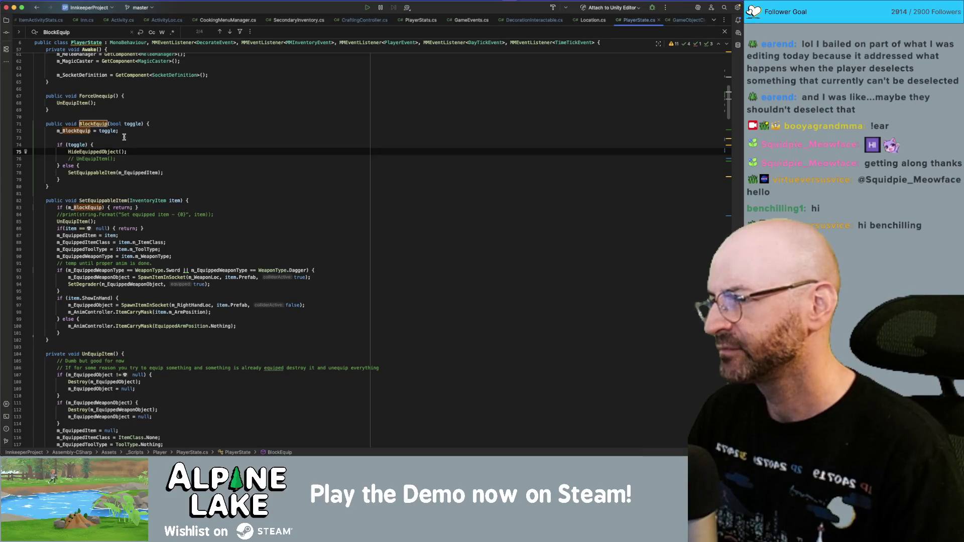
{"action": "left_click", "coordinate": [137, 145]}
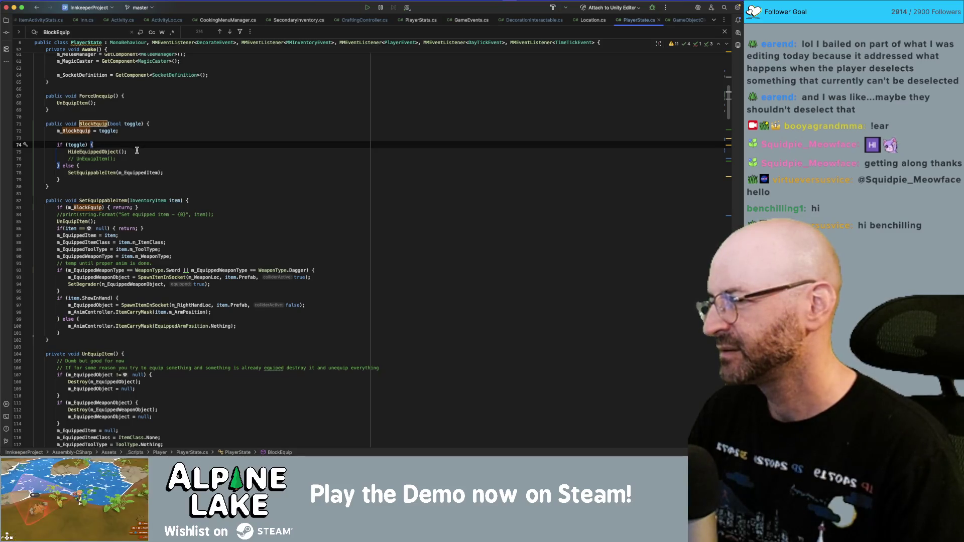
{"action": "key", "text": "super+Tab"}
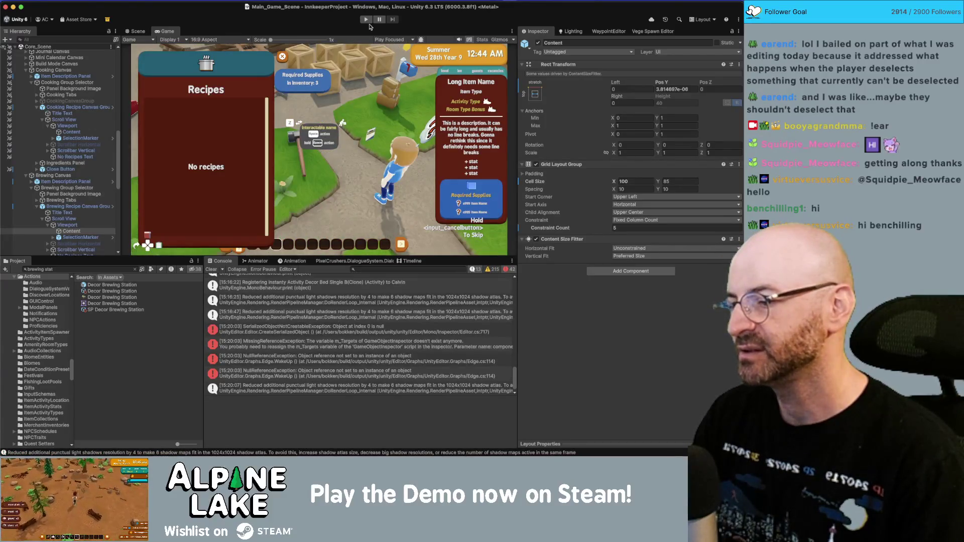
- Start play mode, view the pancakes recipe in the grid, and close the recipes panel
{"action": "left_click", "coordinate": [370, 23]}
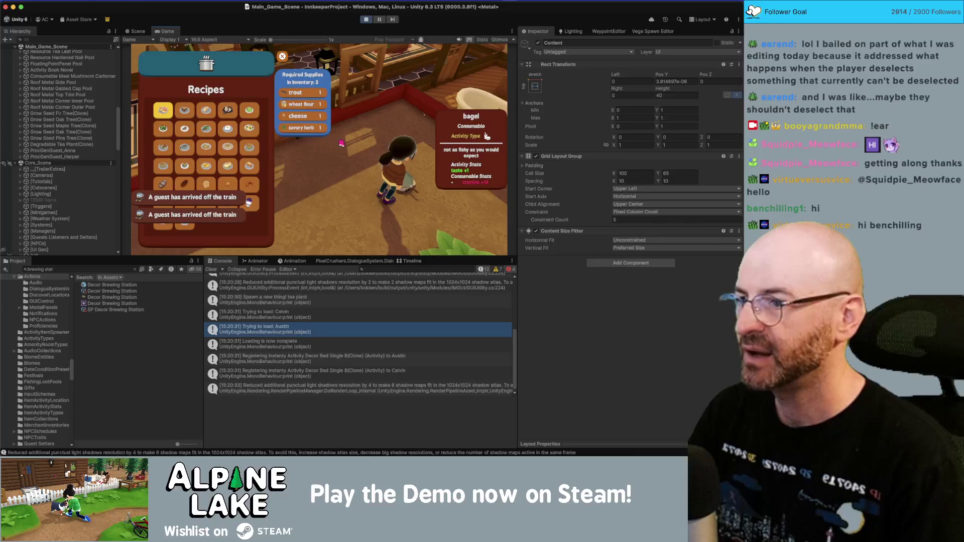
{"action": "left_click", "coordinate": [209, 150]}
{"action": "key", "text": "Escape"}
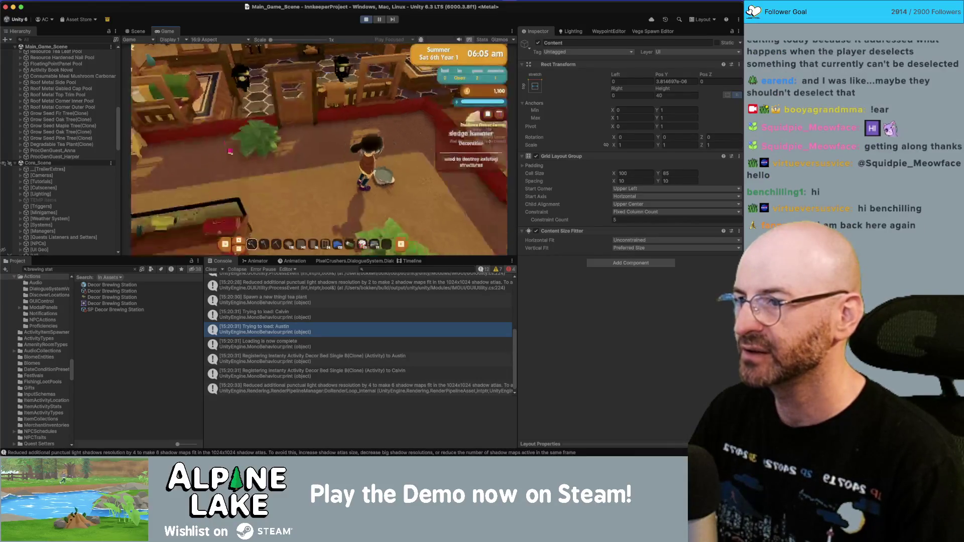
- Walk the character south and enter demolishing mode with the x key
{"action": "key", "text": "s"}
{"action": "scroll", "coordinate": [343, 133], "scroll_direction": "down", "scroll_amount": 2}
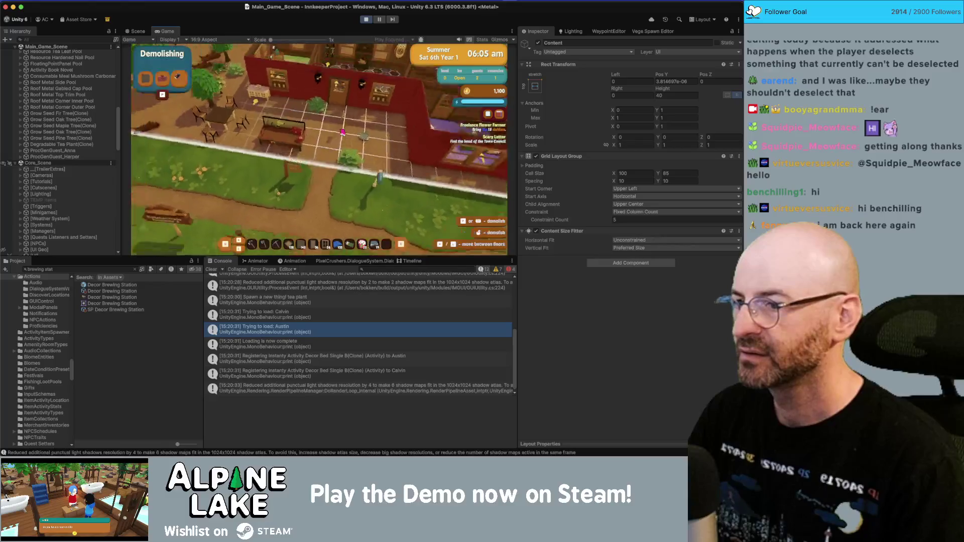
{"action": "key", "text": "x"}
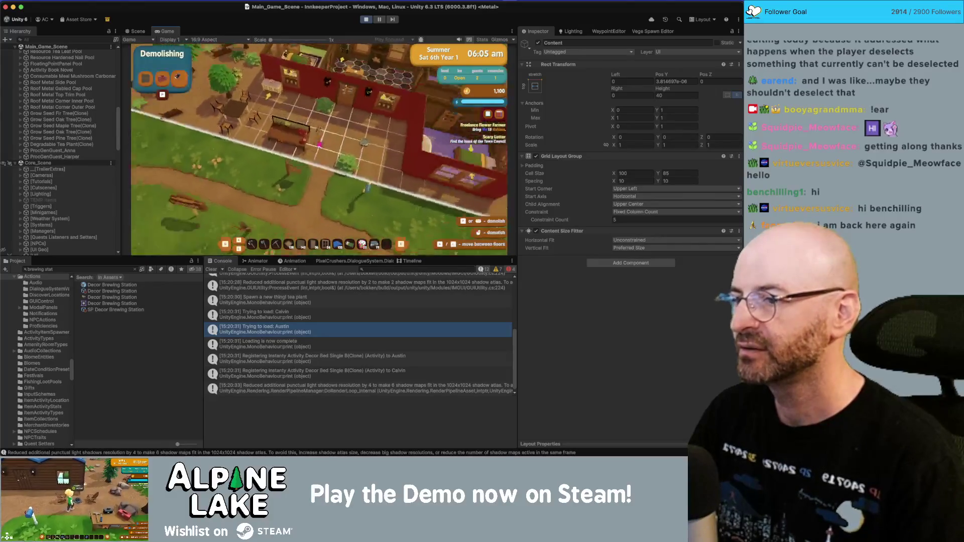
{"action": "scroll", "coordinate": [288, 154], "scroll_direction": "up", "scroll_amount": 4}
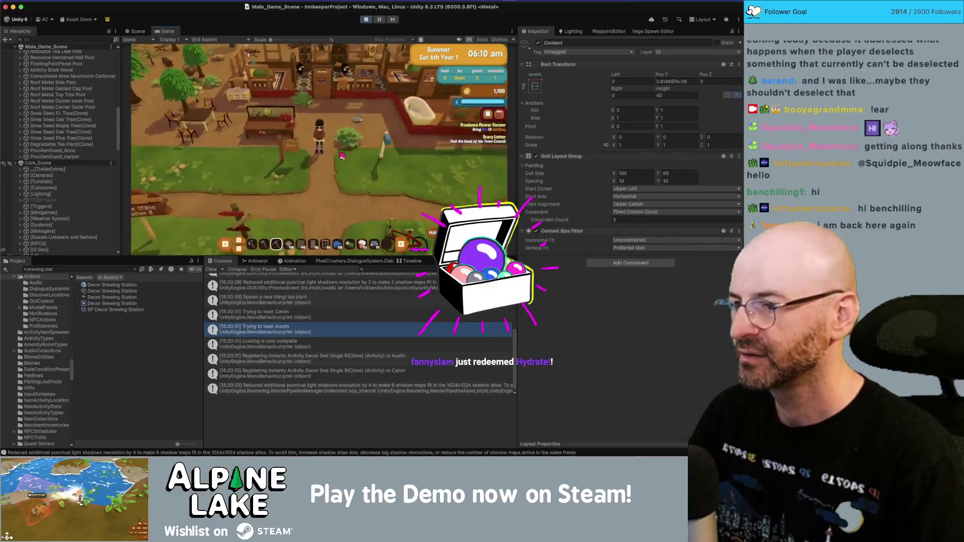